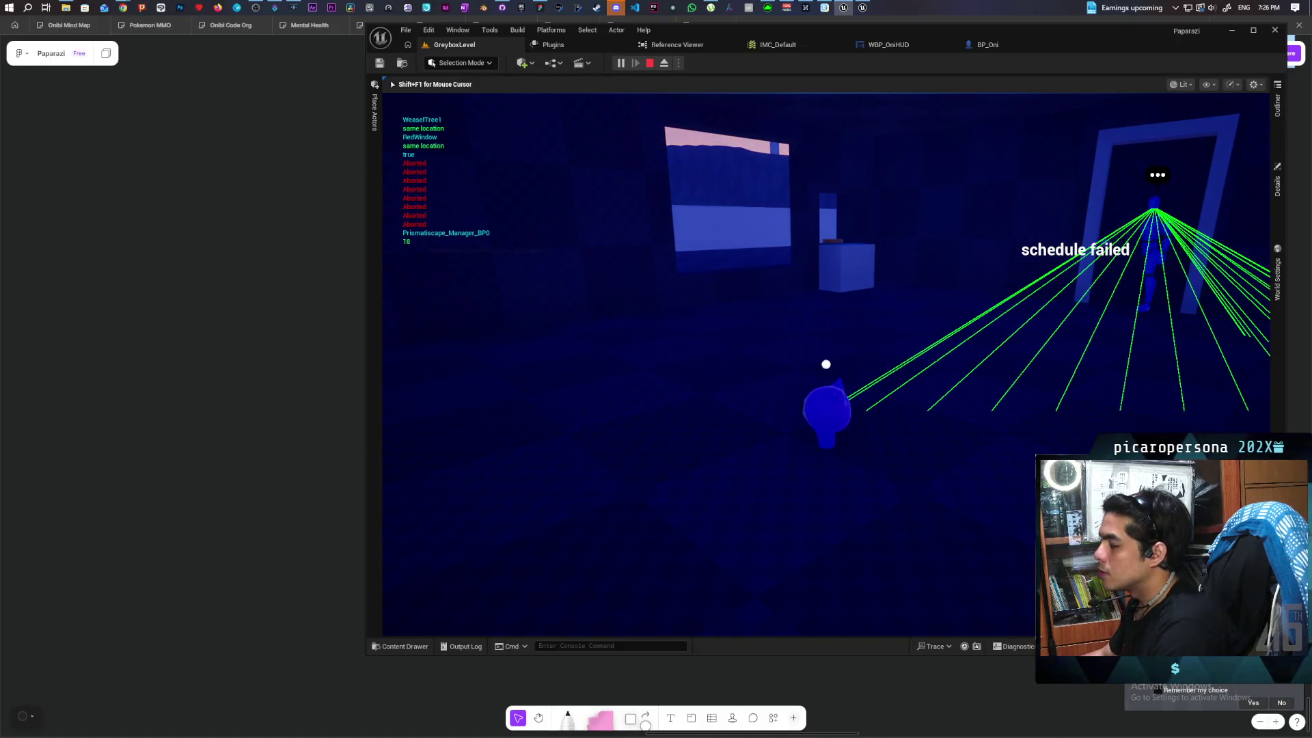
End the play session, then switch via Discord to the Paparazi to-do board in the browser
key(Escape)
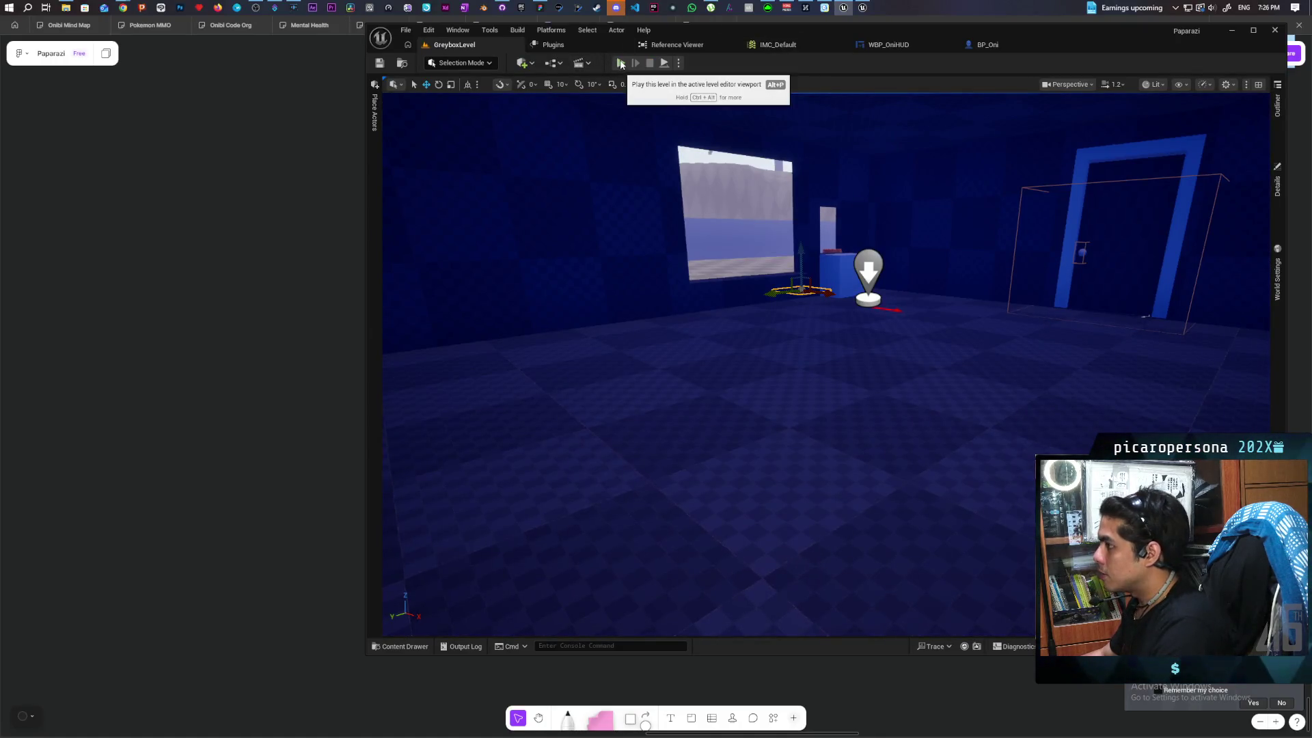
click(617, 8)
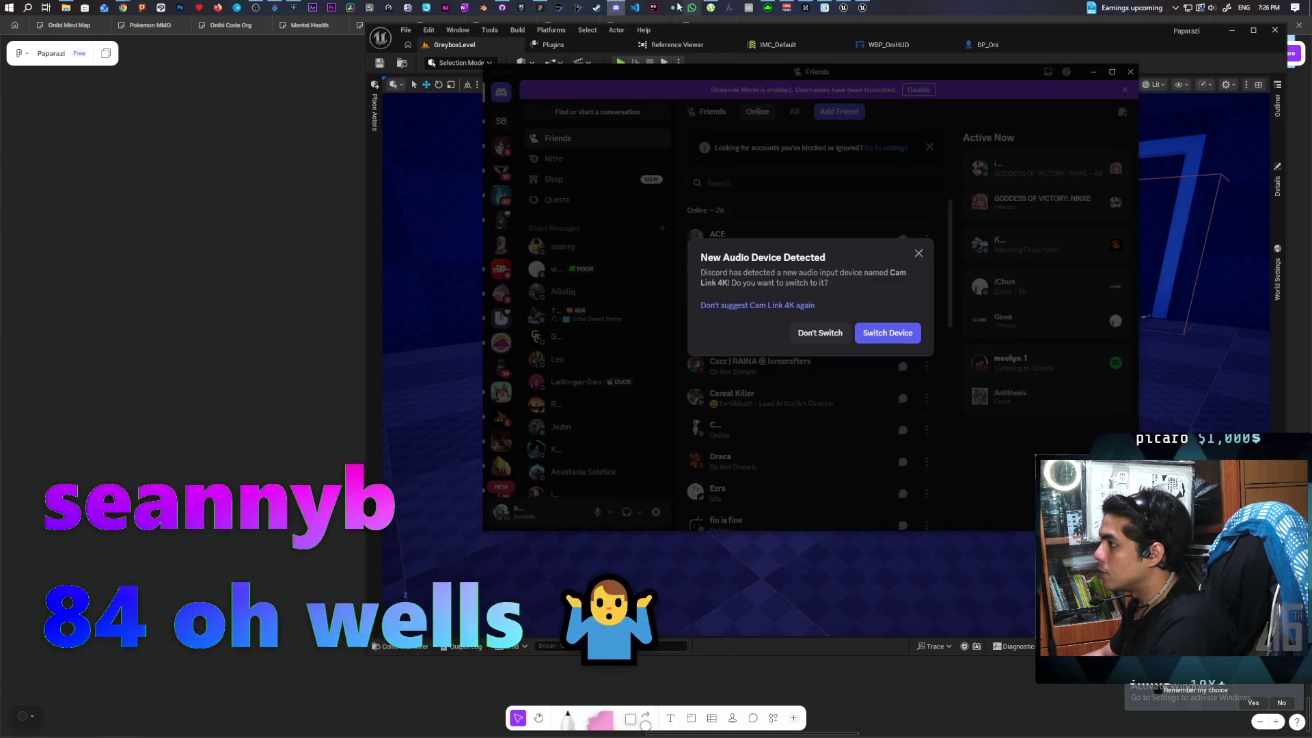
click(540, 8)
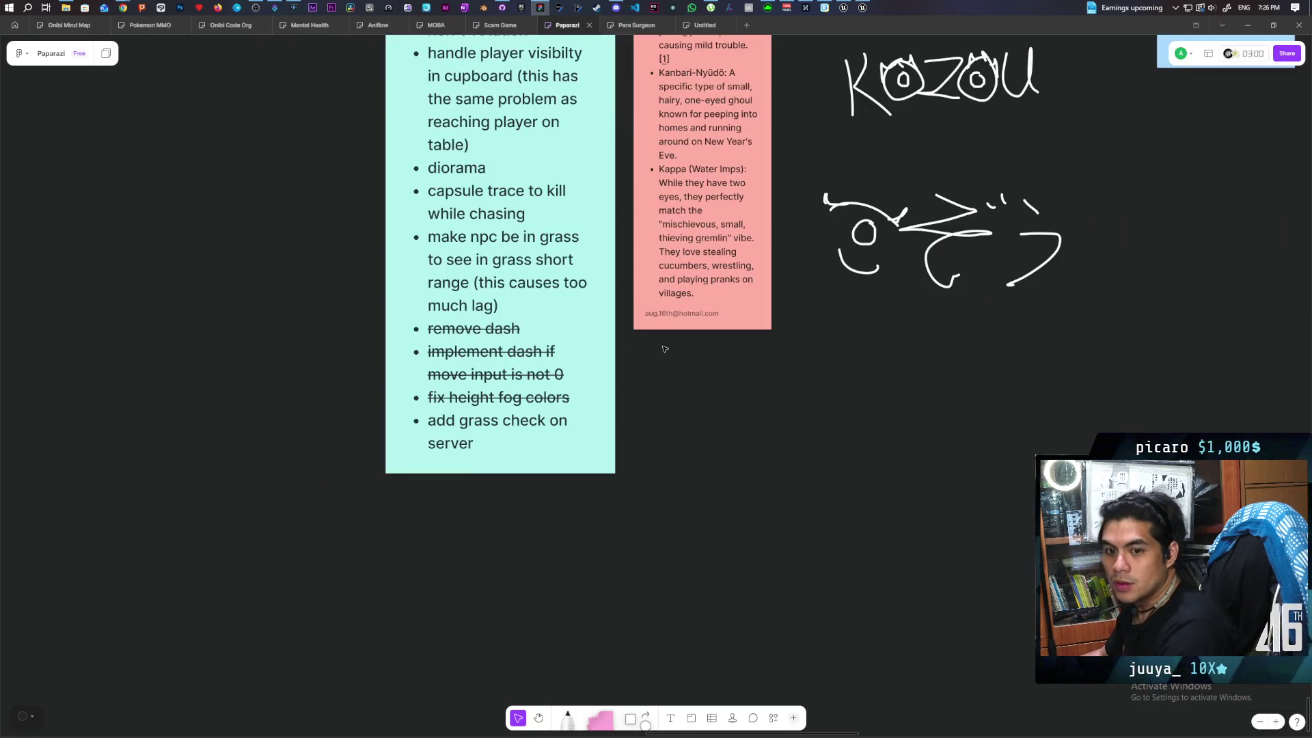
Add the bullet 'npc should ignore player when walking through door' below 'server' on the cyan note
click(496, 438)
key(Return)
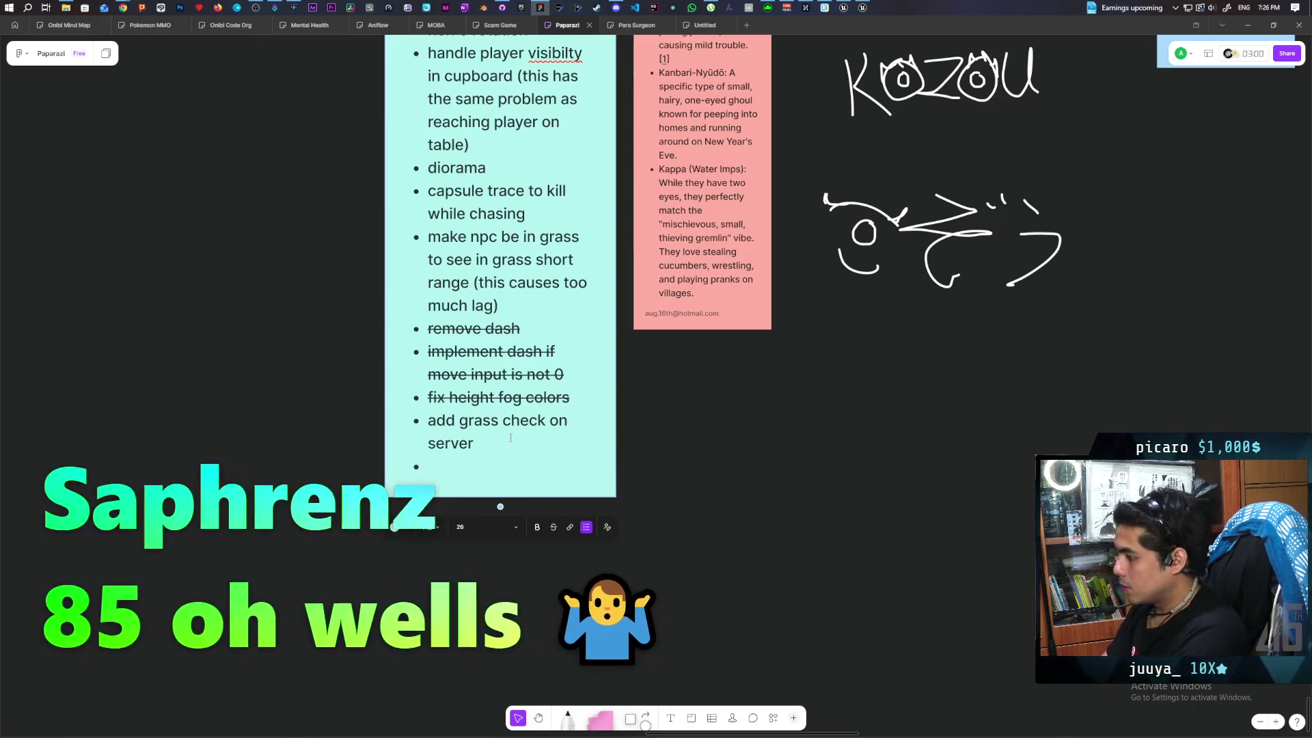
text(npc should ignore)
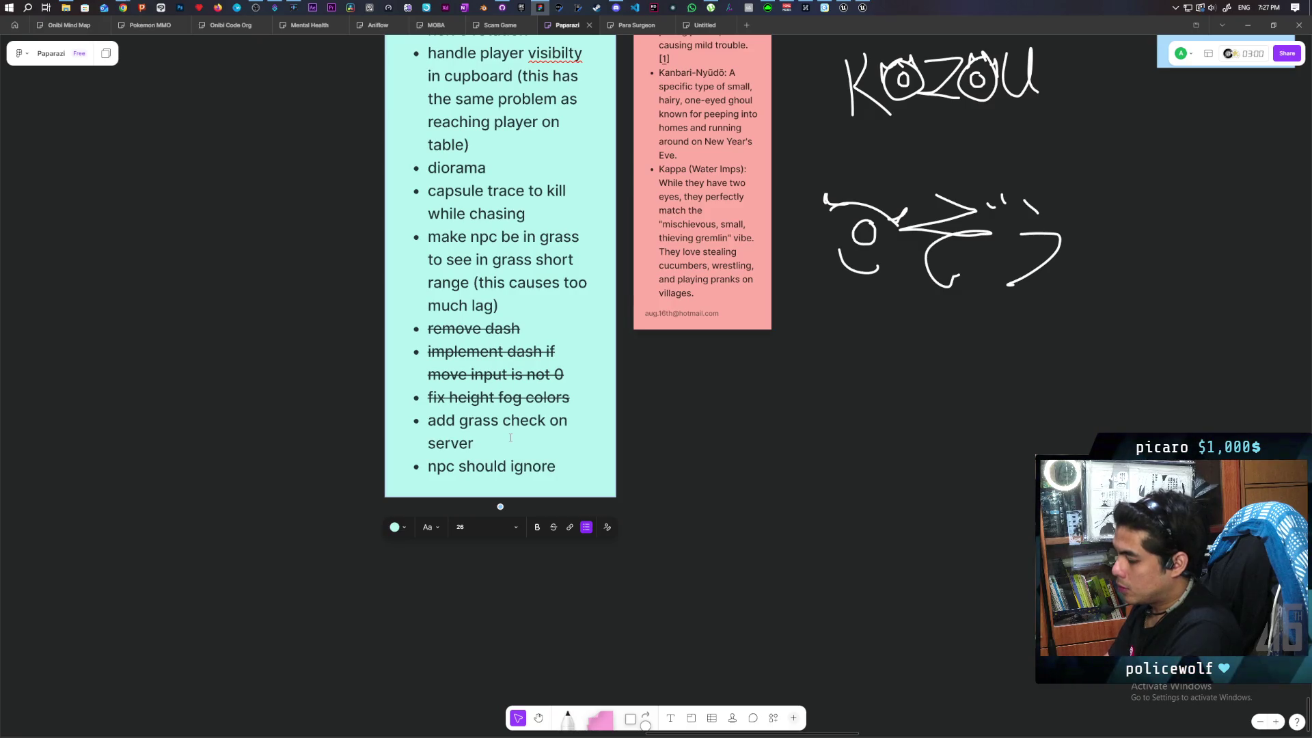
text( player when)
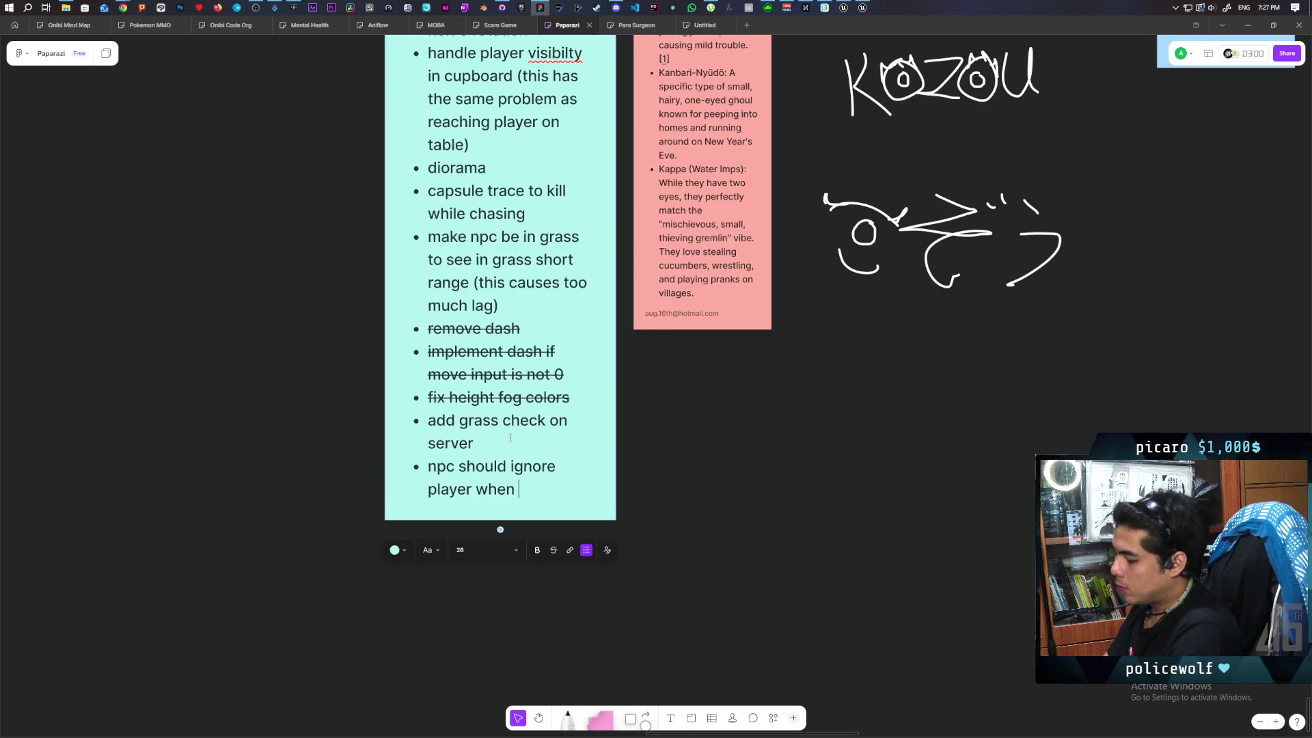
text(g through door)
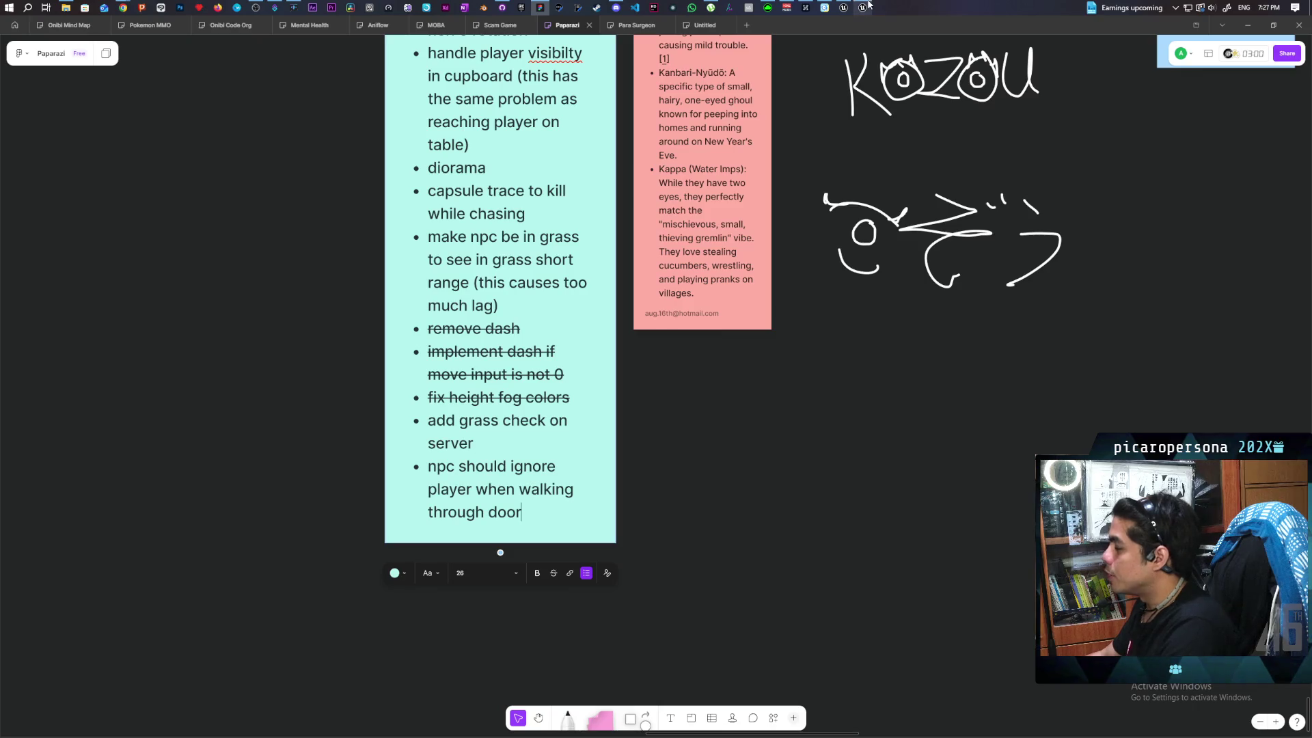
click(844, 8)
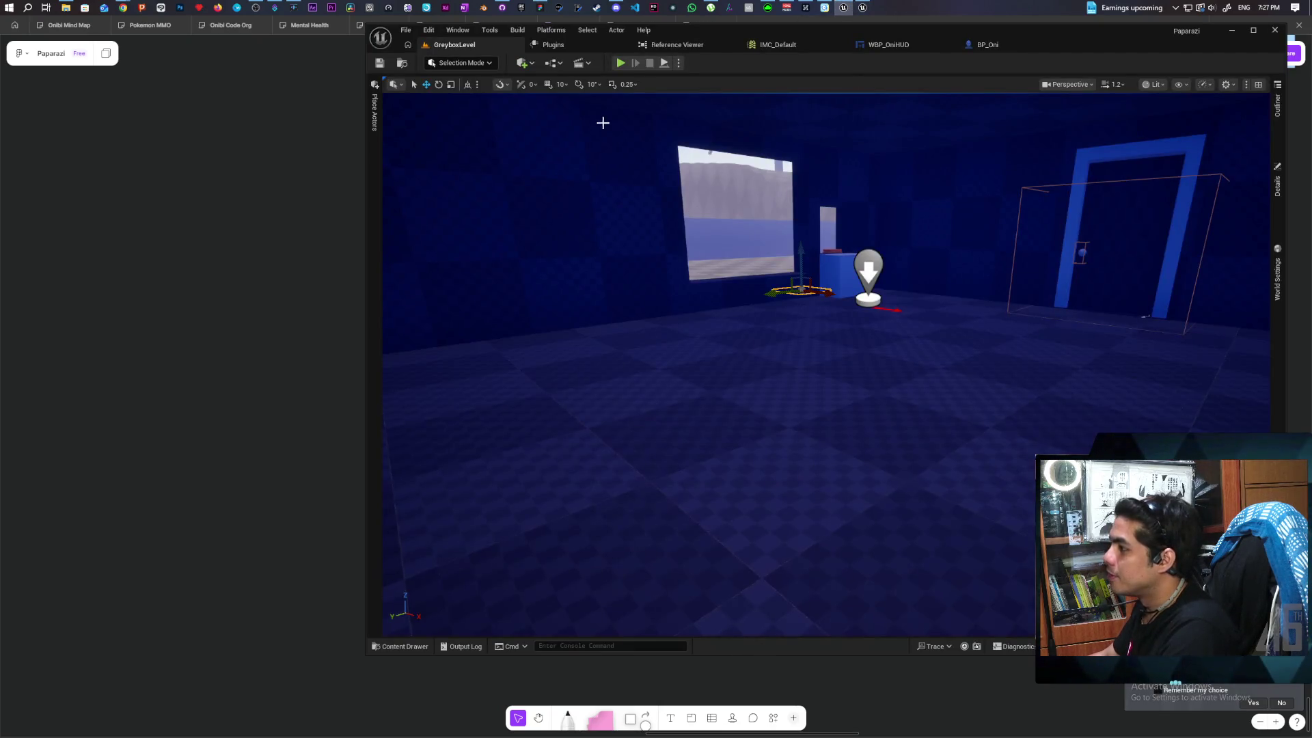
Start Play and walk the character past the bushes toward the NPCs to test their sight
click(621, 63)
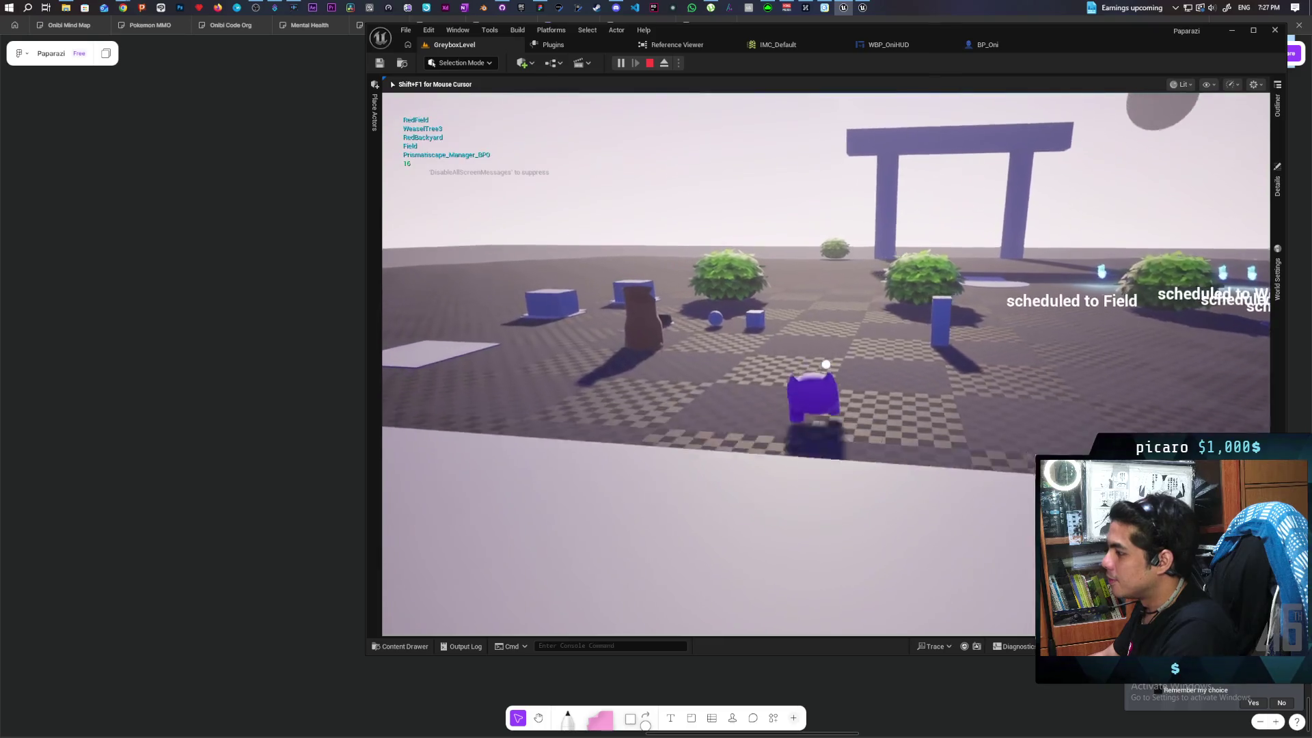
key(w)
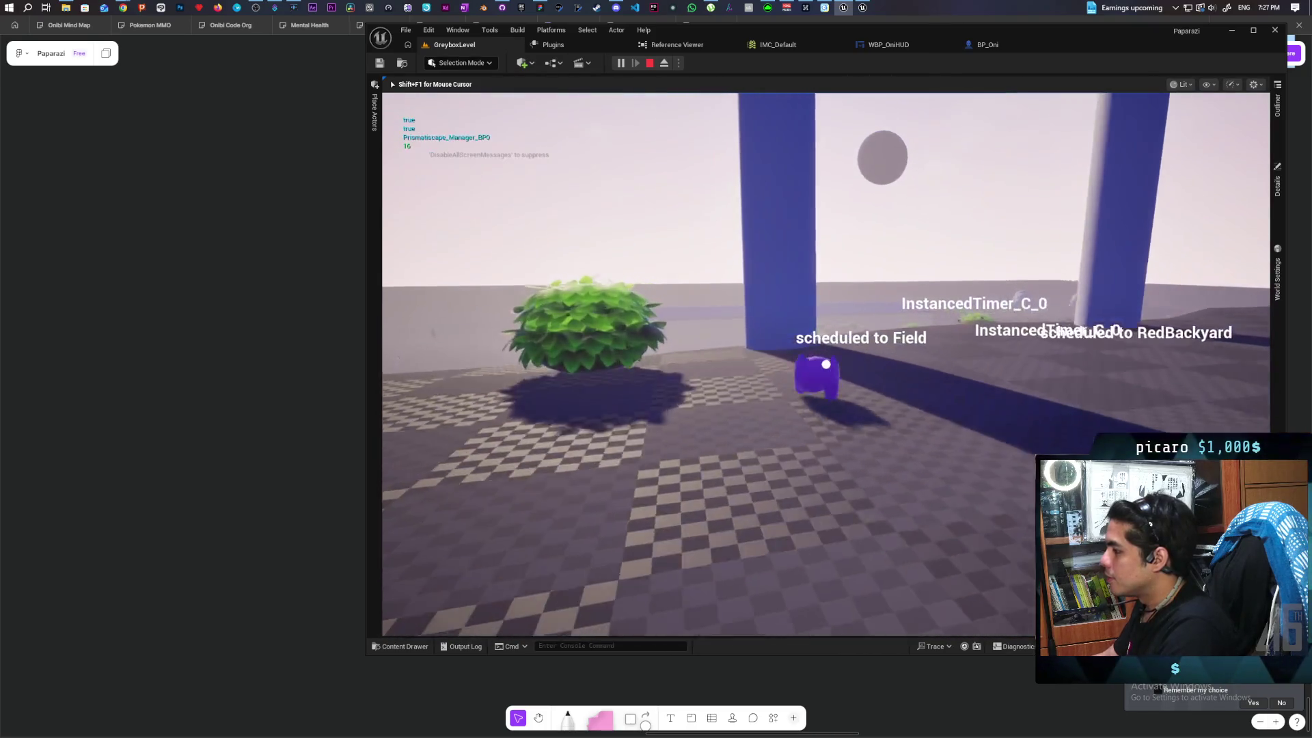
key(w)
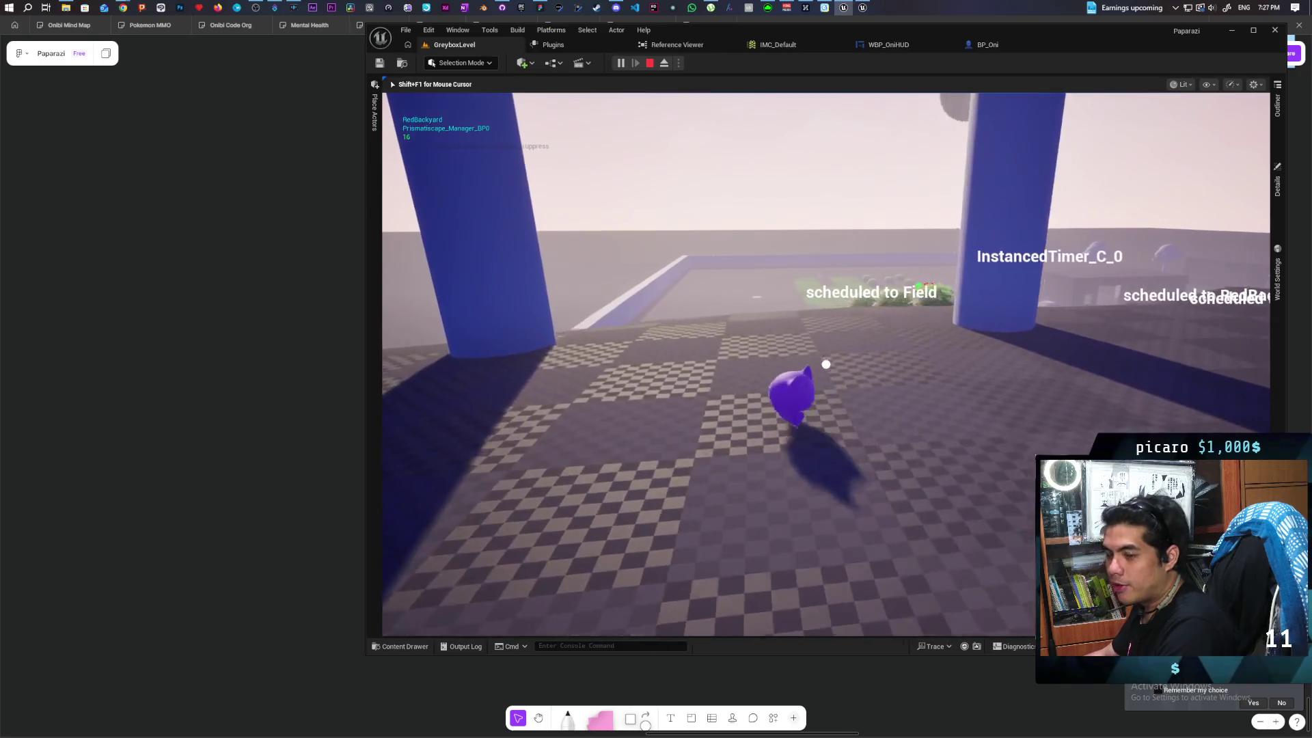
key(w)
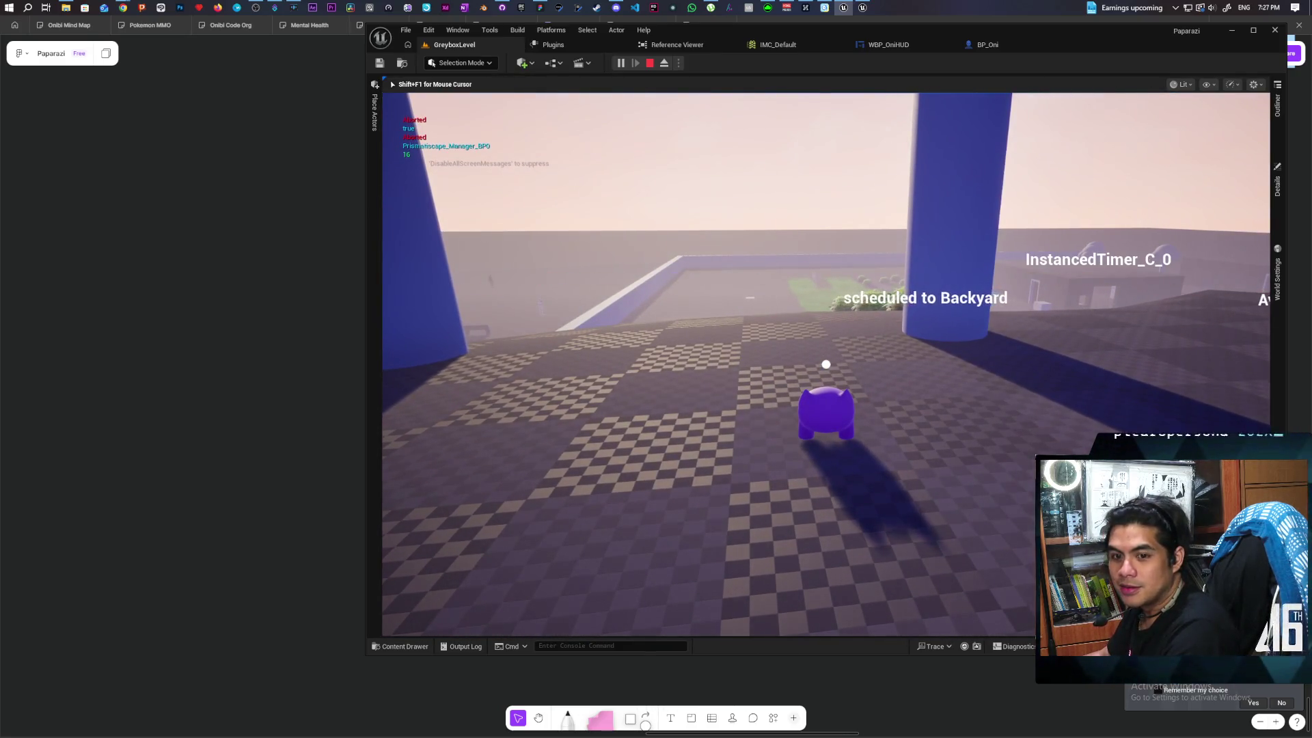
key(d)
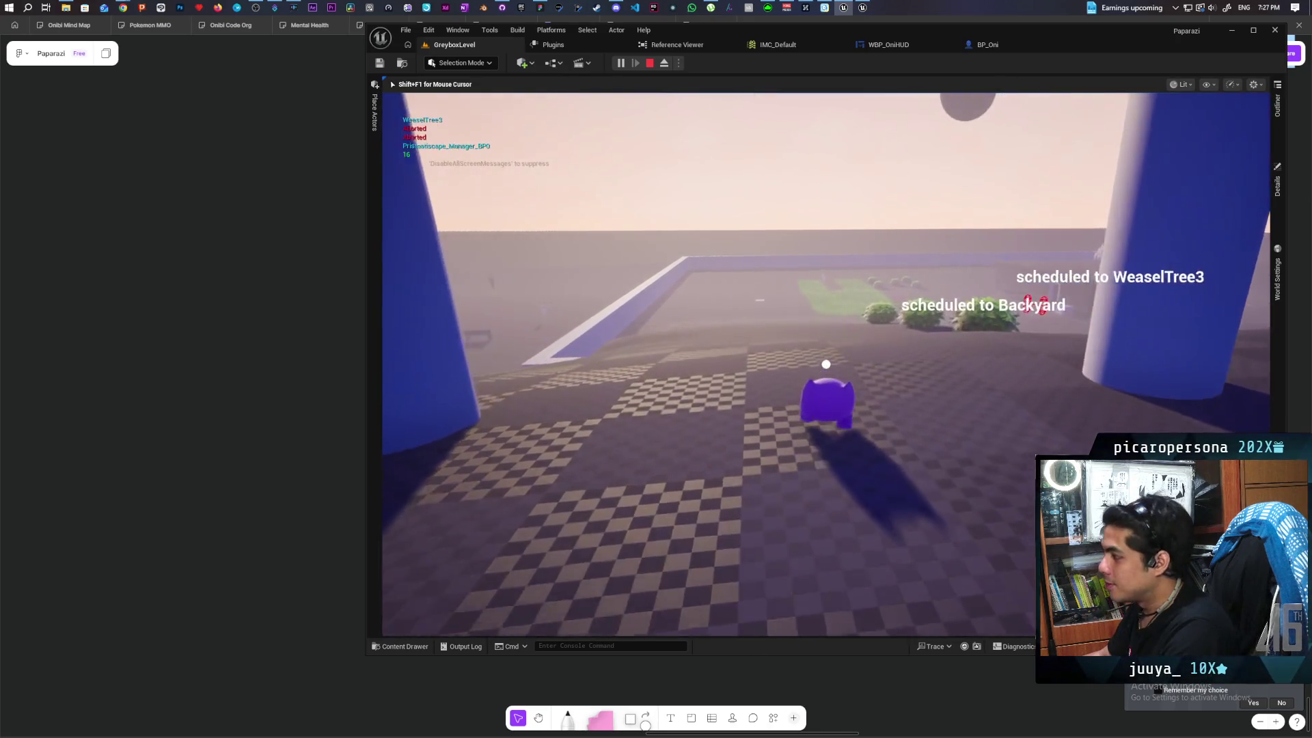
key(w)
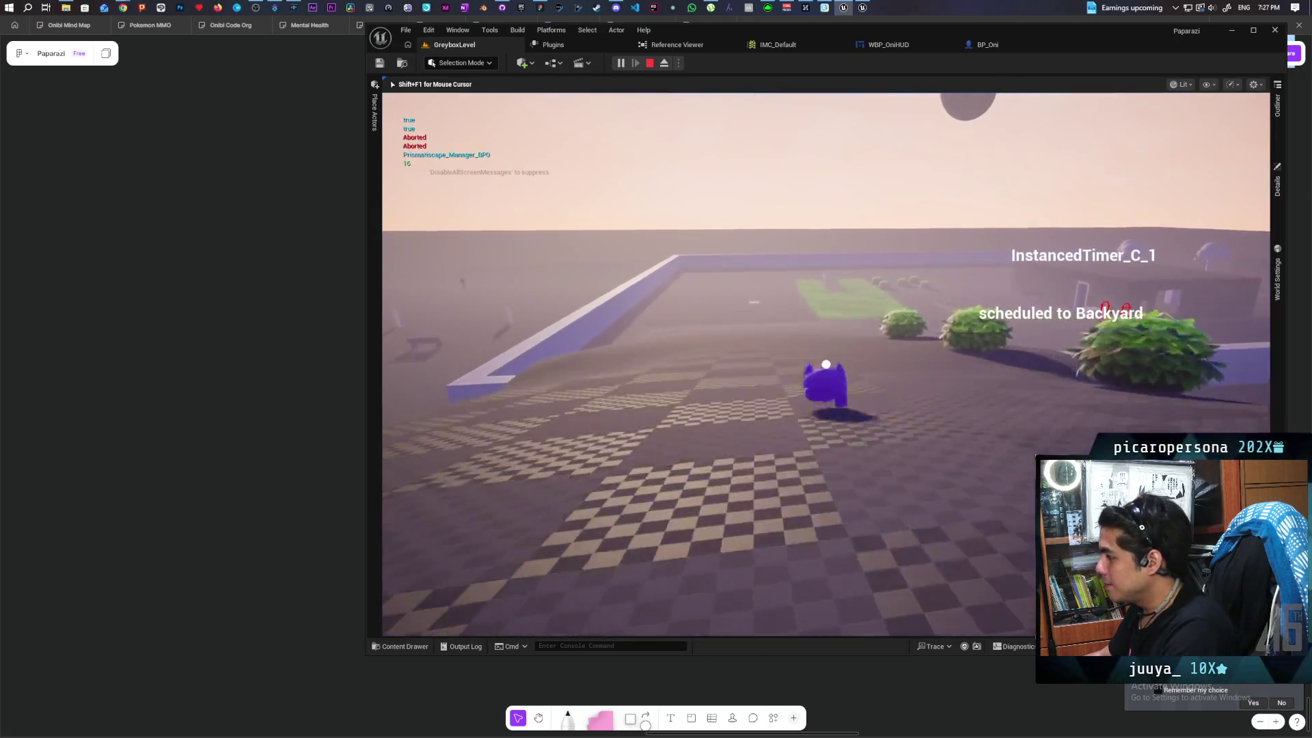
key(a)
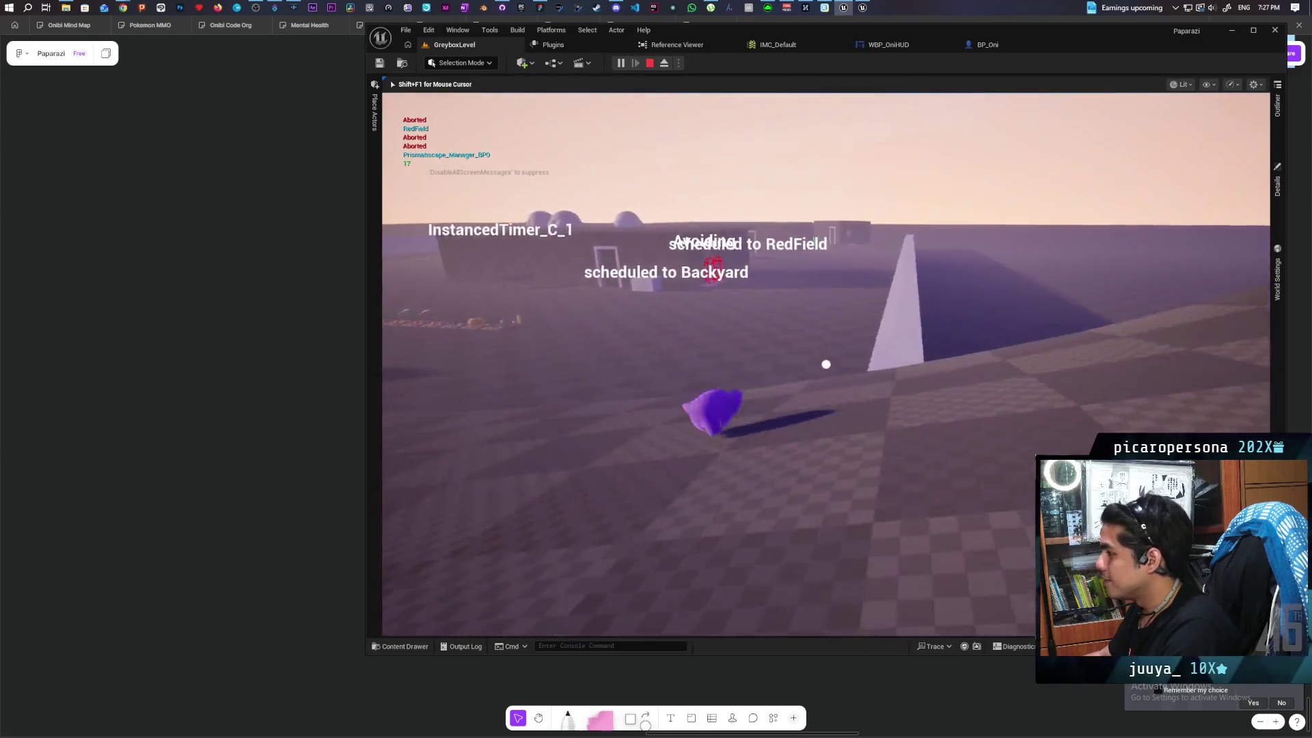
key(w)
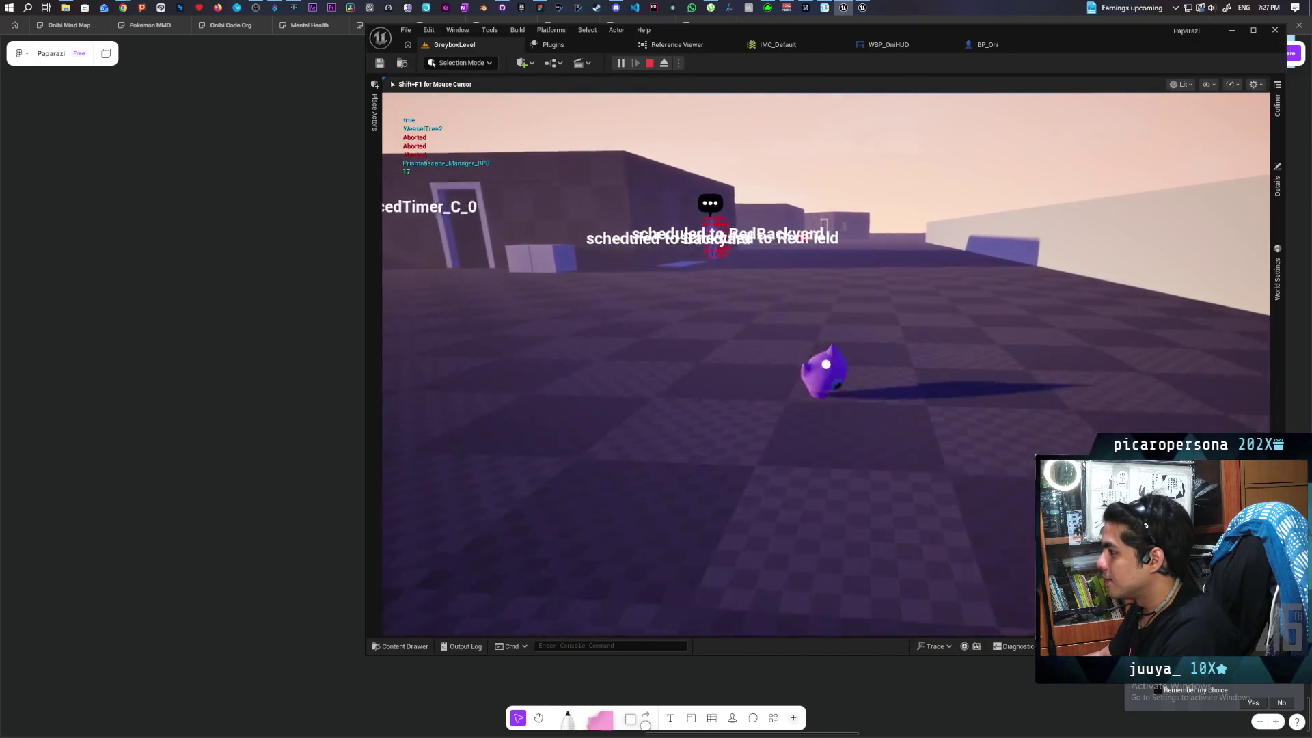
key(w)
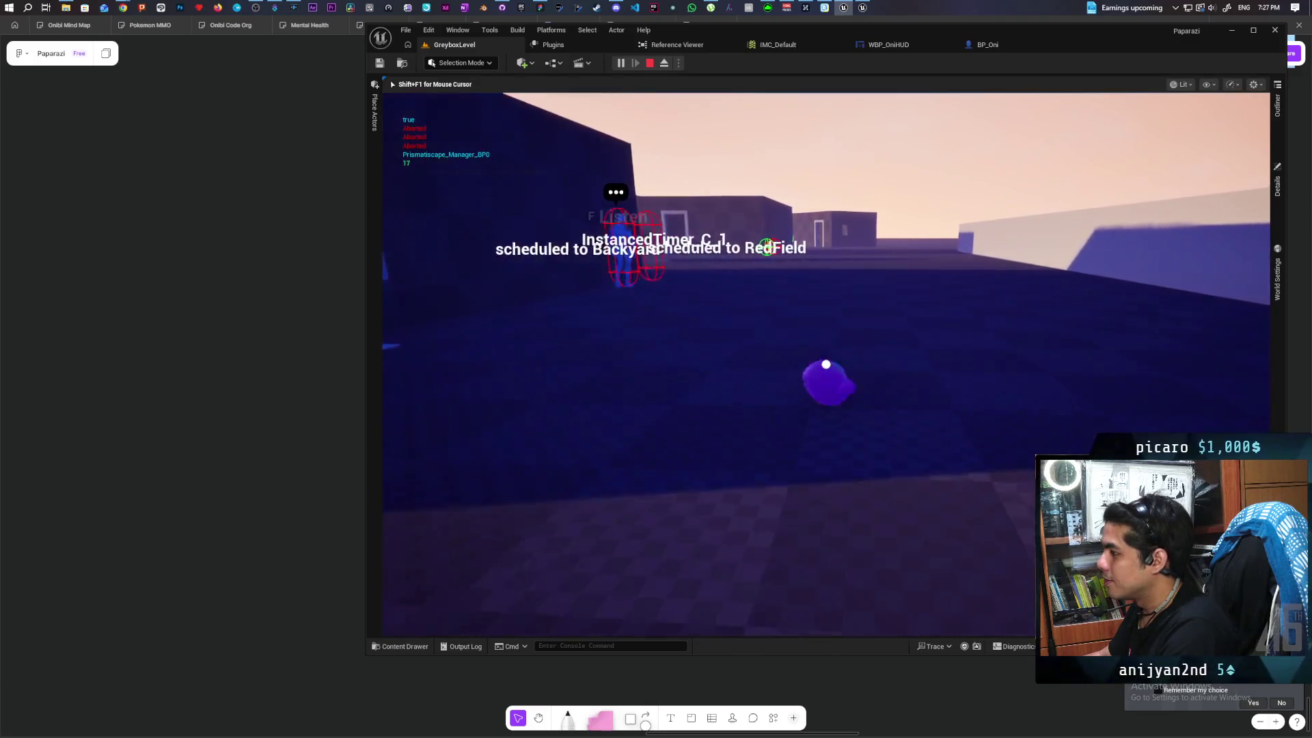
key(w)
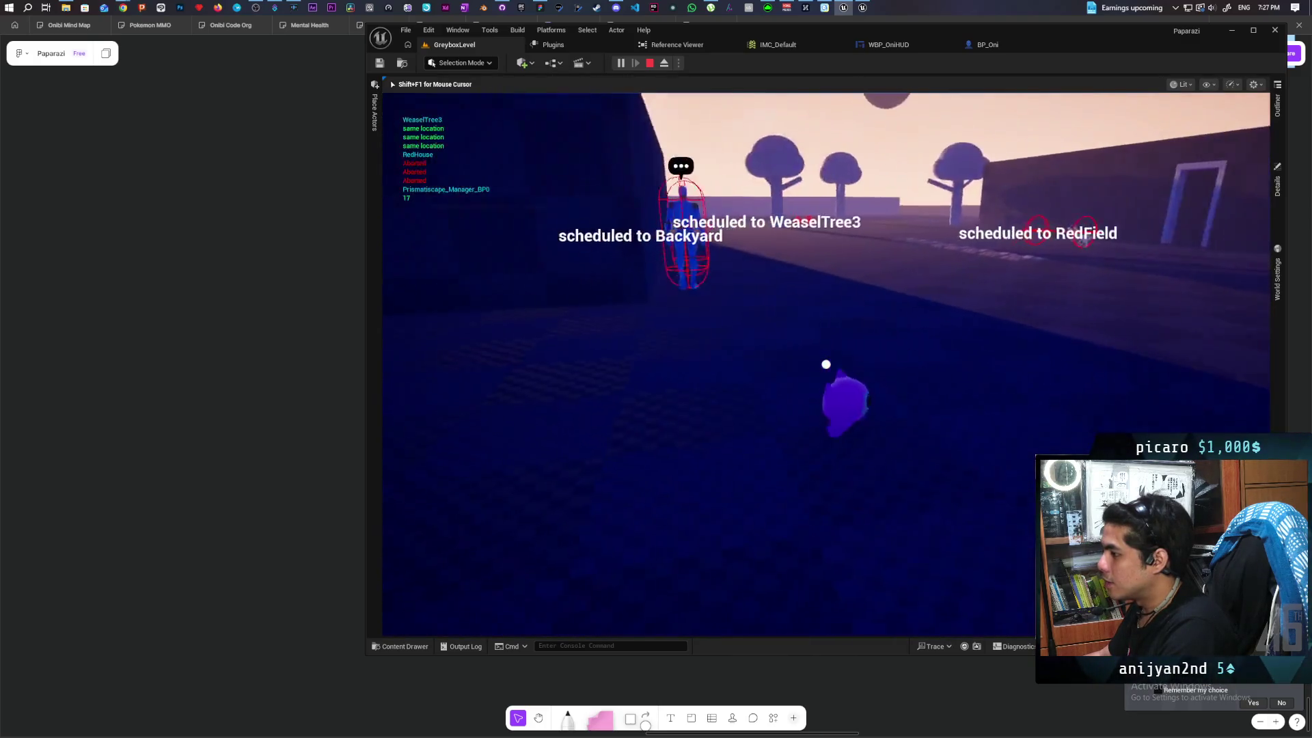
key(w)
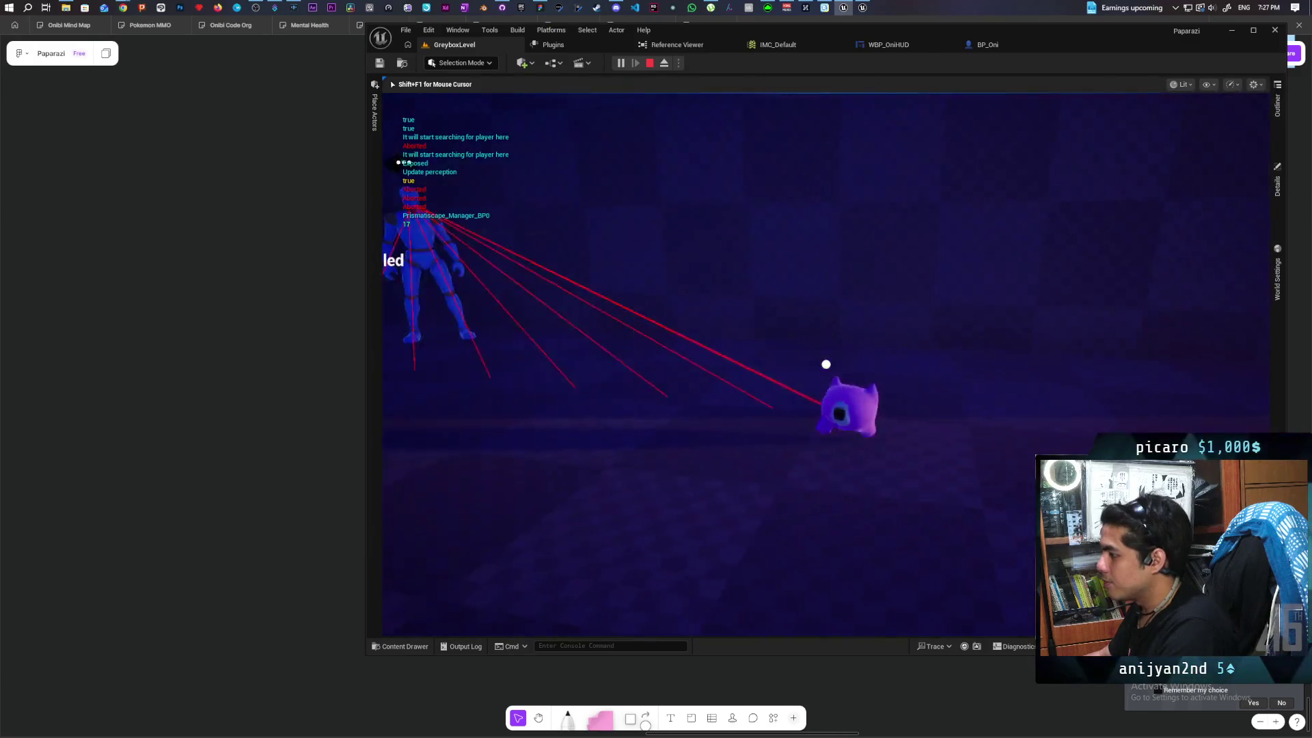
key(w)
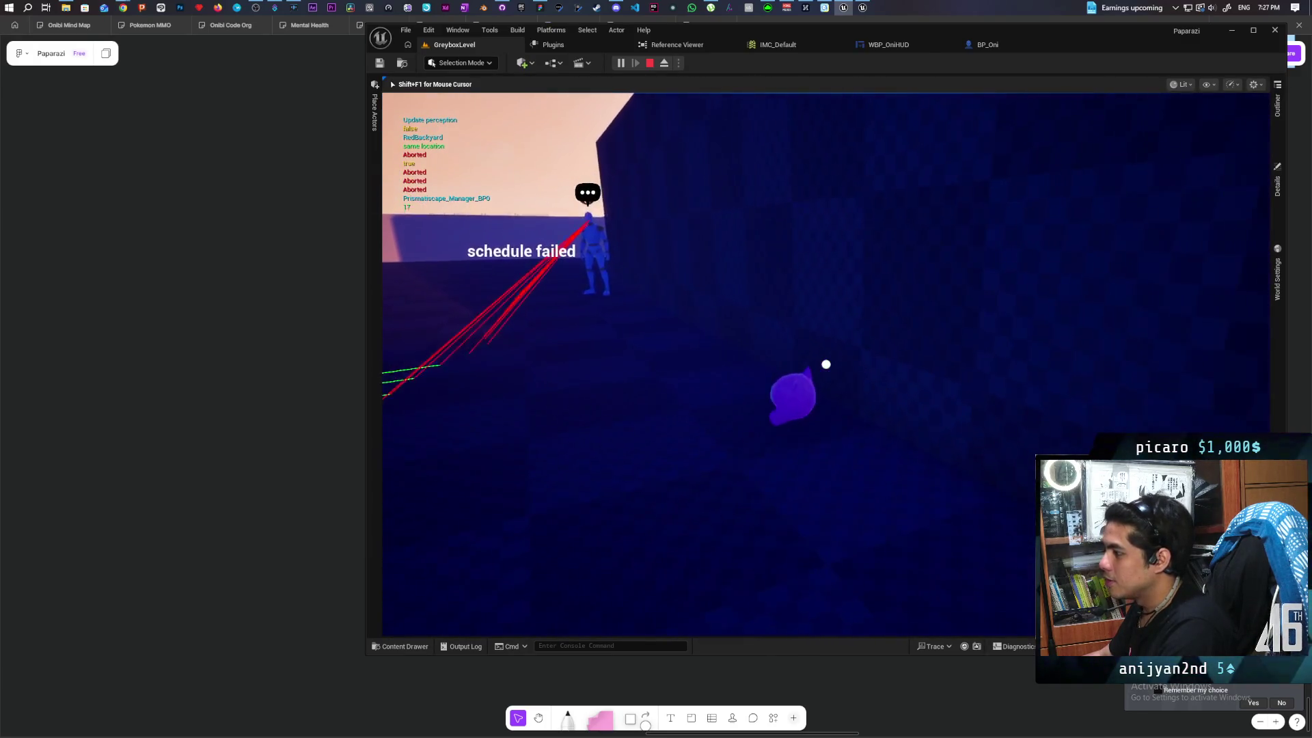
key(w)
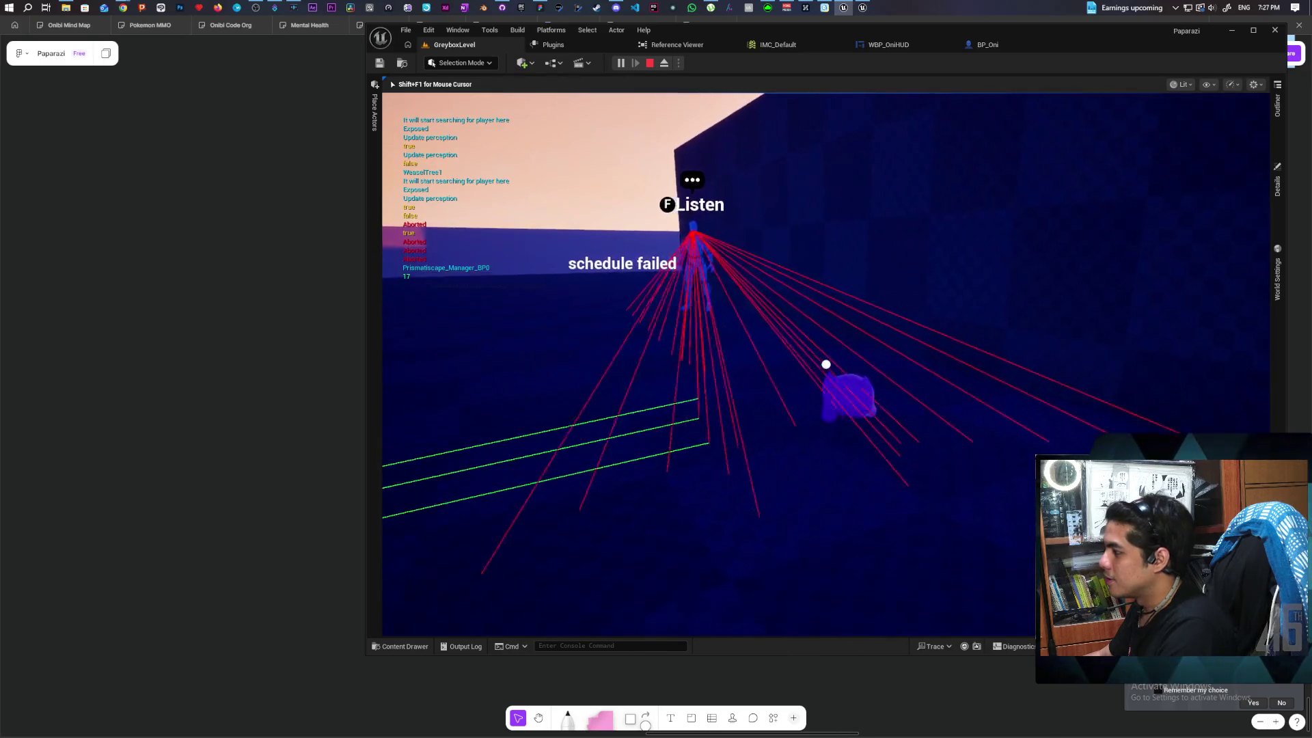
key(w)
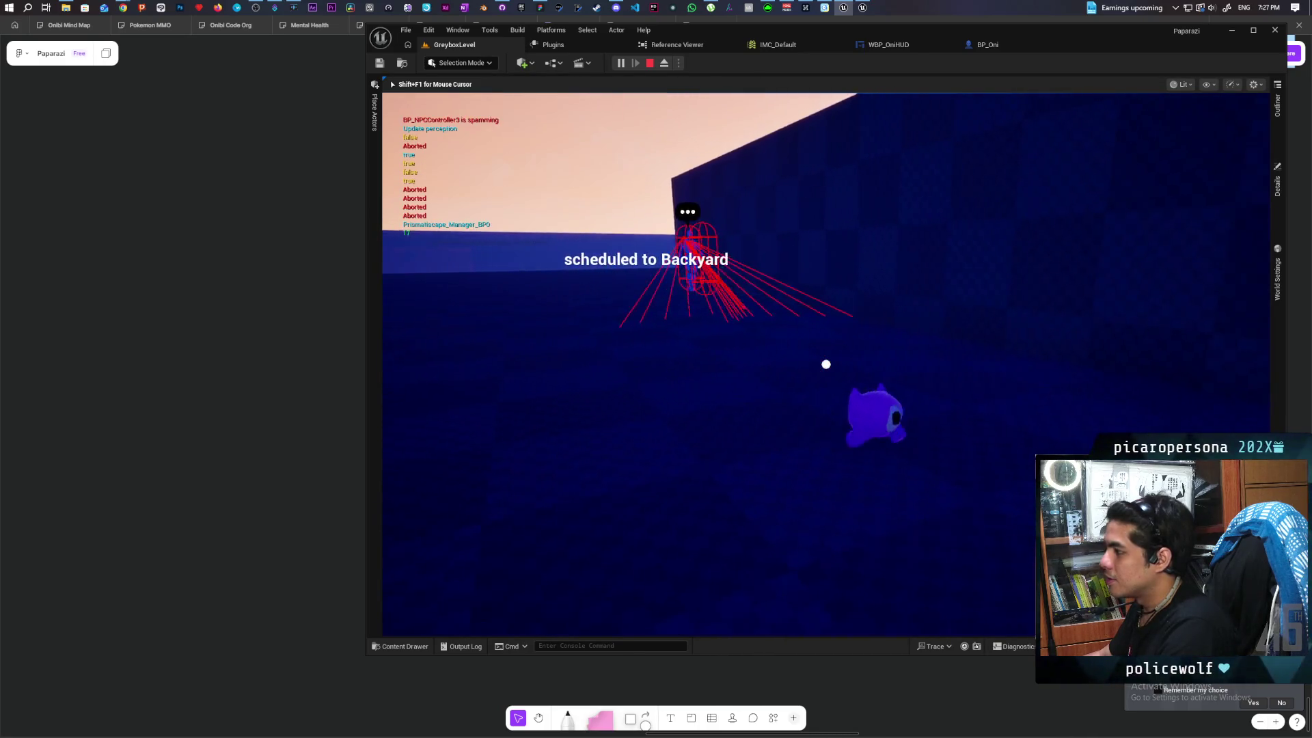
Walk the character beside the wall, past the NPC and box, and back toward the doorway
key(d)
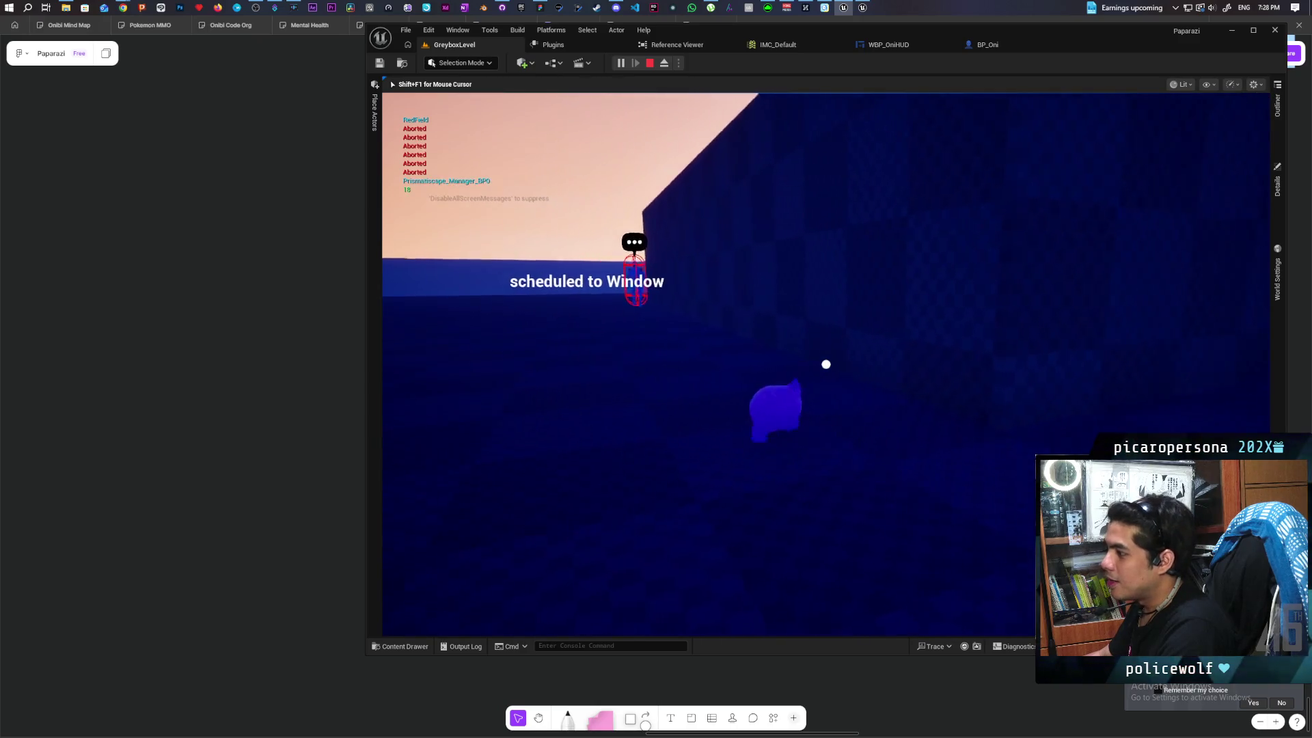
key(a)
key(w)
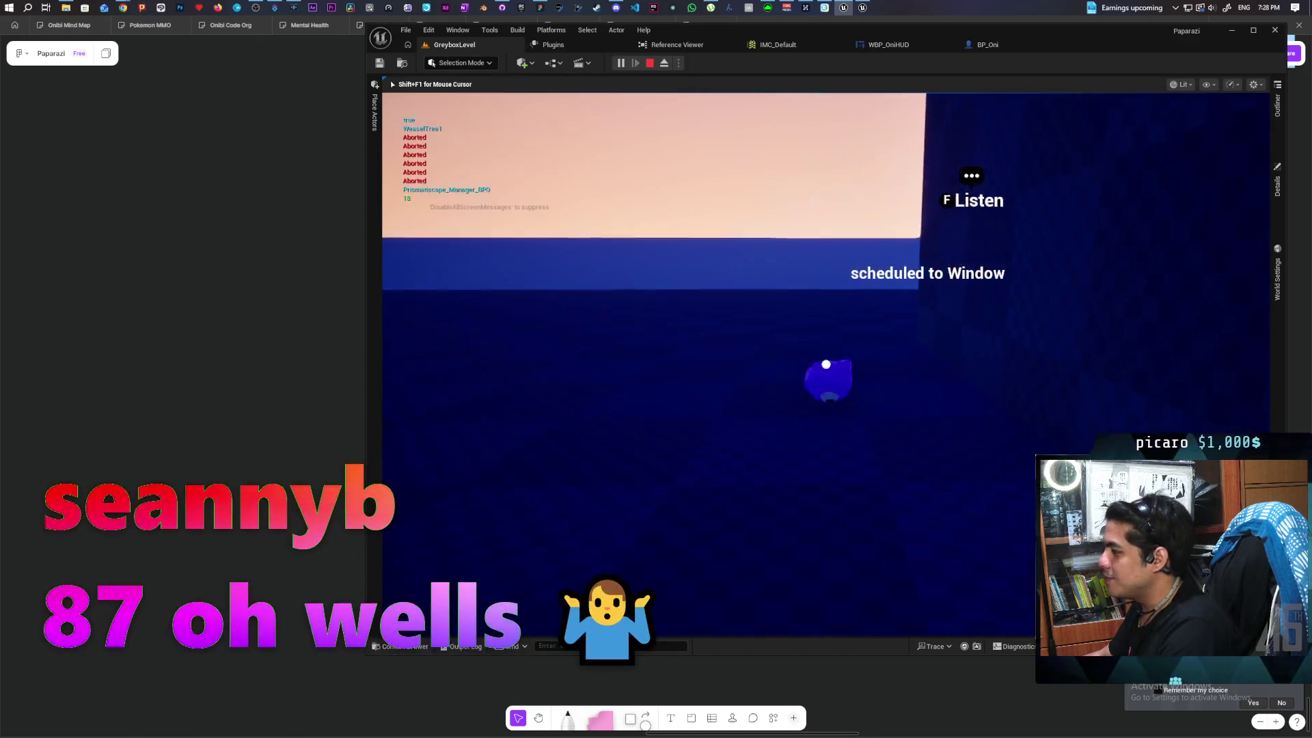
key(a)
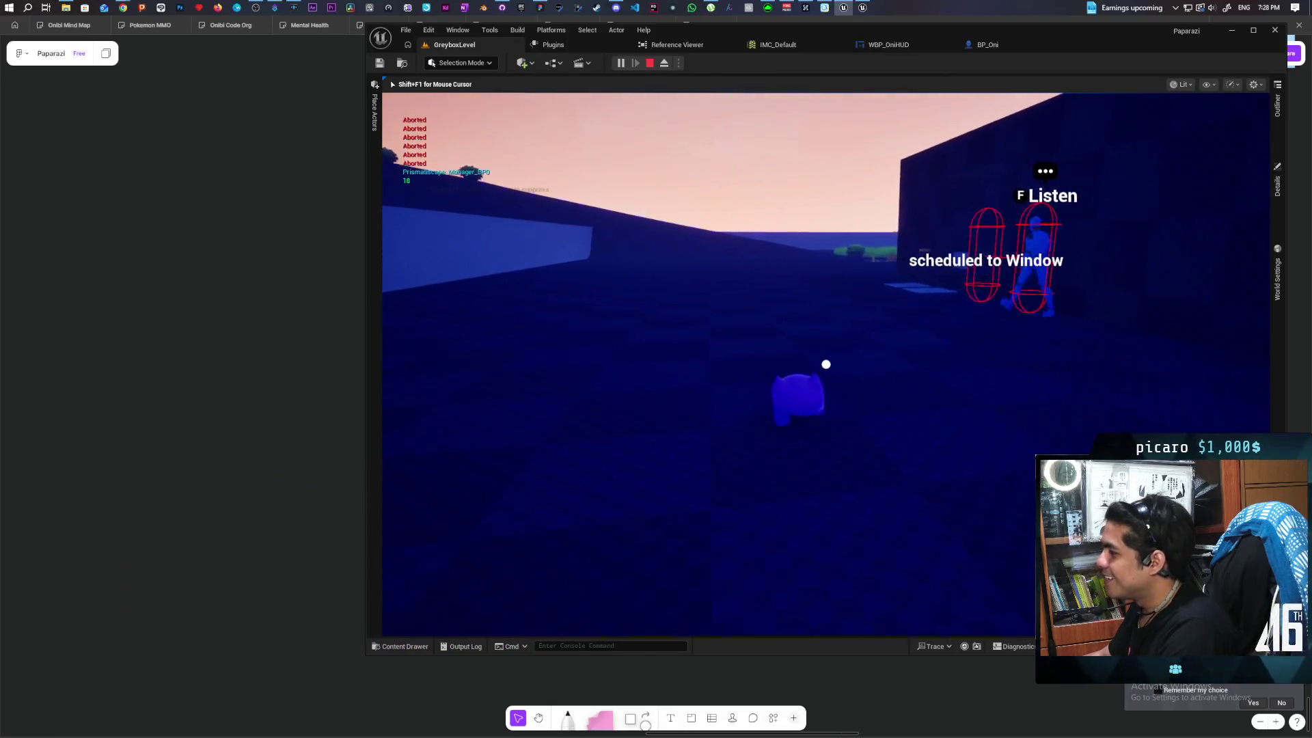
key(a)
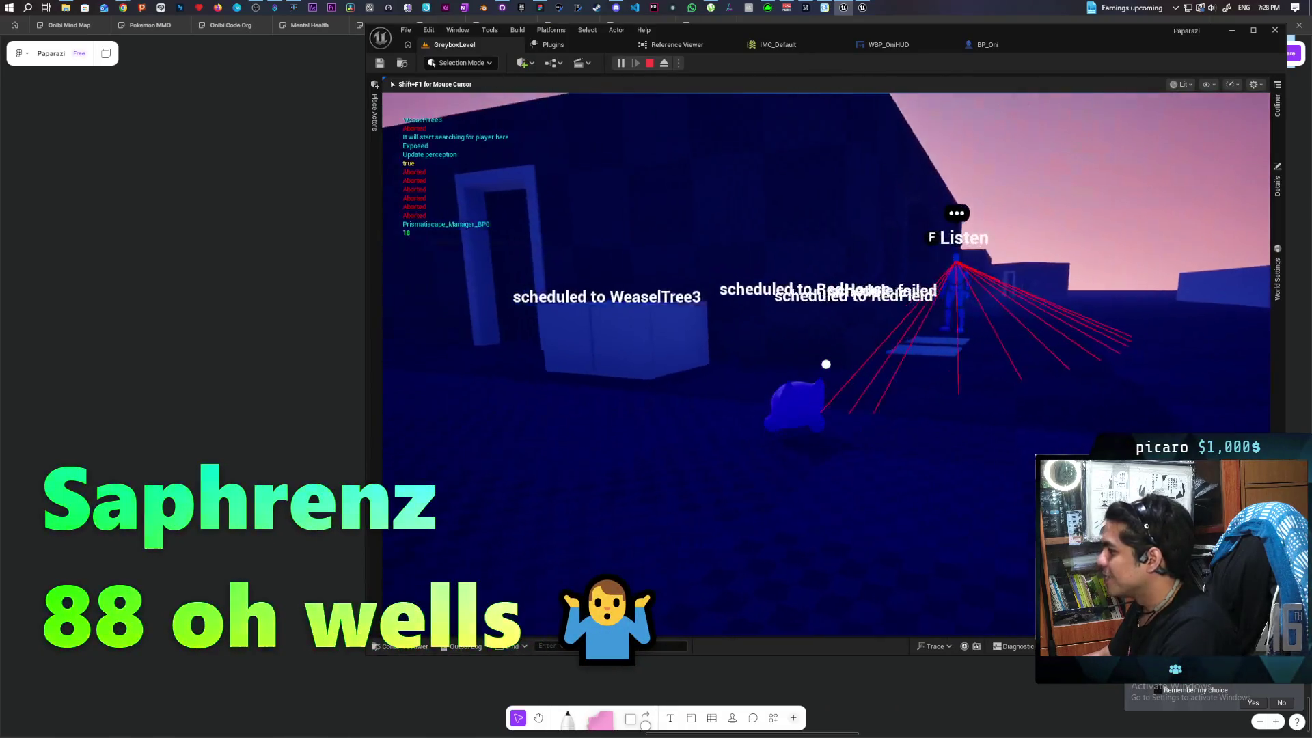
key(a)
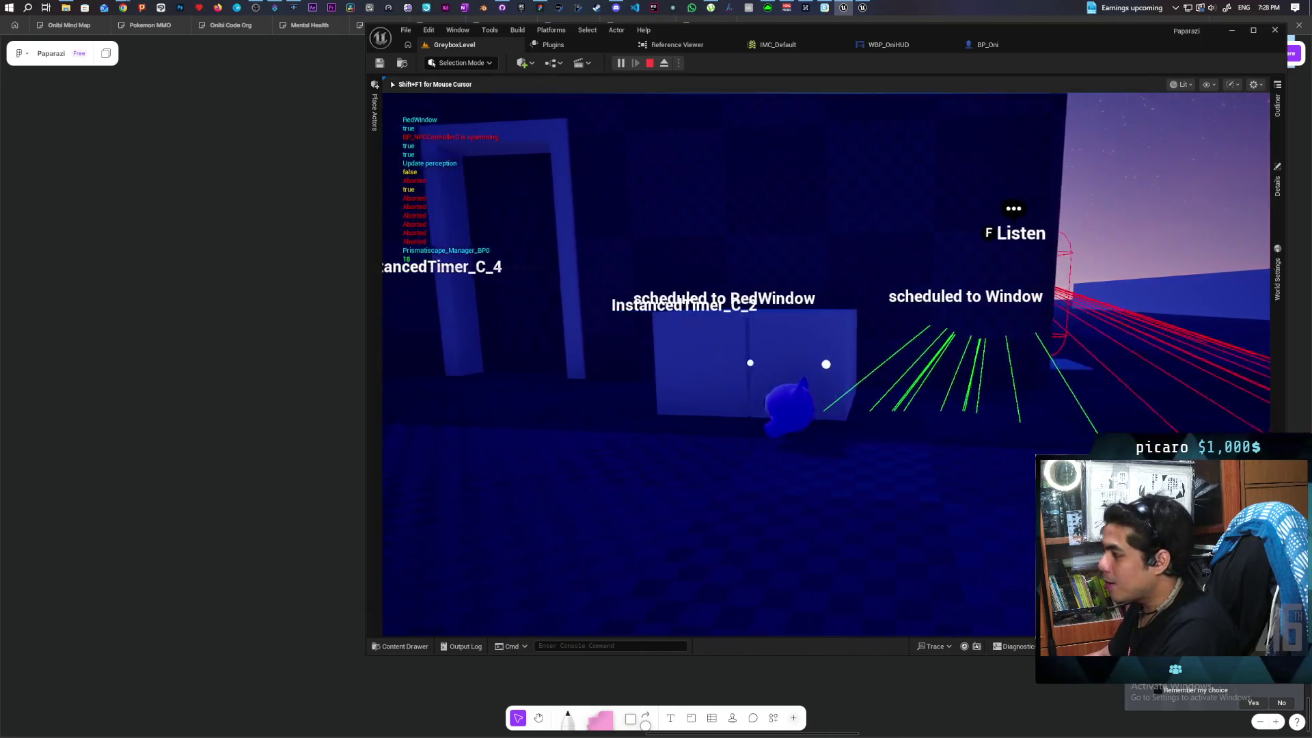
key(s)
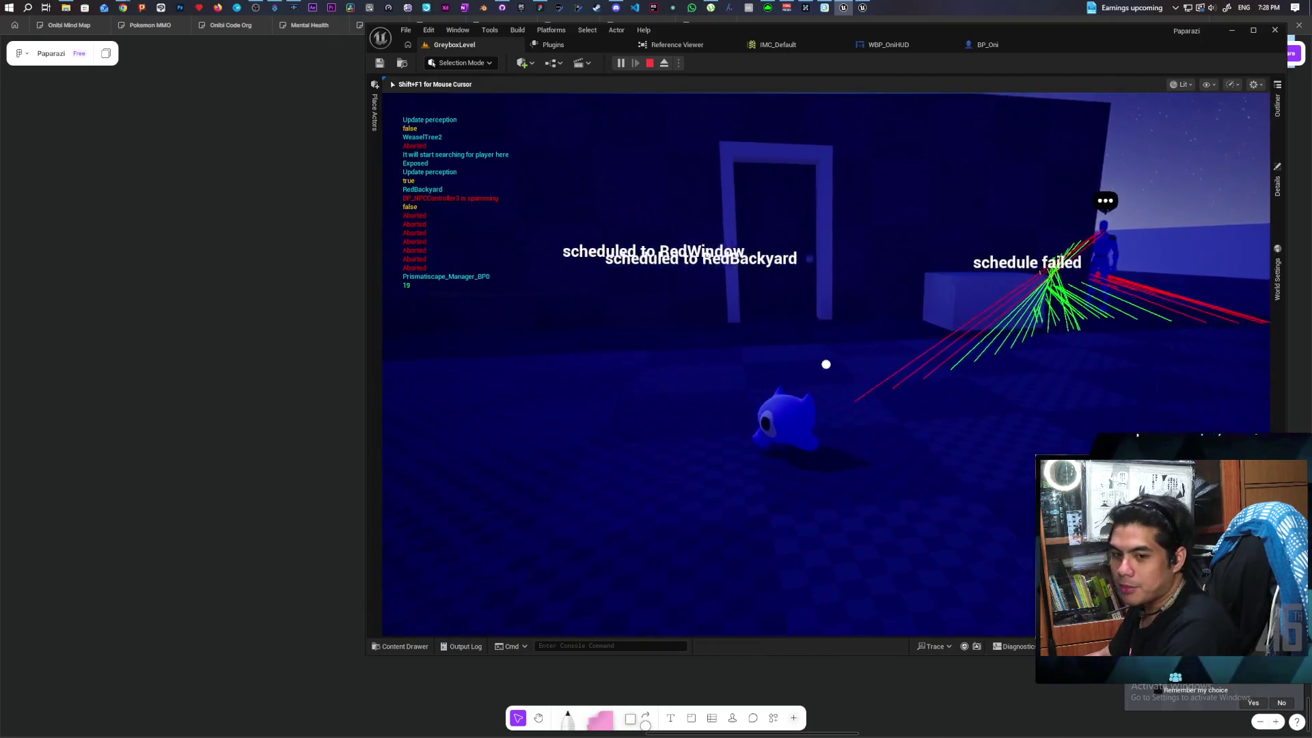
key(s)
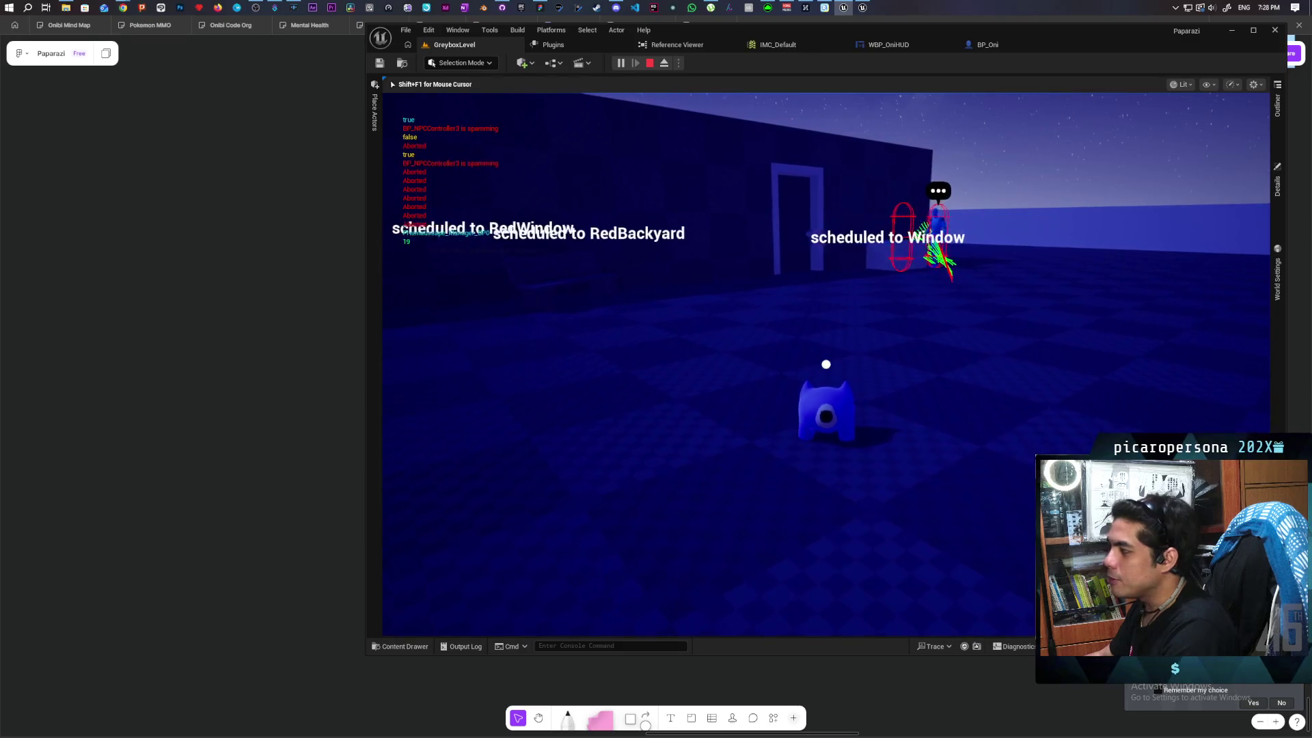
key(a)
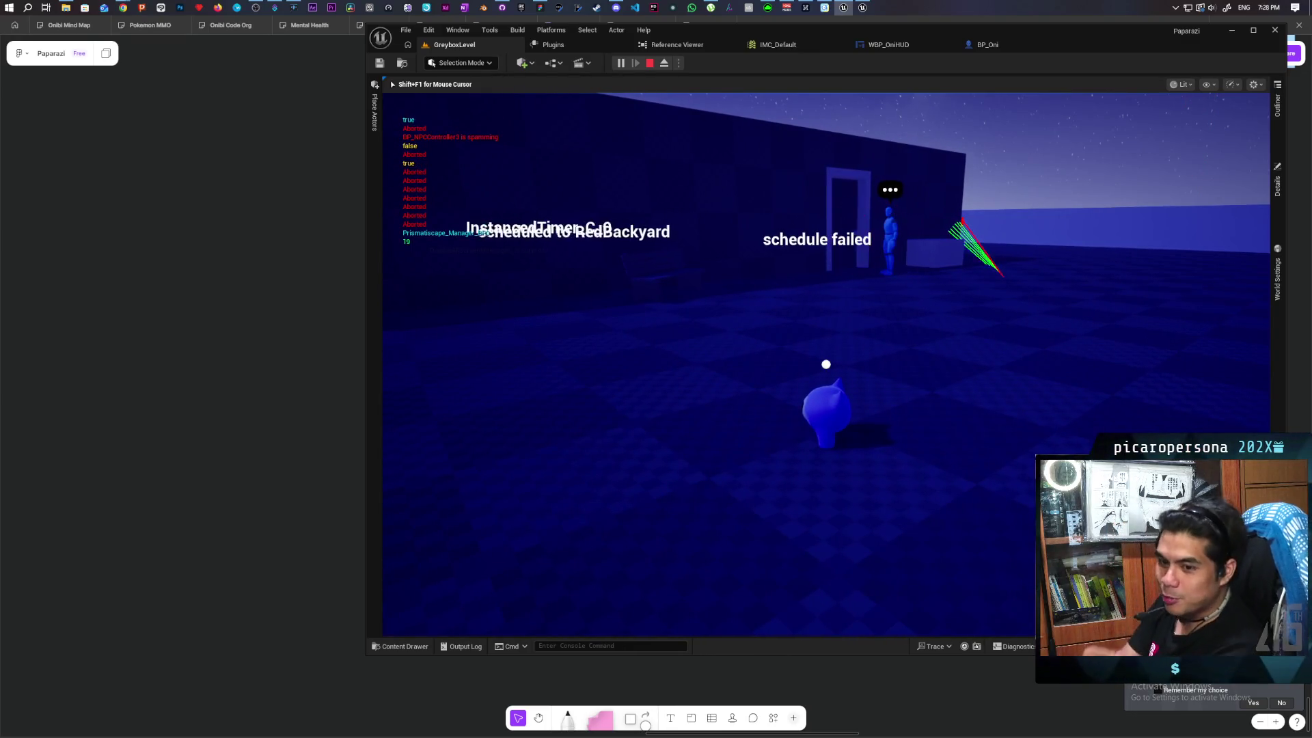
key(a)
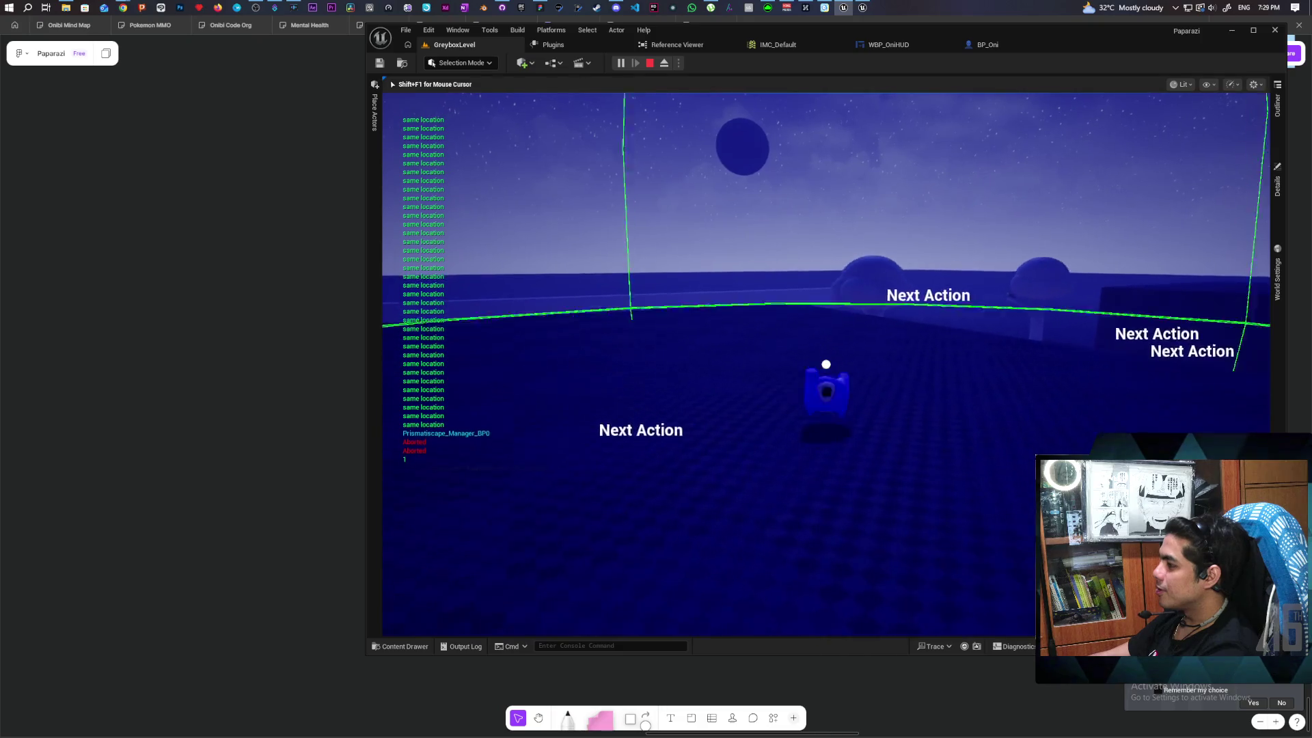
Run the character onto the platform and around the box, stop the playtest, and switch to the Gremlin board
key(w)
key(w)
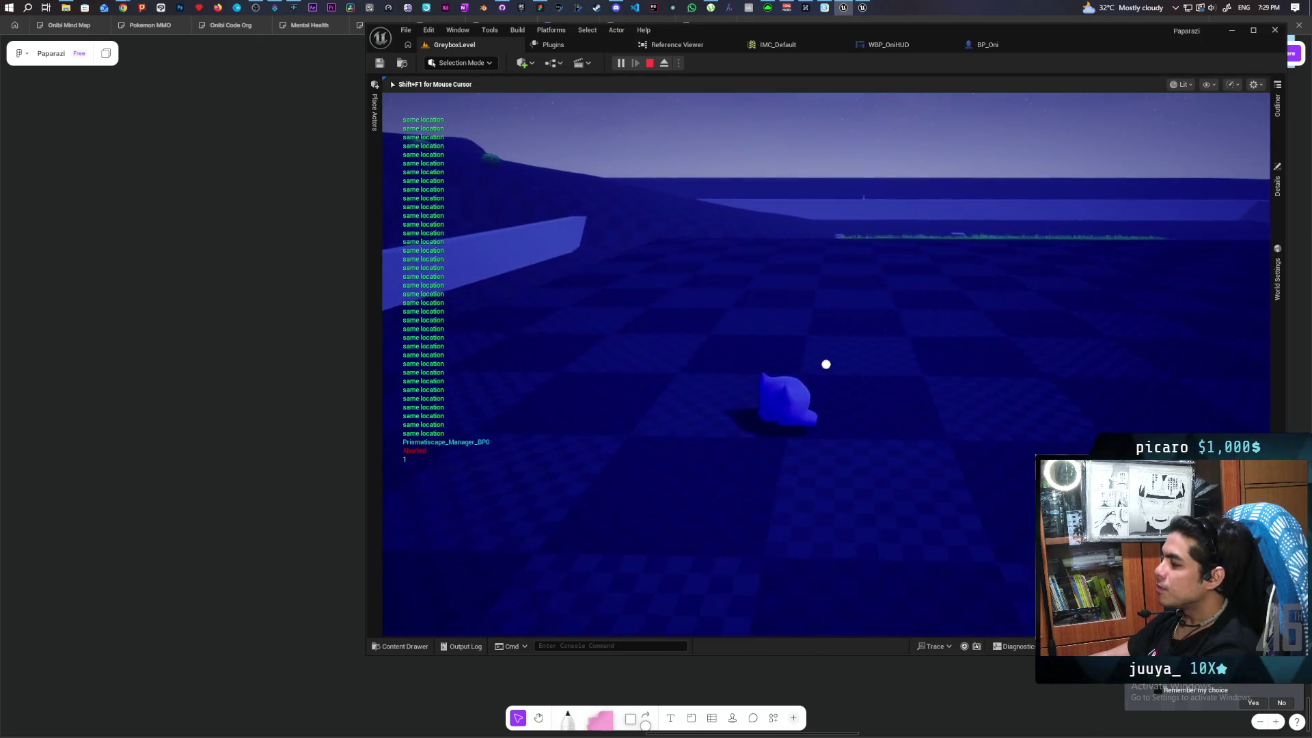
key(w)
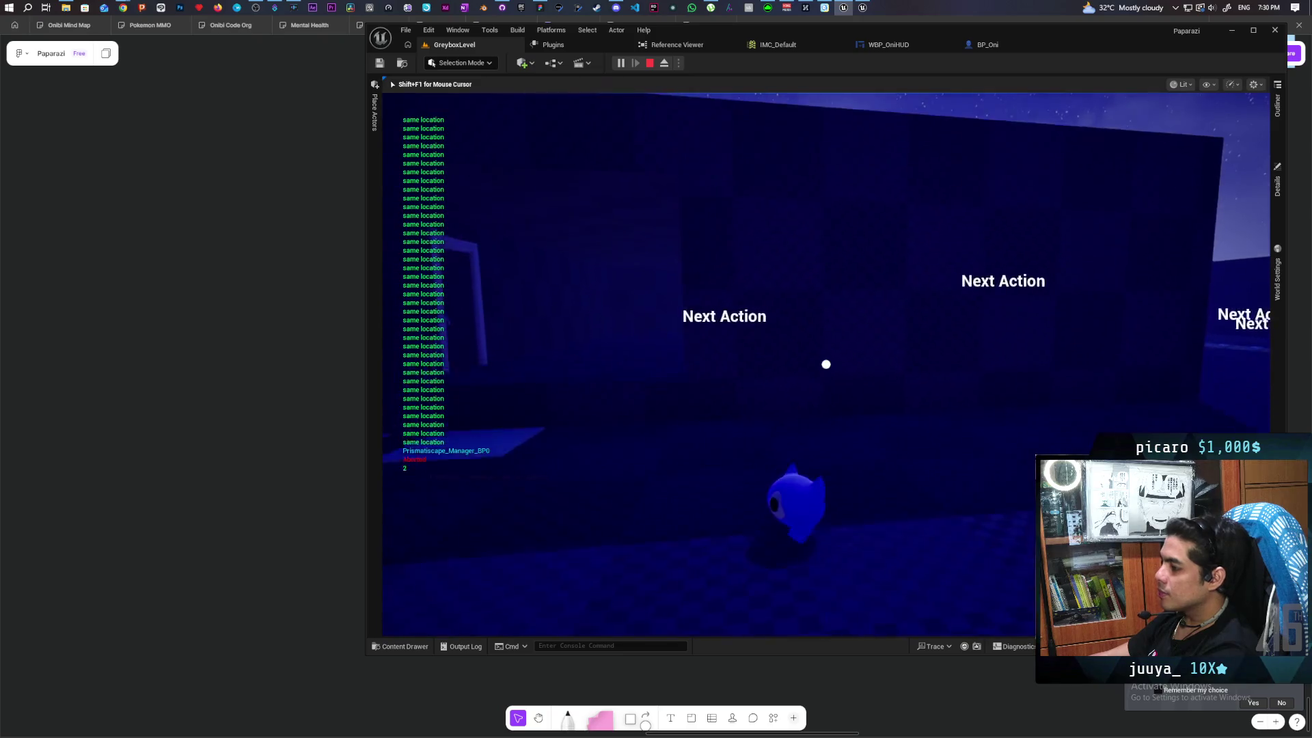
key(w)
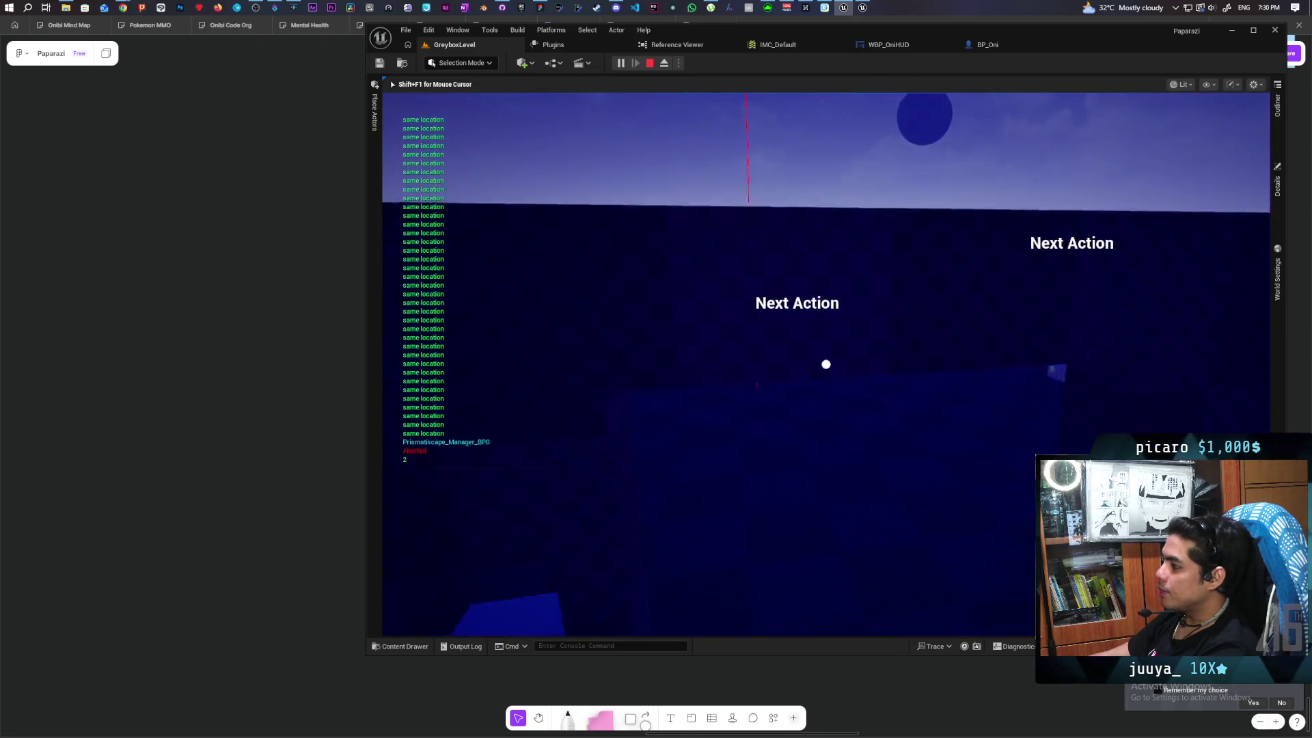
key(w)
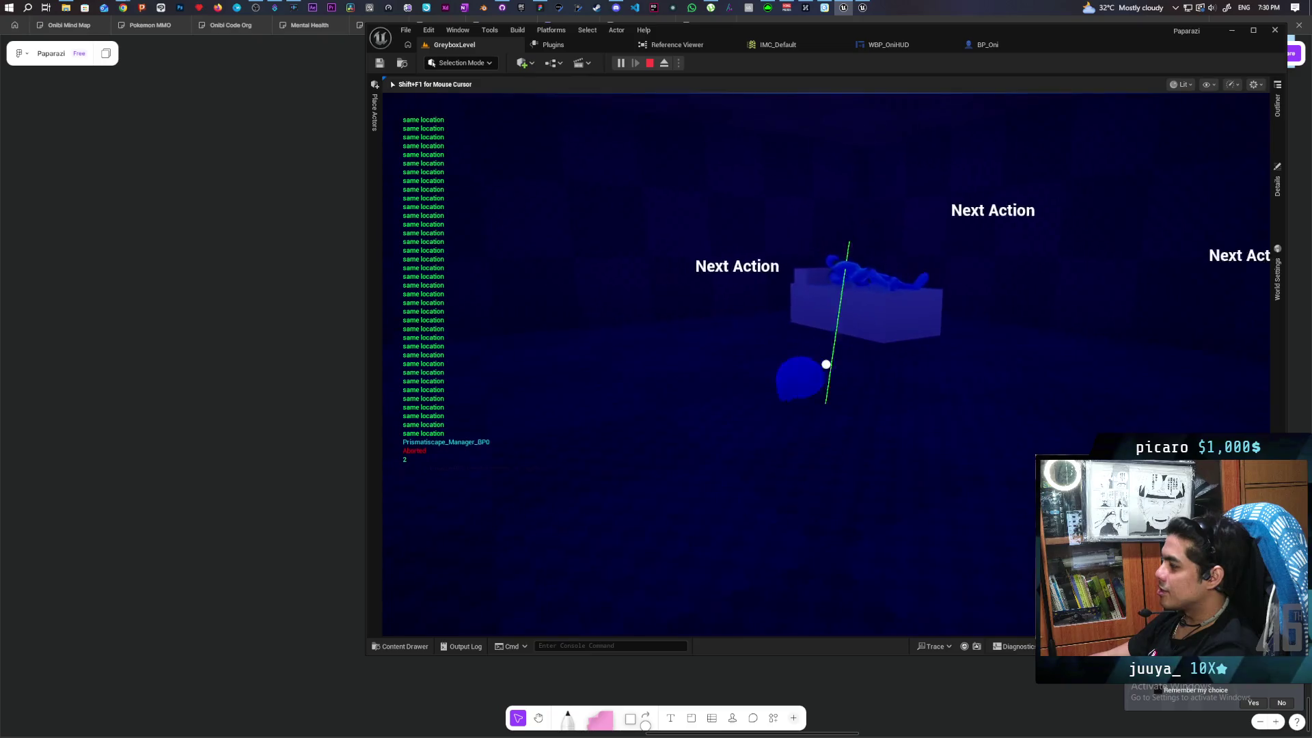
key(w)
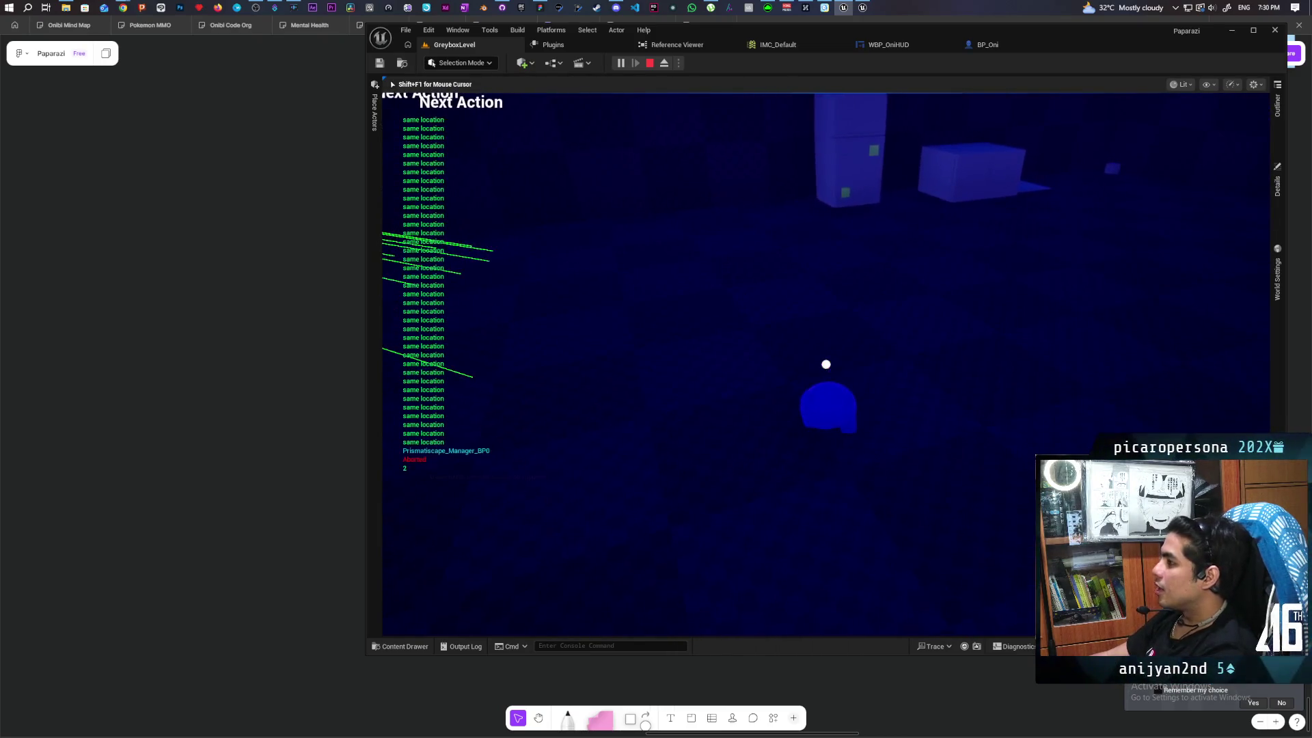
key(Escape)
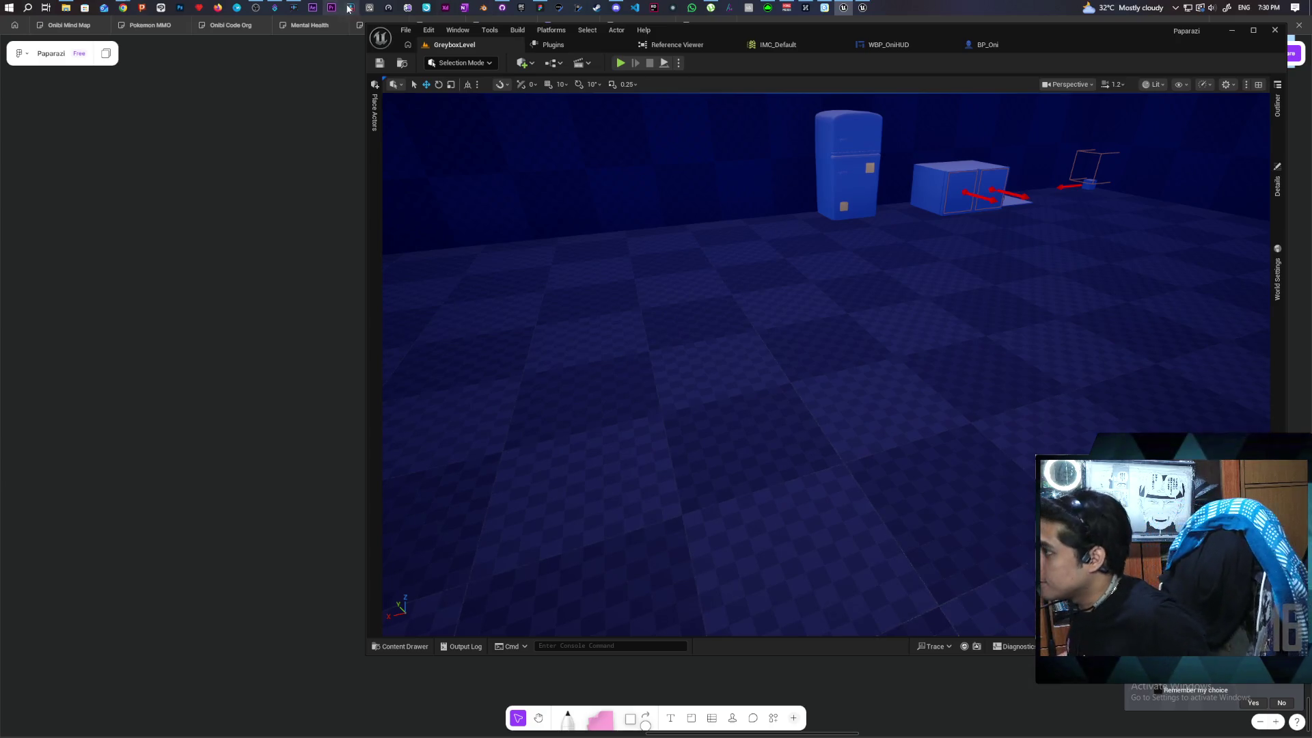
mouse_move(122, 7)
click(526, 62)
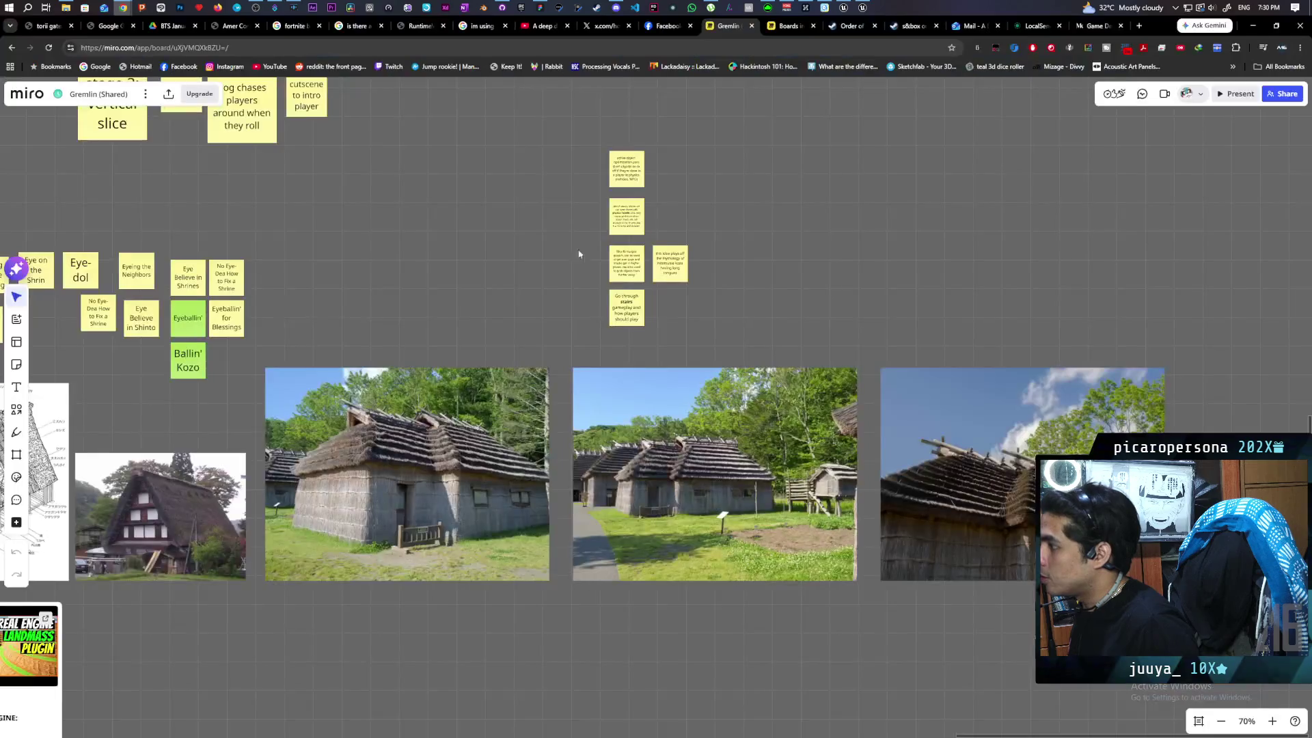
Scroll around the Gremlin board to review the stage plans and Diorama ideas
scroll(692, 522, up, 5)
scroll(1028, 424, left, 10)
scroll(997, 444, left, 15)
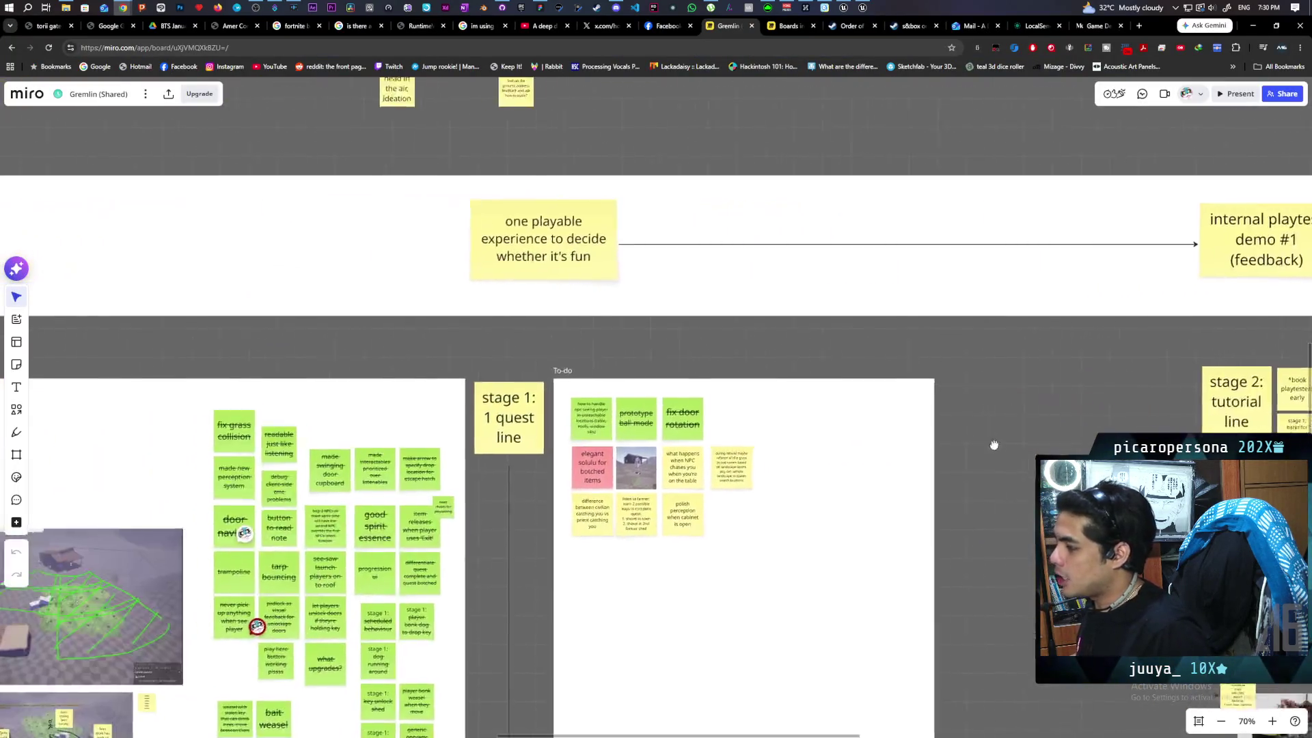
scroll(997, 445, down, 2)
scroll(957, 410, up, 2)
scroll(831, 352, right, 8)
scroll(830, 352, down, 3)
scroll(830, 352, down, 3)
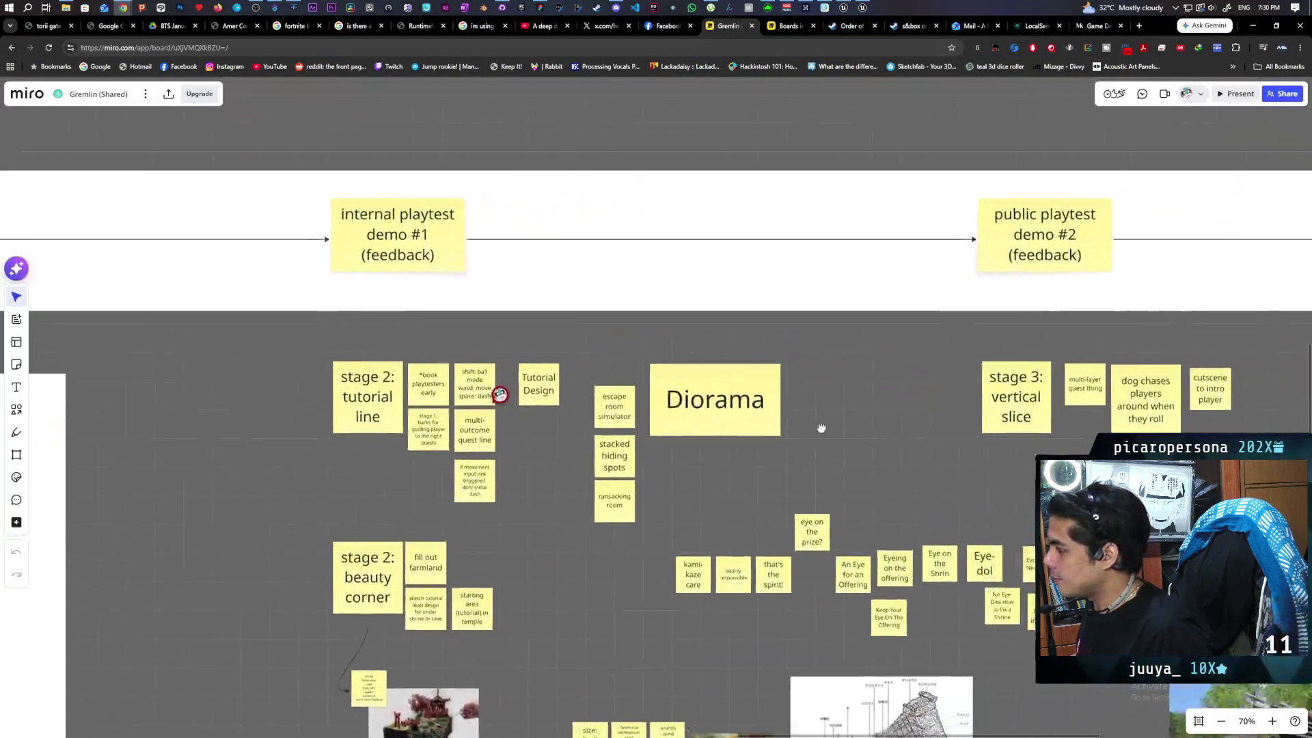
scroll(821, 430, right, 10)
scroll(923, 366, up, 3)
scroll(936, 356, left, 10)
scroll(937, 356, up, 1)
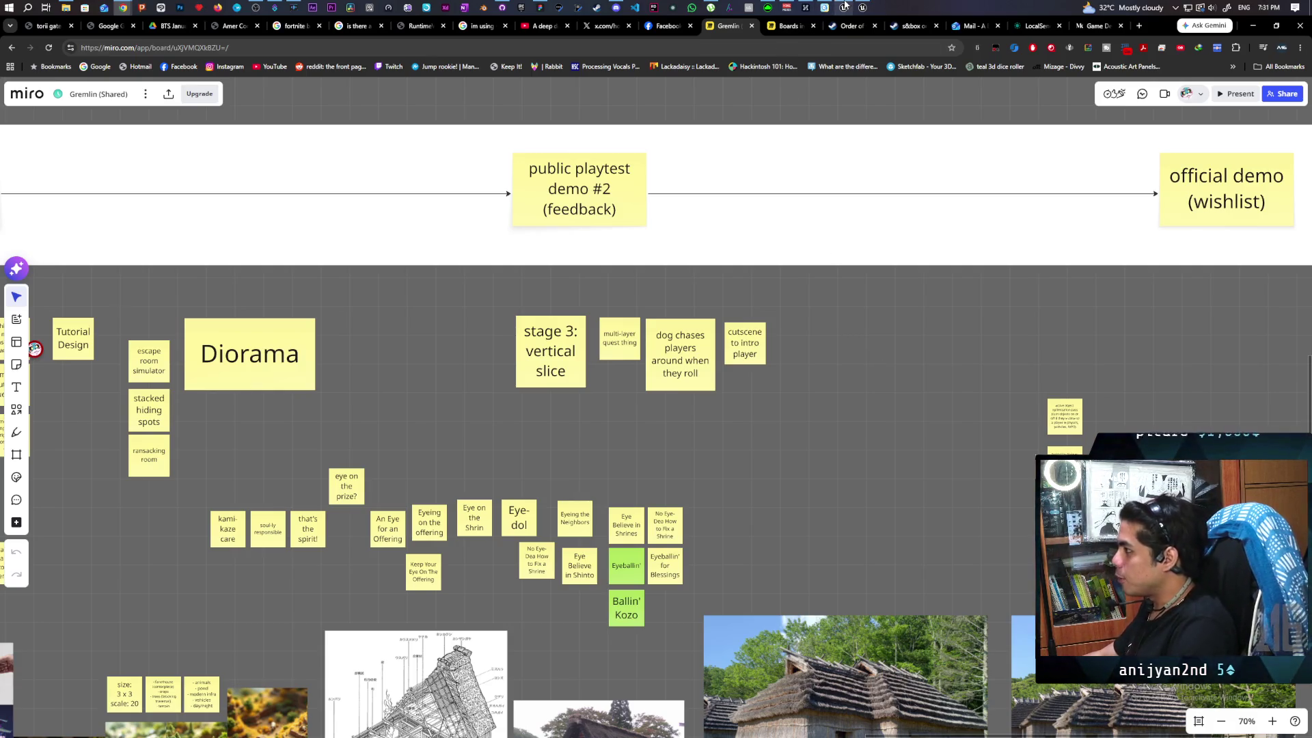
Pan to the thatched-house reference photos and playtest milestones, then bring up the Epic Games Launcher
mouse_move(845, 5)
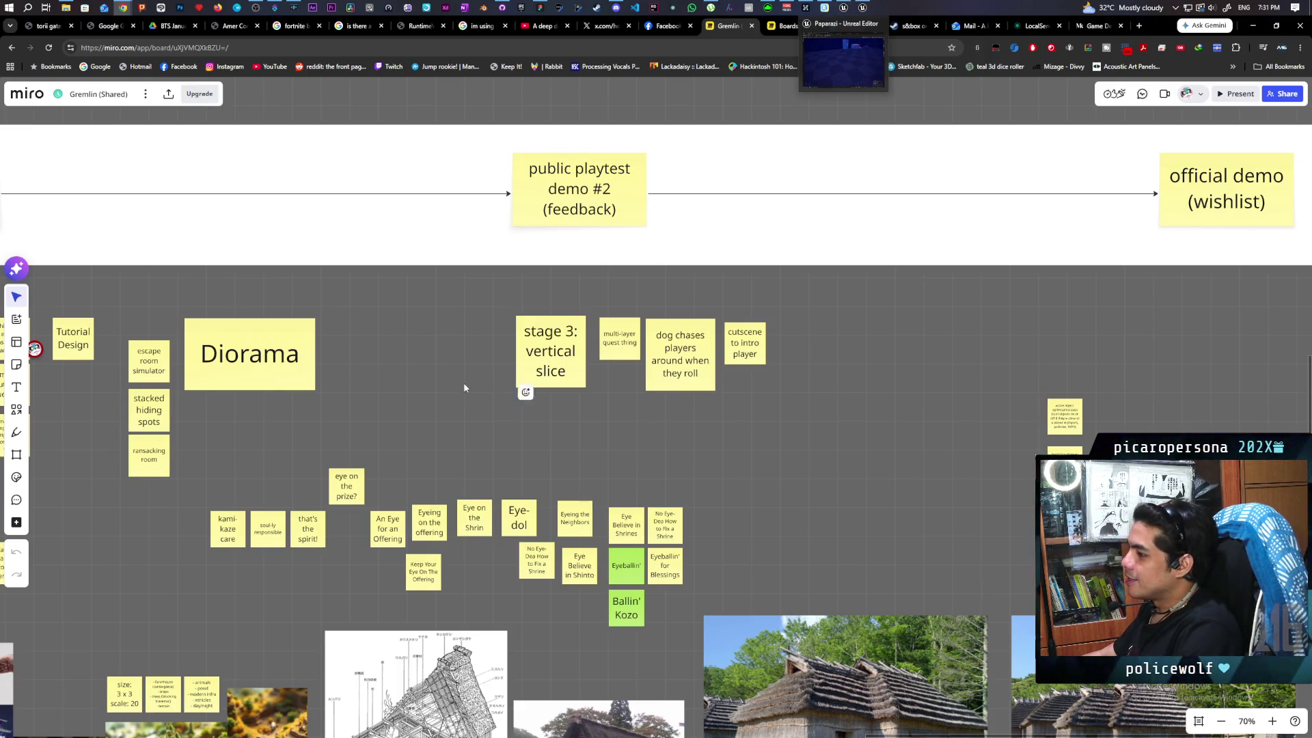
scroll(478, 383, left, 15)
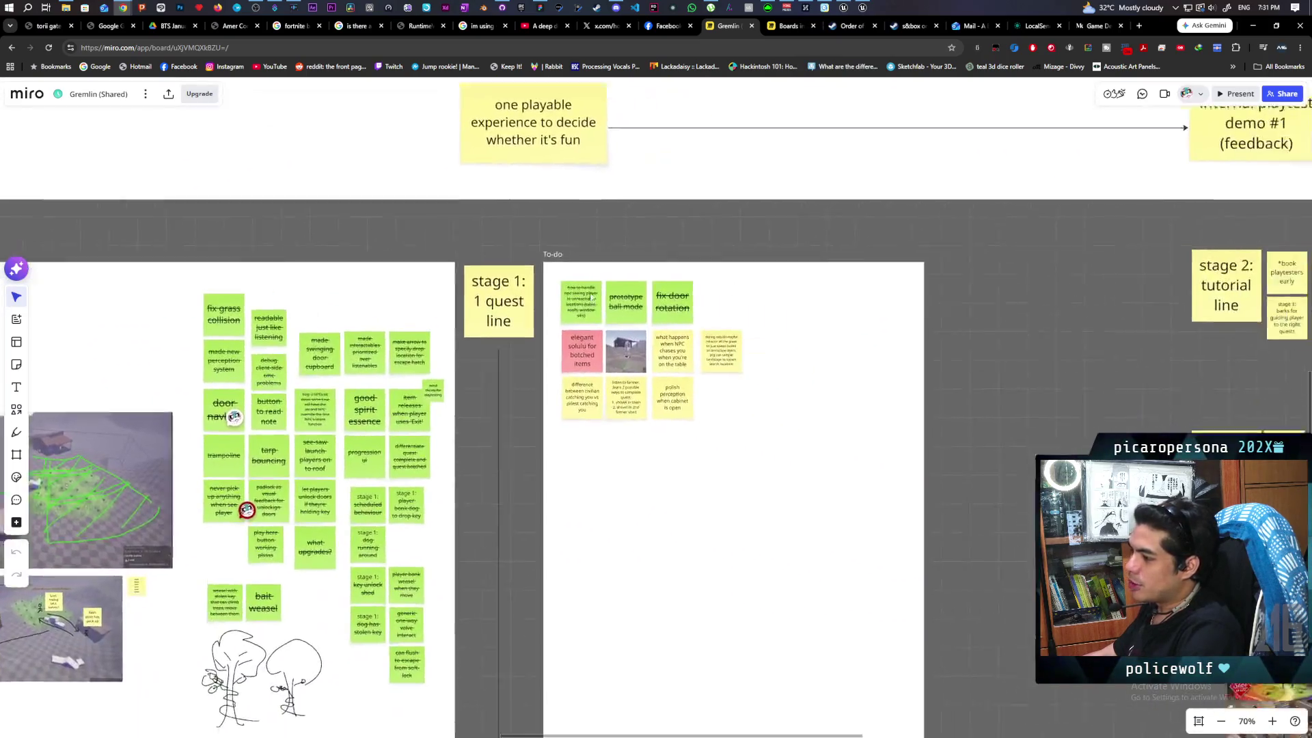
scroll(593, 420, right, 3)
scroll(945, 346, right, 10)
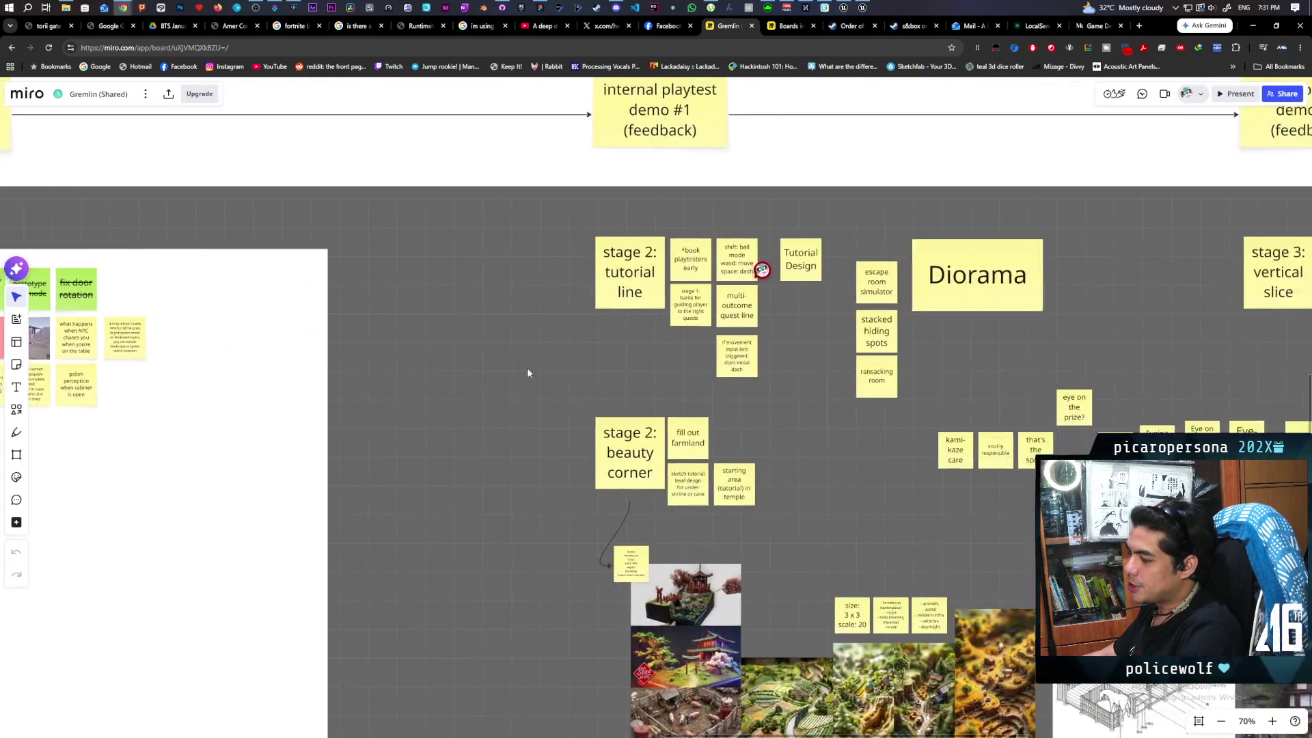
scroll(768, 388, up, 3)
scroll(542, 512, right, 5)
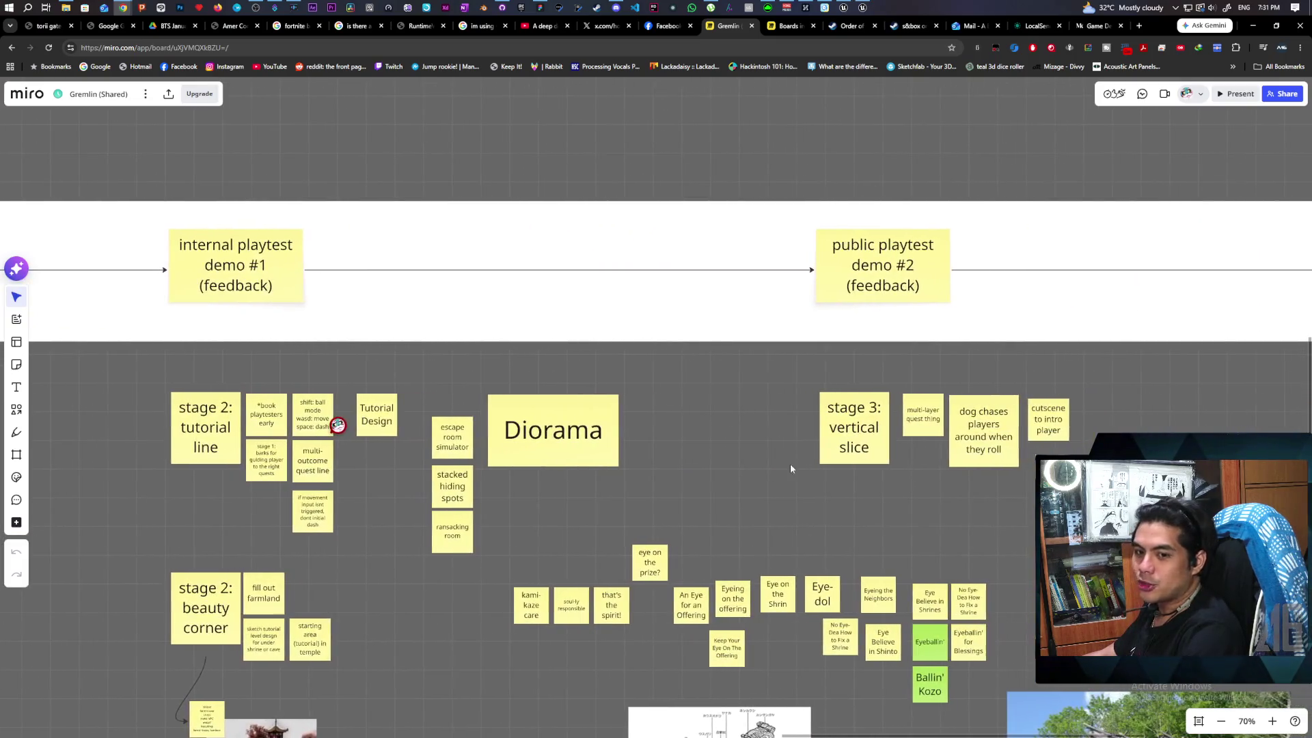
scroll(789, 463, down, 2)
scroll(752, 412, right, 5)
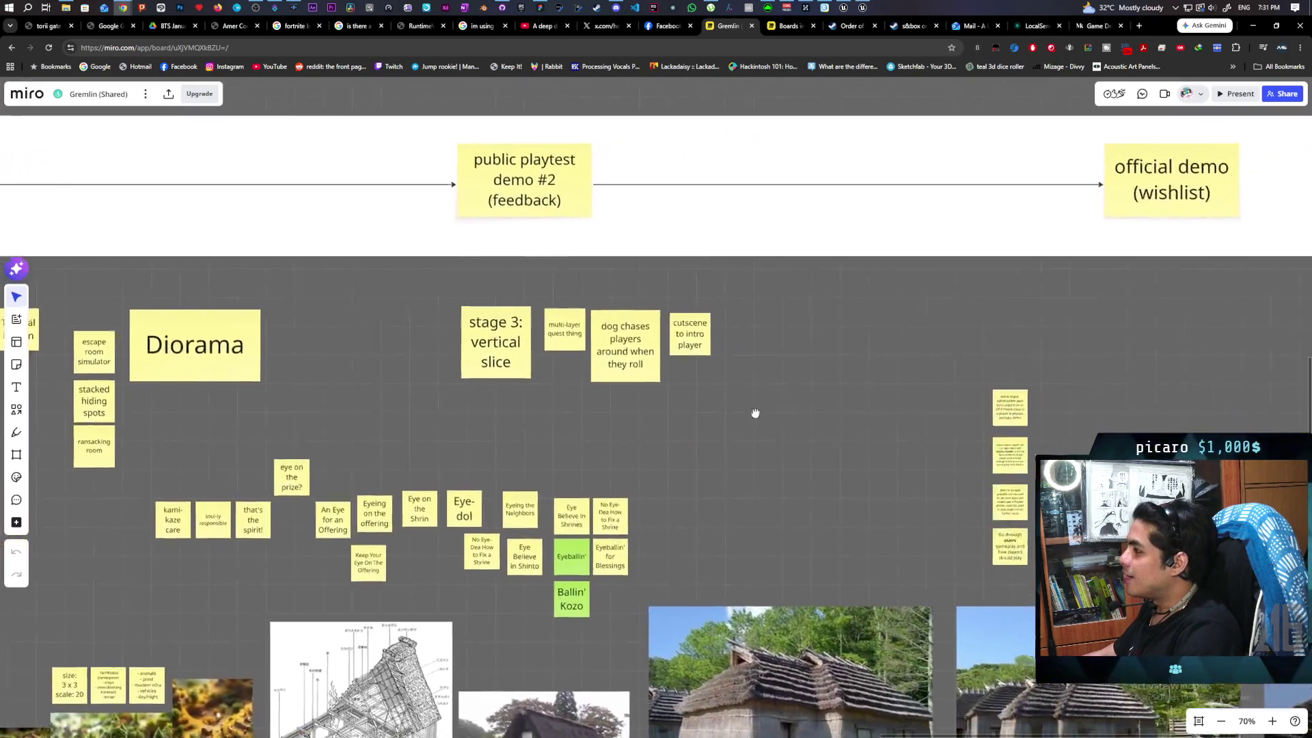
scroll(720, 331, down, 4)
mouse_move(770, 342)
mouse_down()
mouse_move(530, 321)
mouse_move(510, 454)
mouse_up()
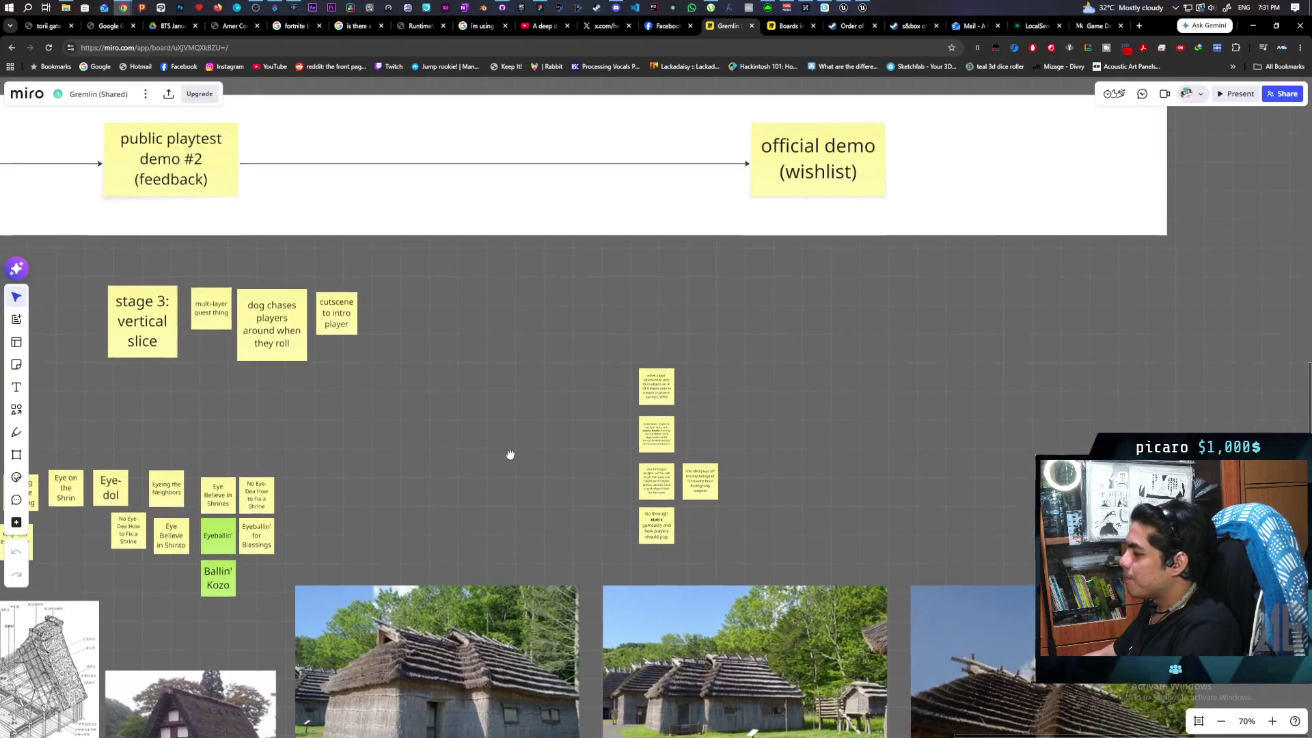
scroll(577, 477, up, 3)
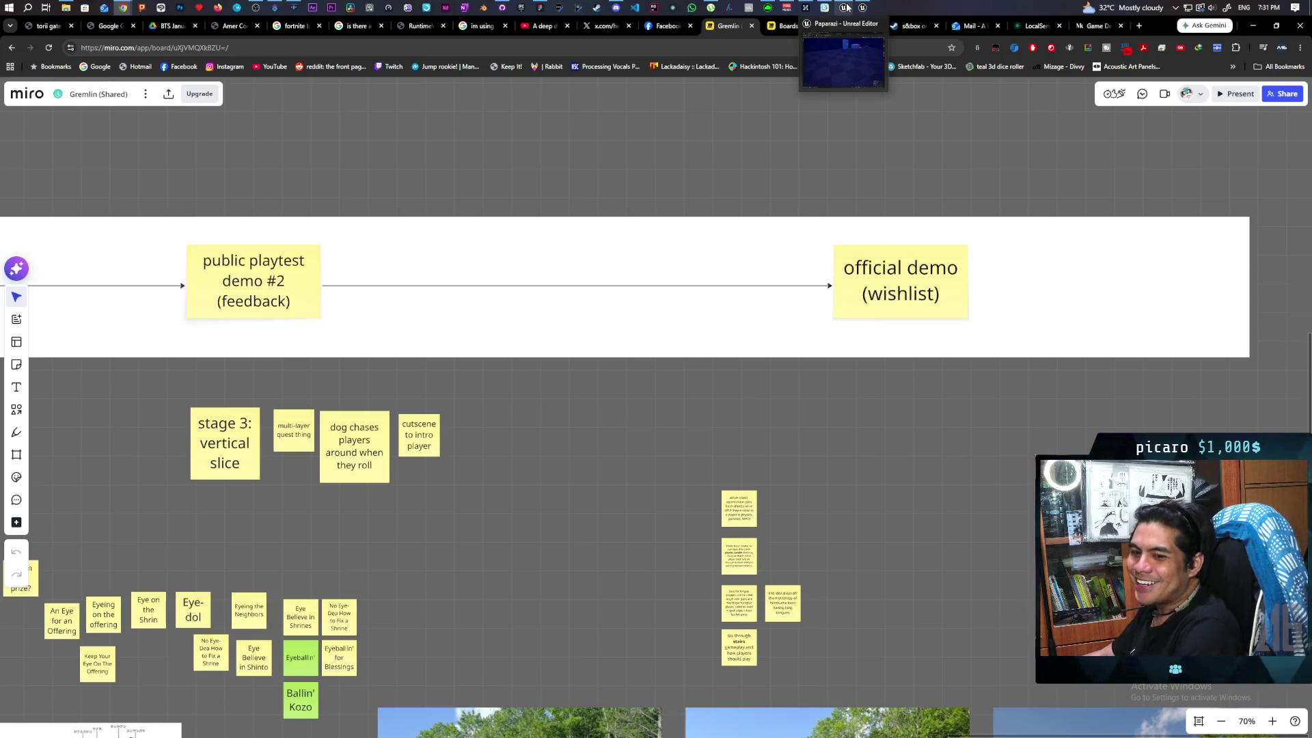
scroll(670, 443, left, 10)
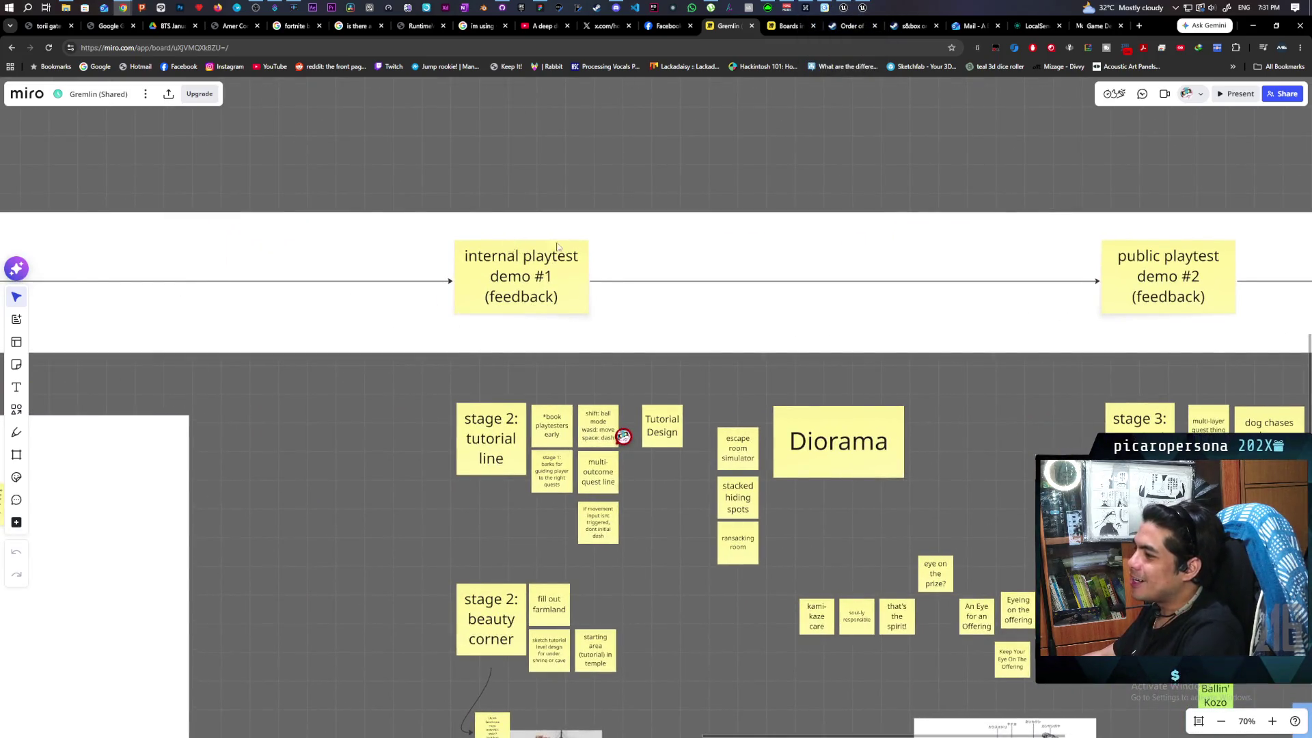
scroll(557, 246, left, 3)
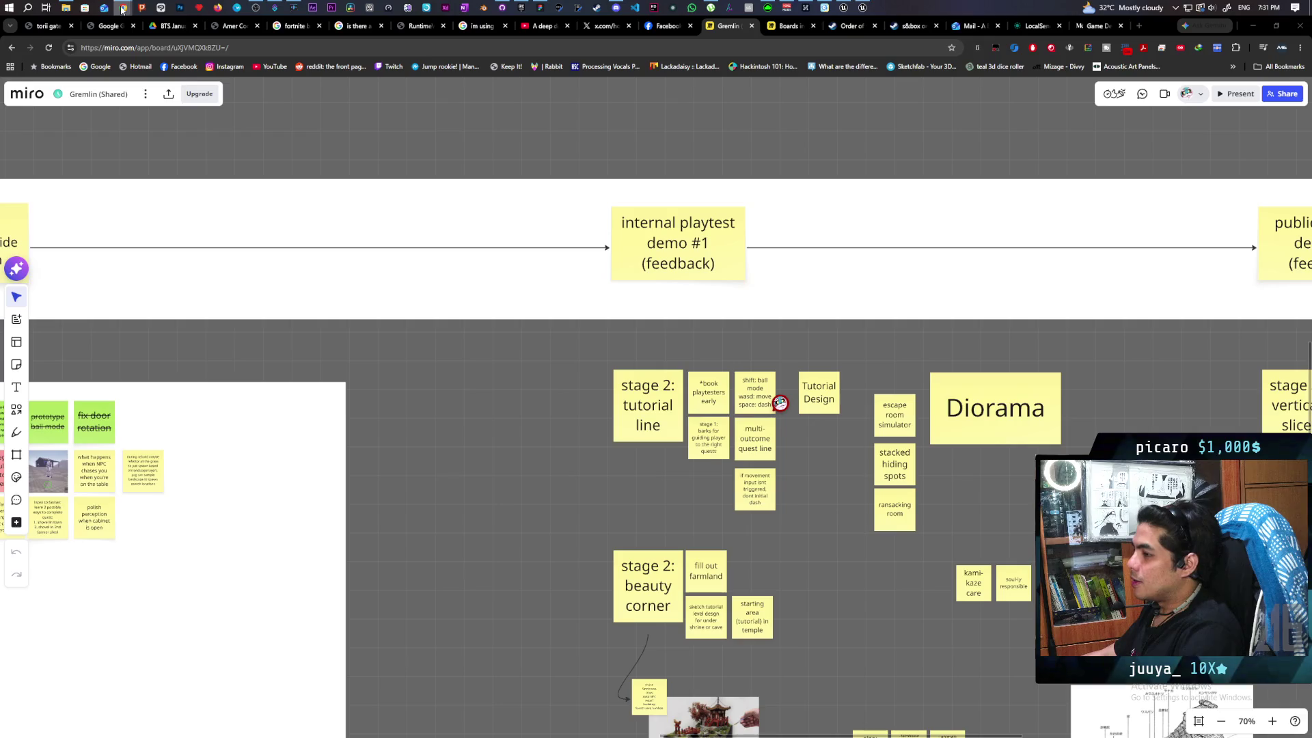
click(520, 7)
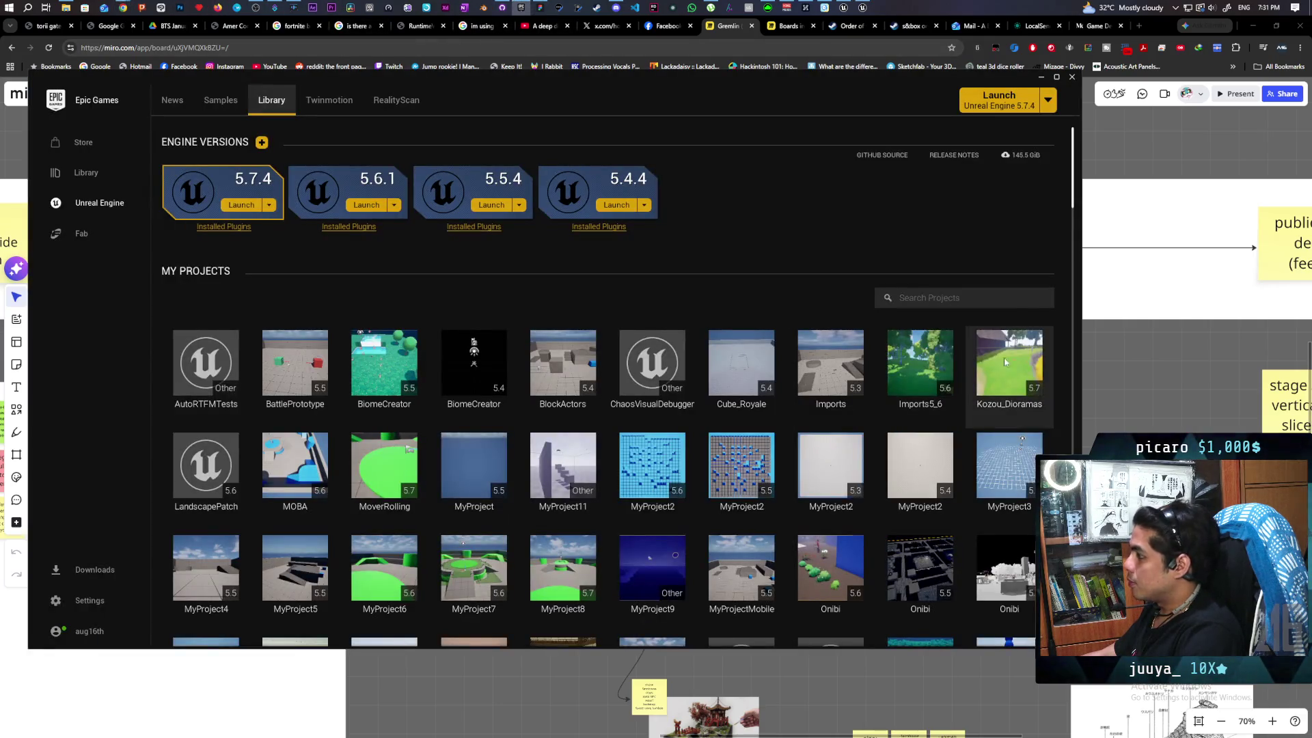
Launch the Kozou_Dioramas project from the Launcher library
double_click(1010, 365)
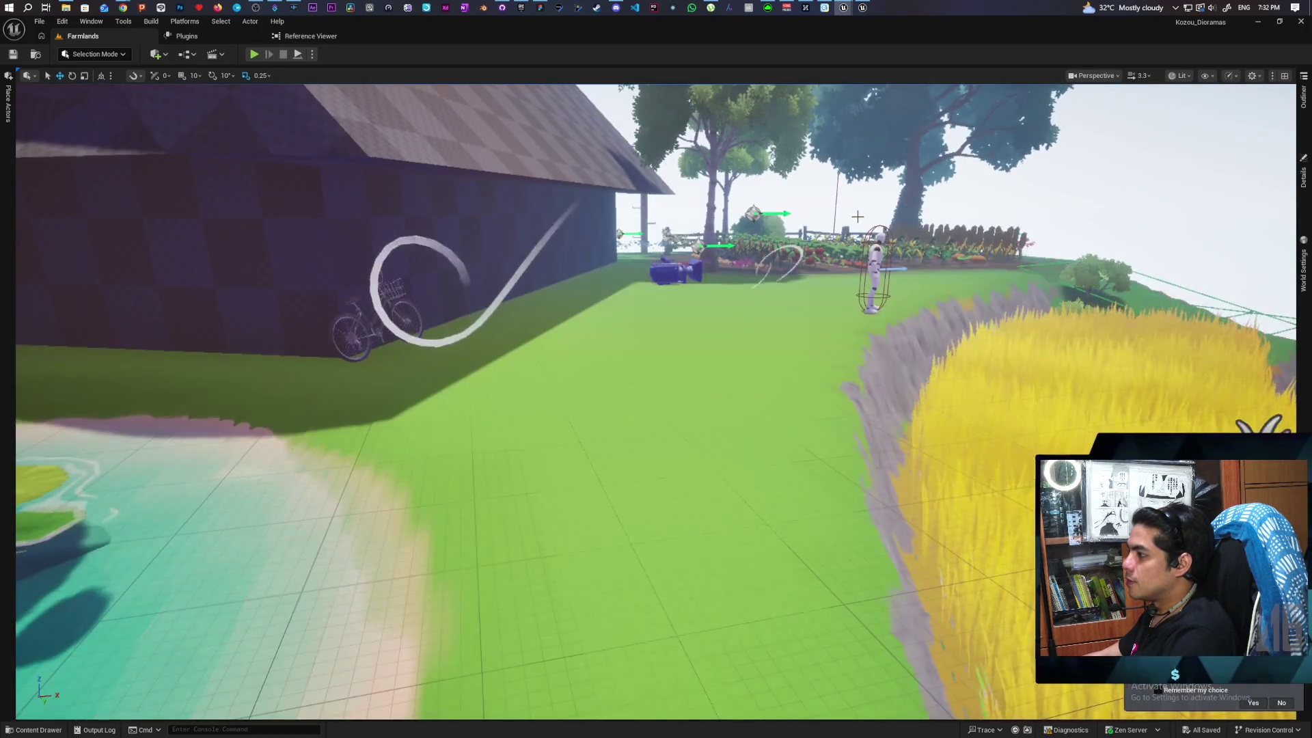
Fly up over the farm, start play from the landscape ground, and run the mannequin to the pond
mouse_move(915, 307)
mouse_down()
mouse_move(717, 273)
mouse_move(581, 297)
mouse_move(556, 277)
mouse_up()
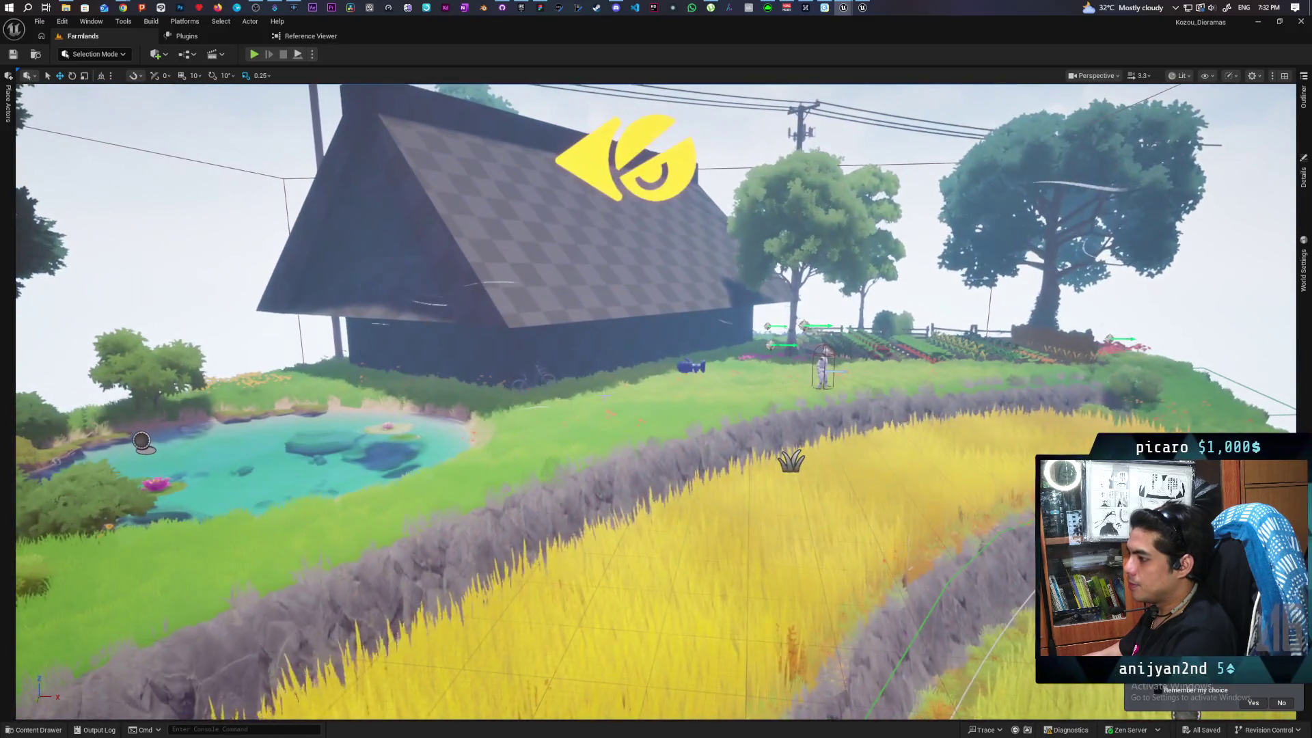
right_click(556, 424)
click(604, 411)
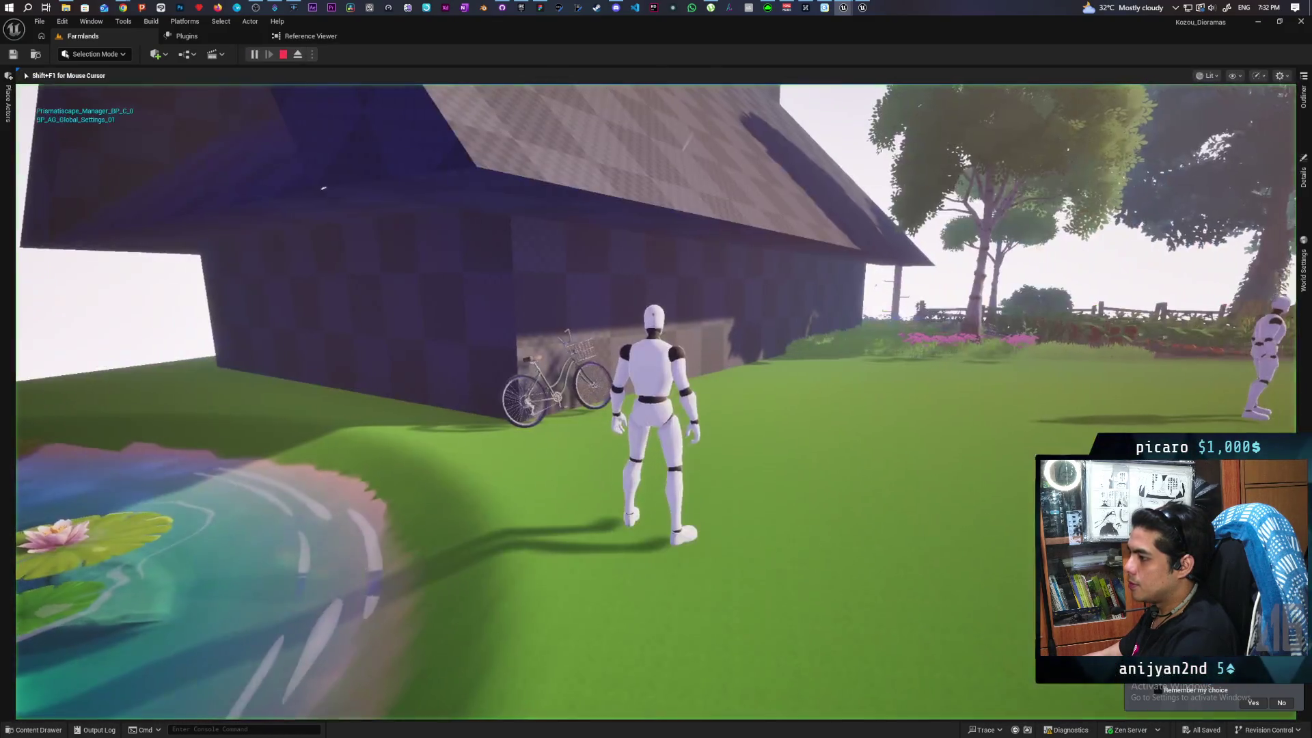
key(w)
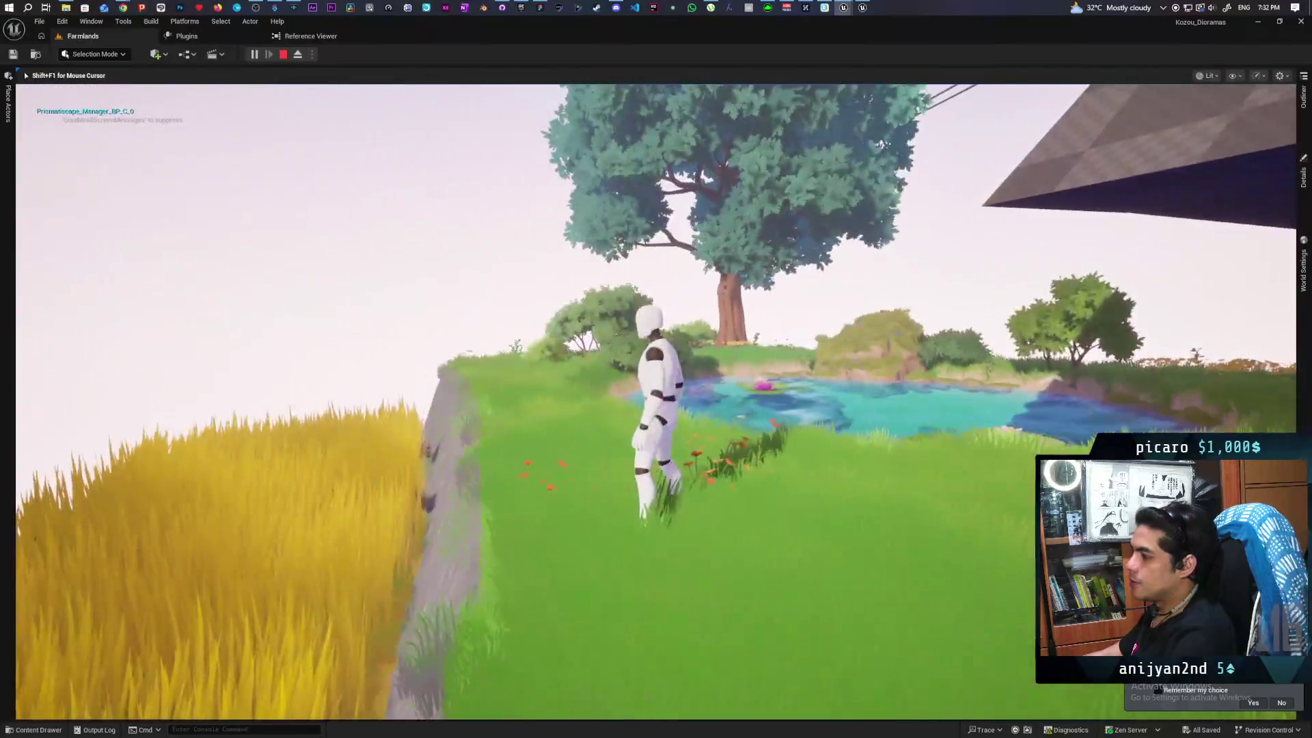
key(w)
key(w)
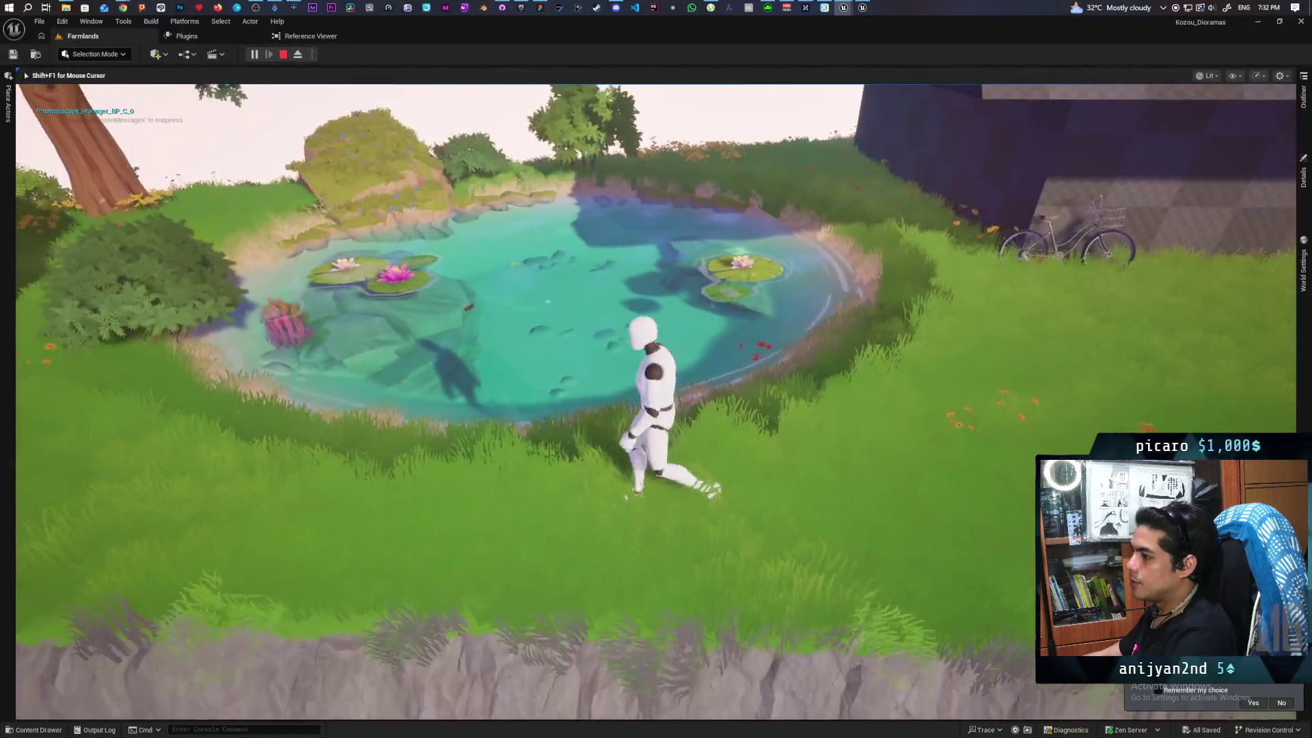
key(w)
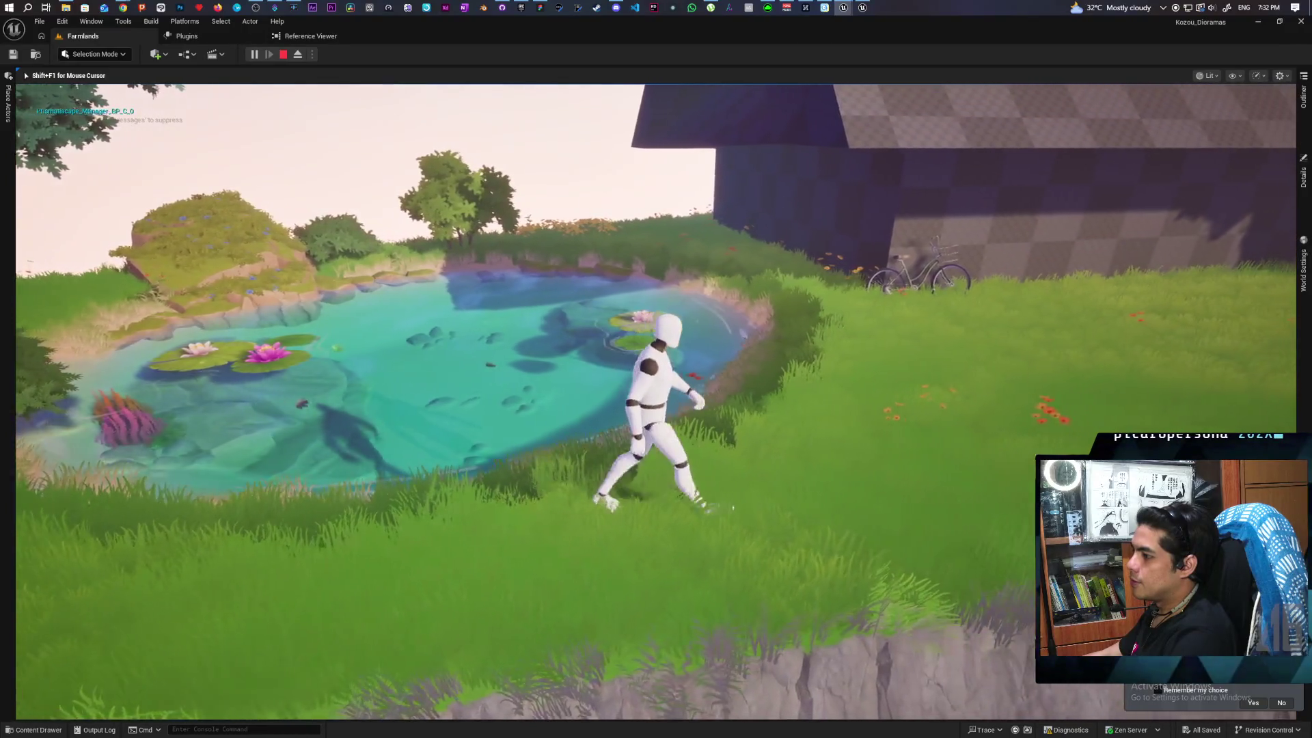
key(w)
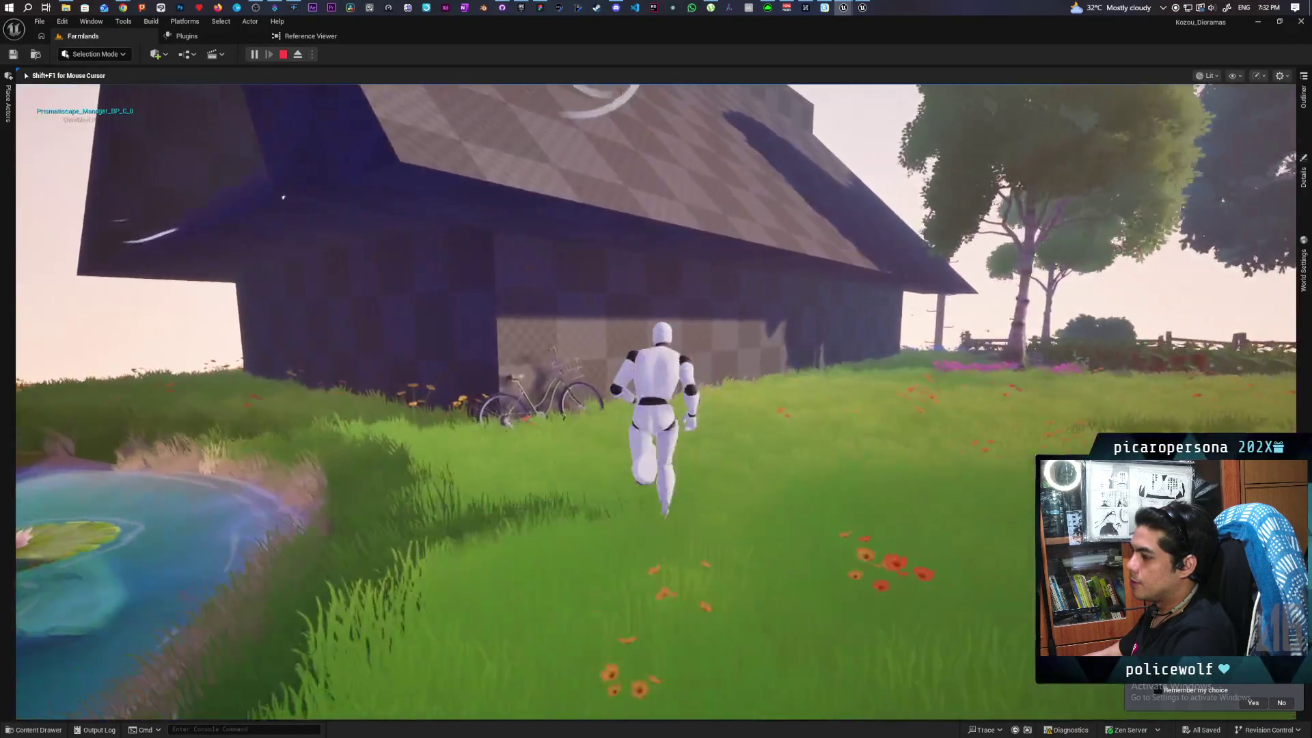
Run the mannequin past the barn, fence and bicycle, across the meadow and up the grassy hill
key(s)
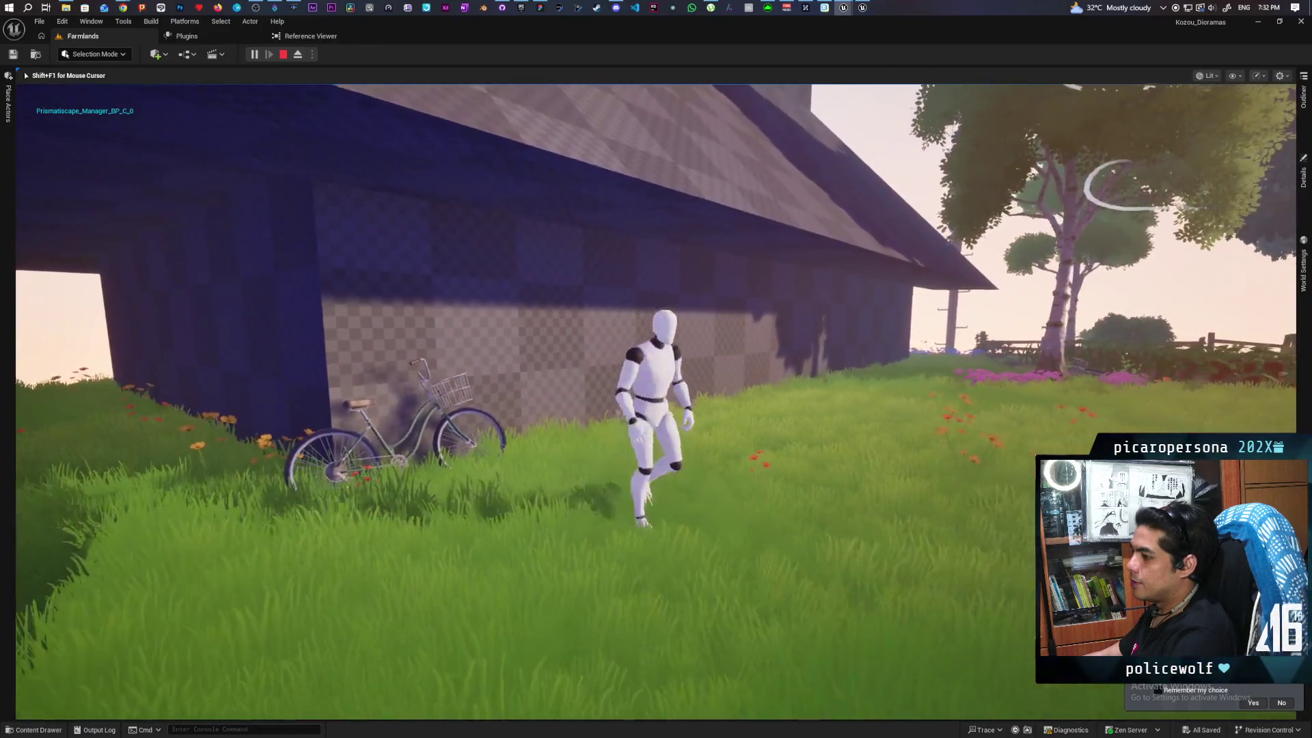
key(w)
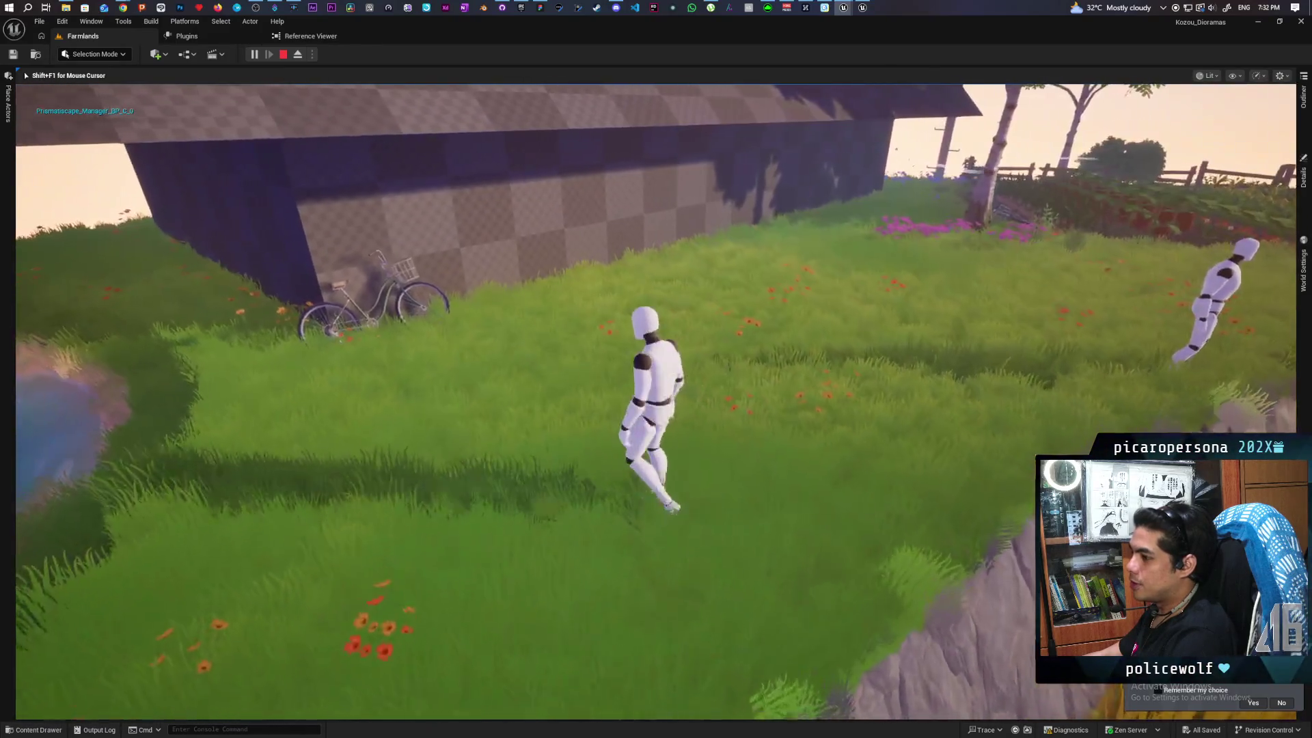
key(w)
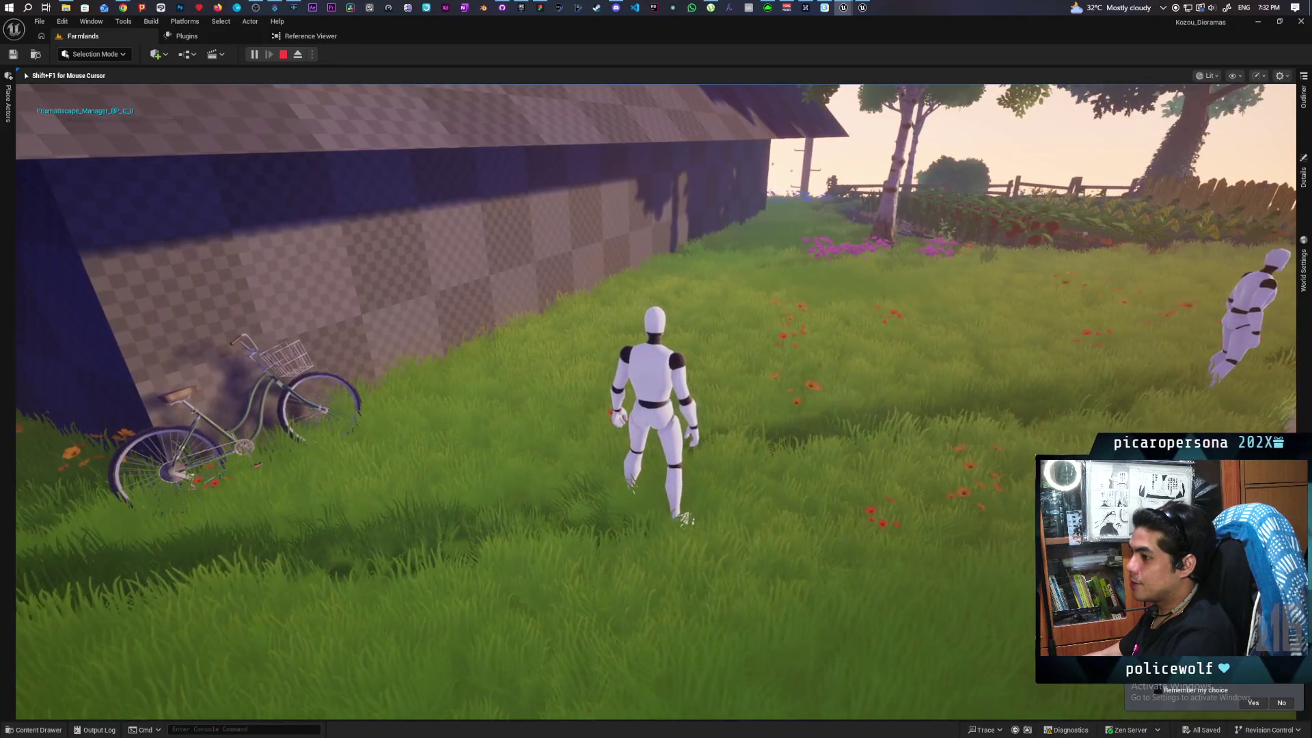
key(a)
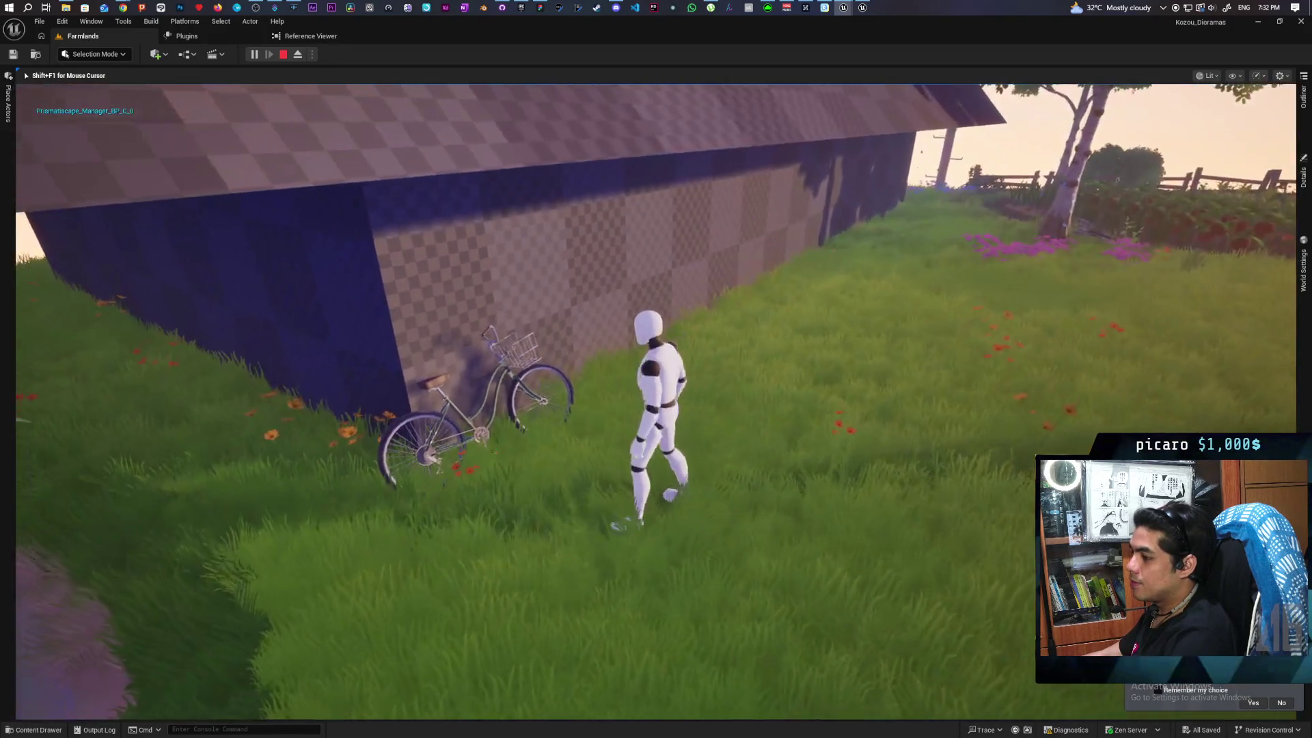
key(d)
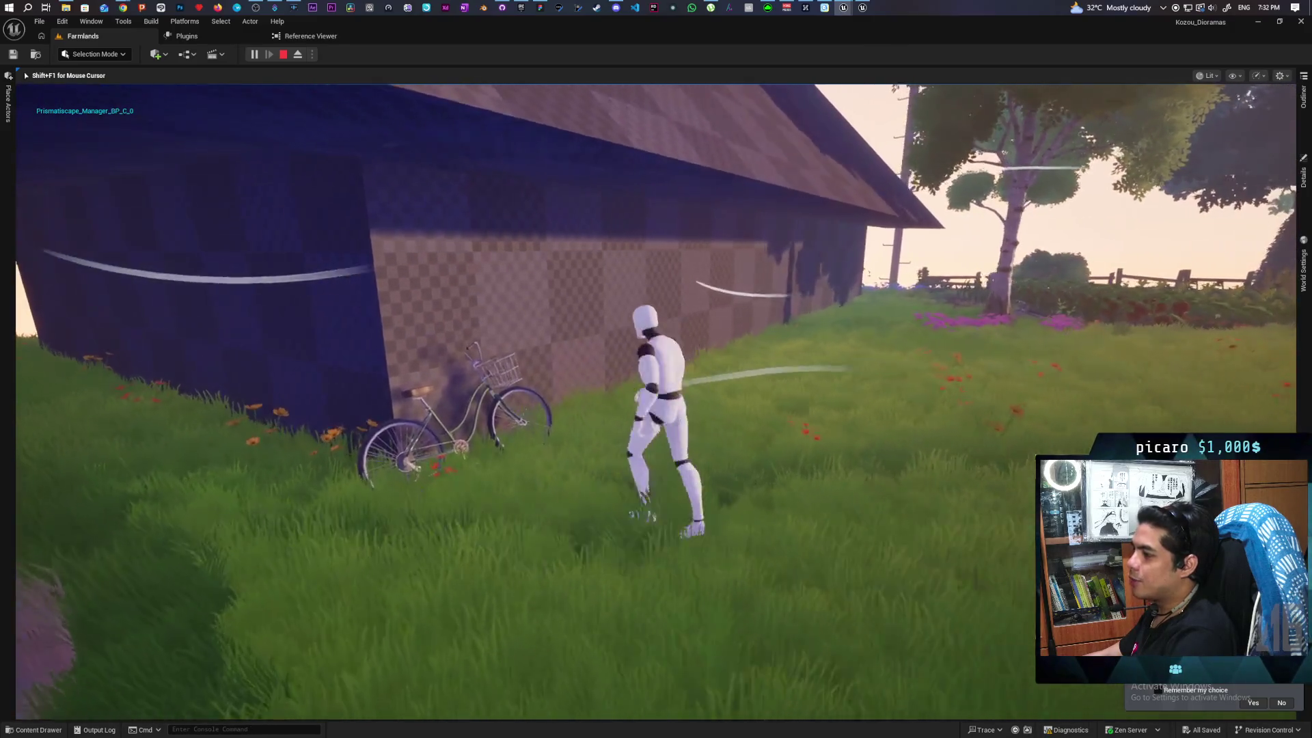
key(w)
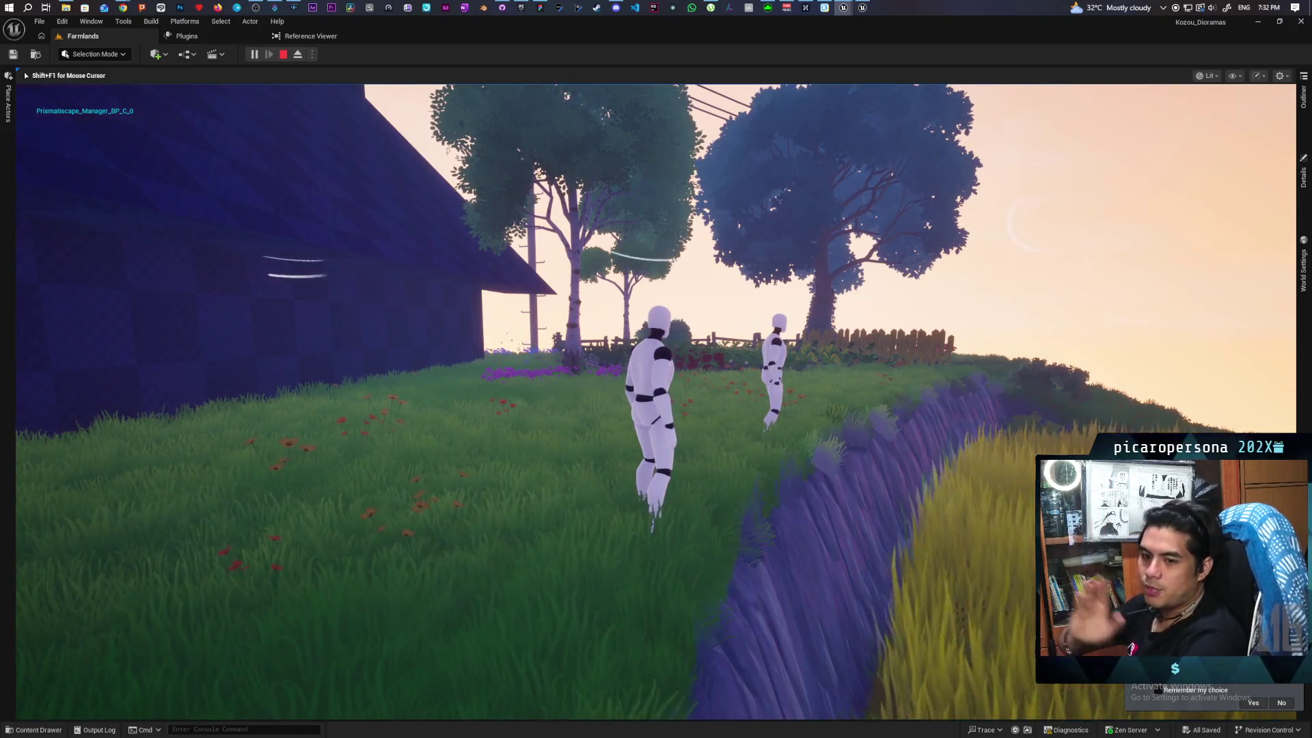
key(a)
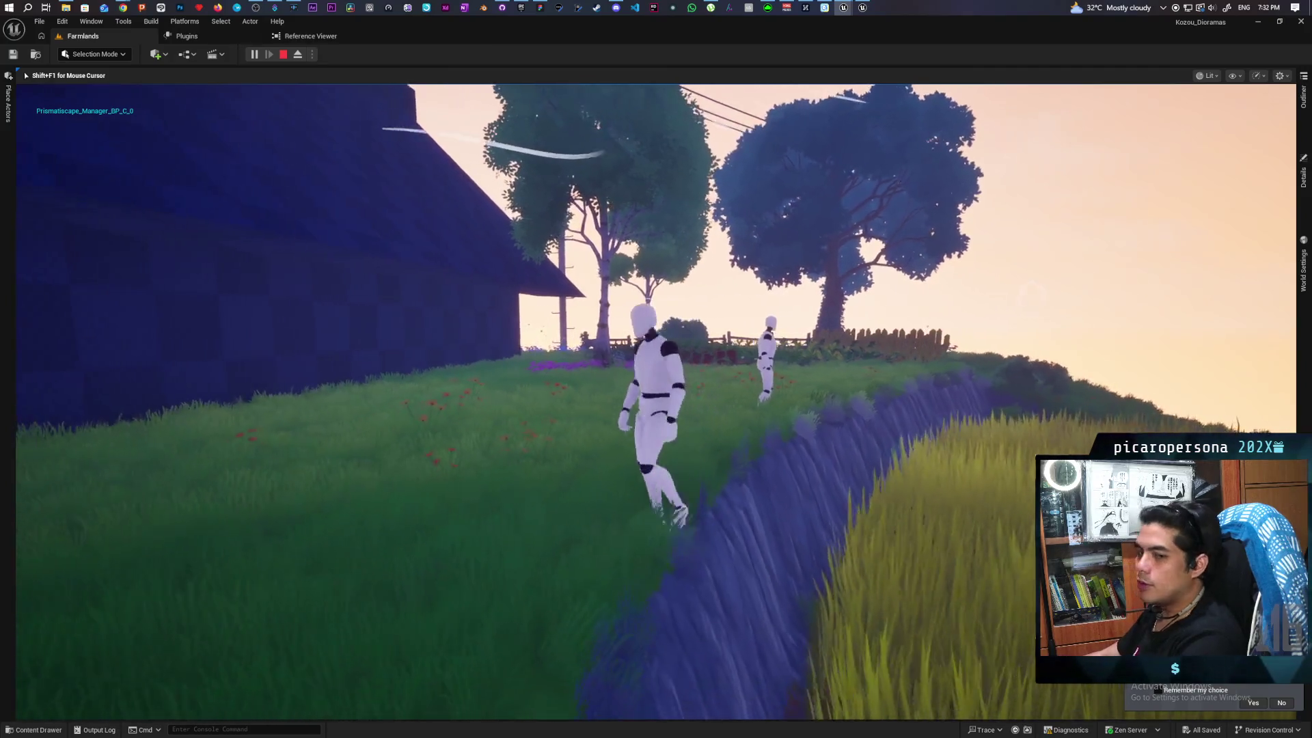
key(w)
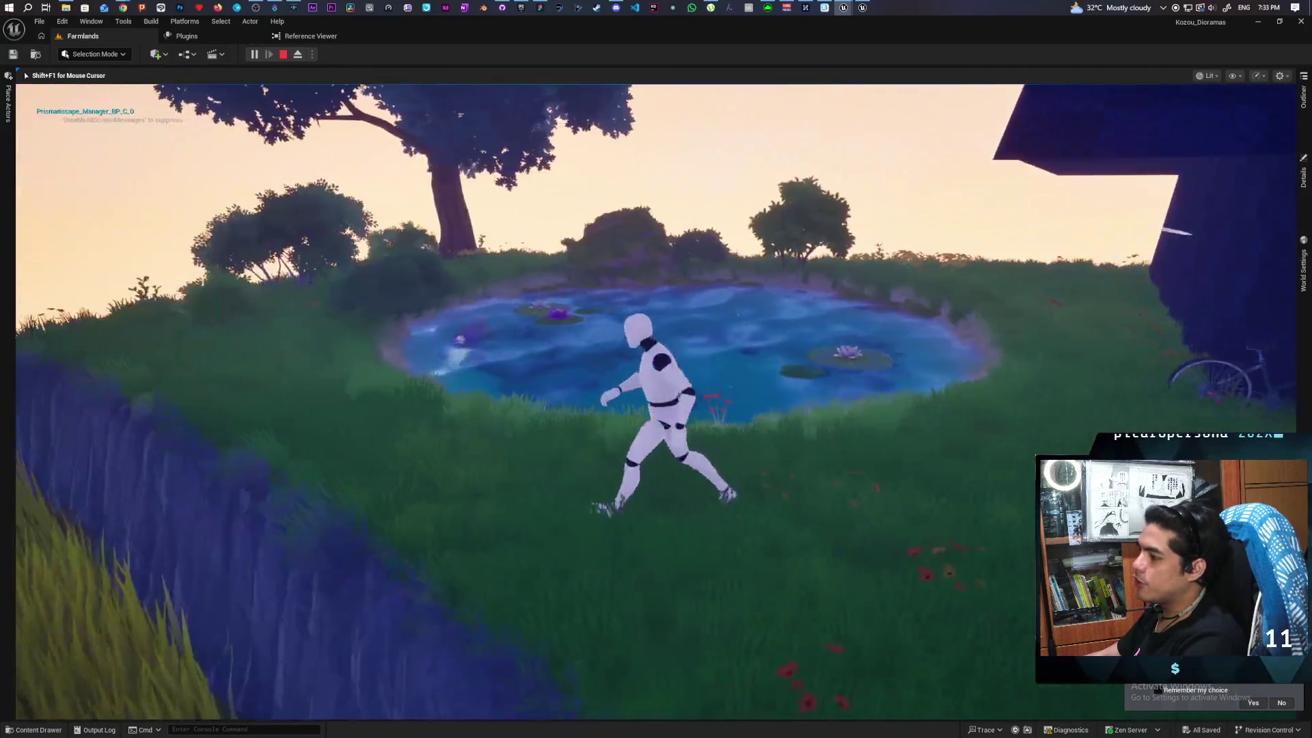
key(w)
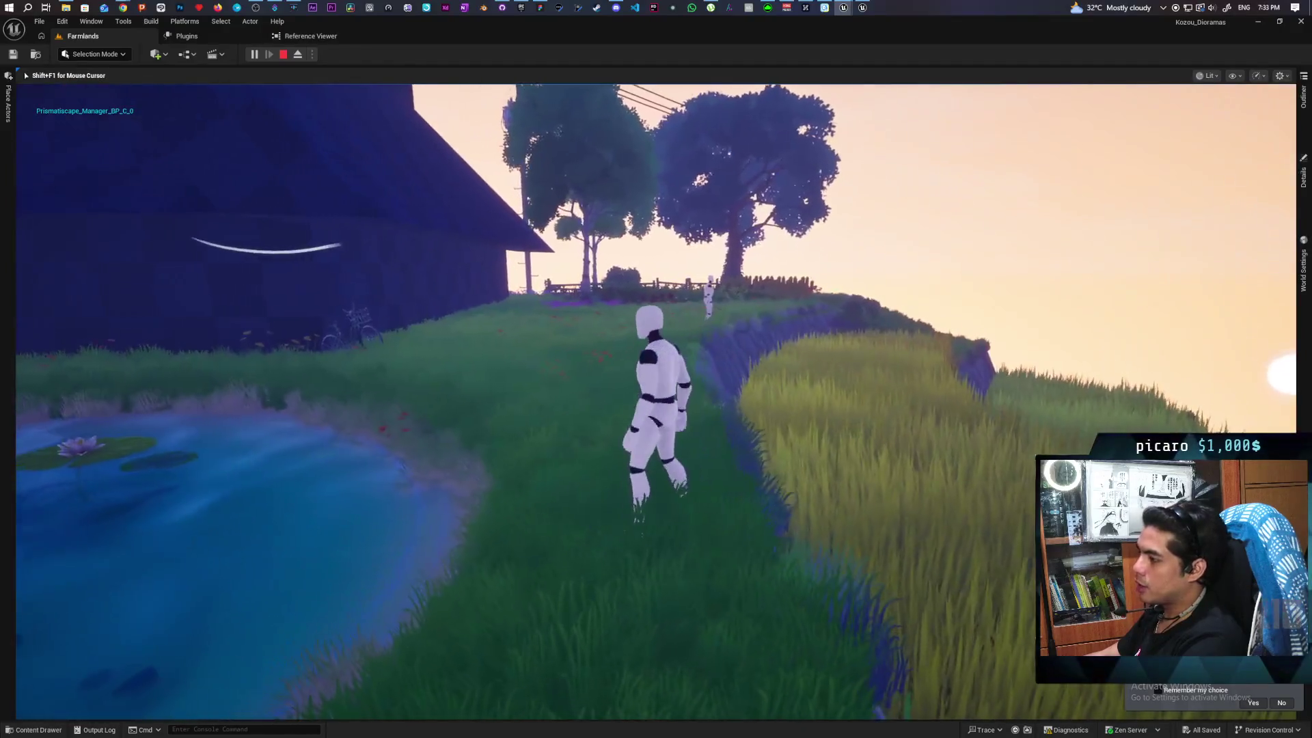
key(w)
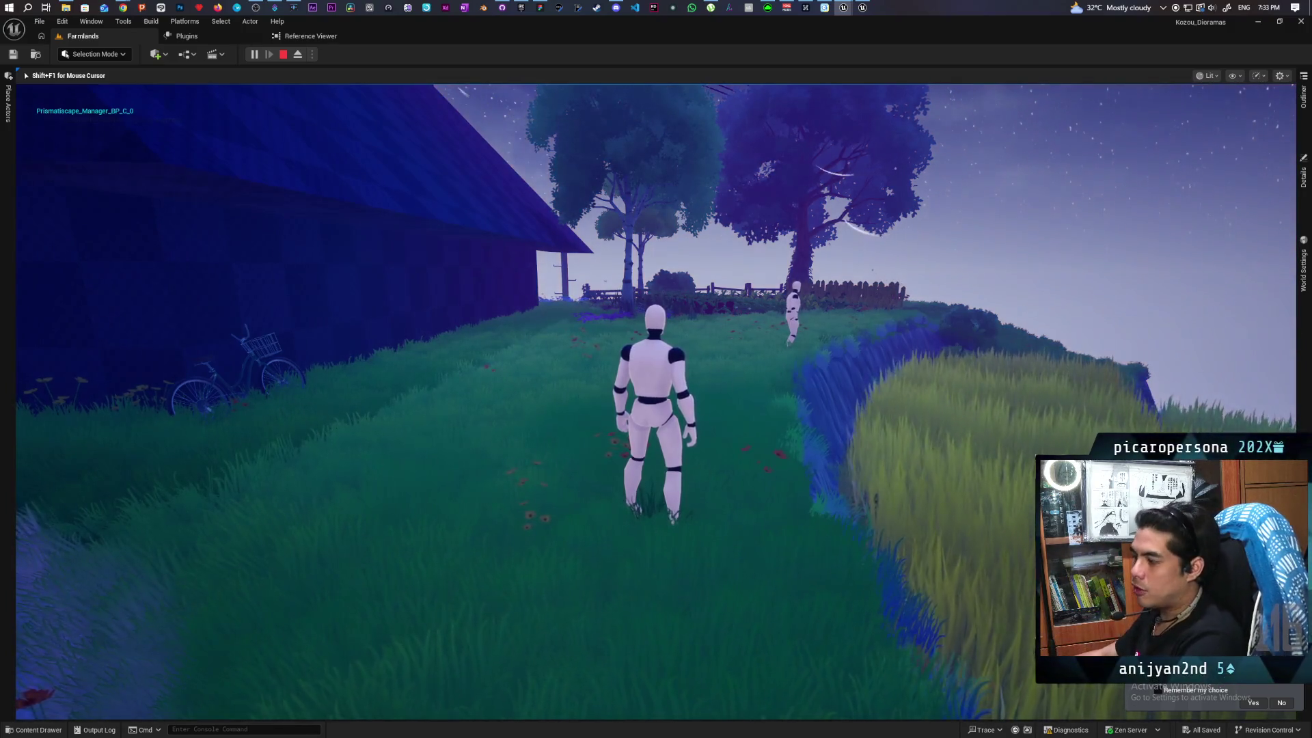
key(w)
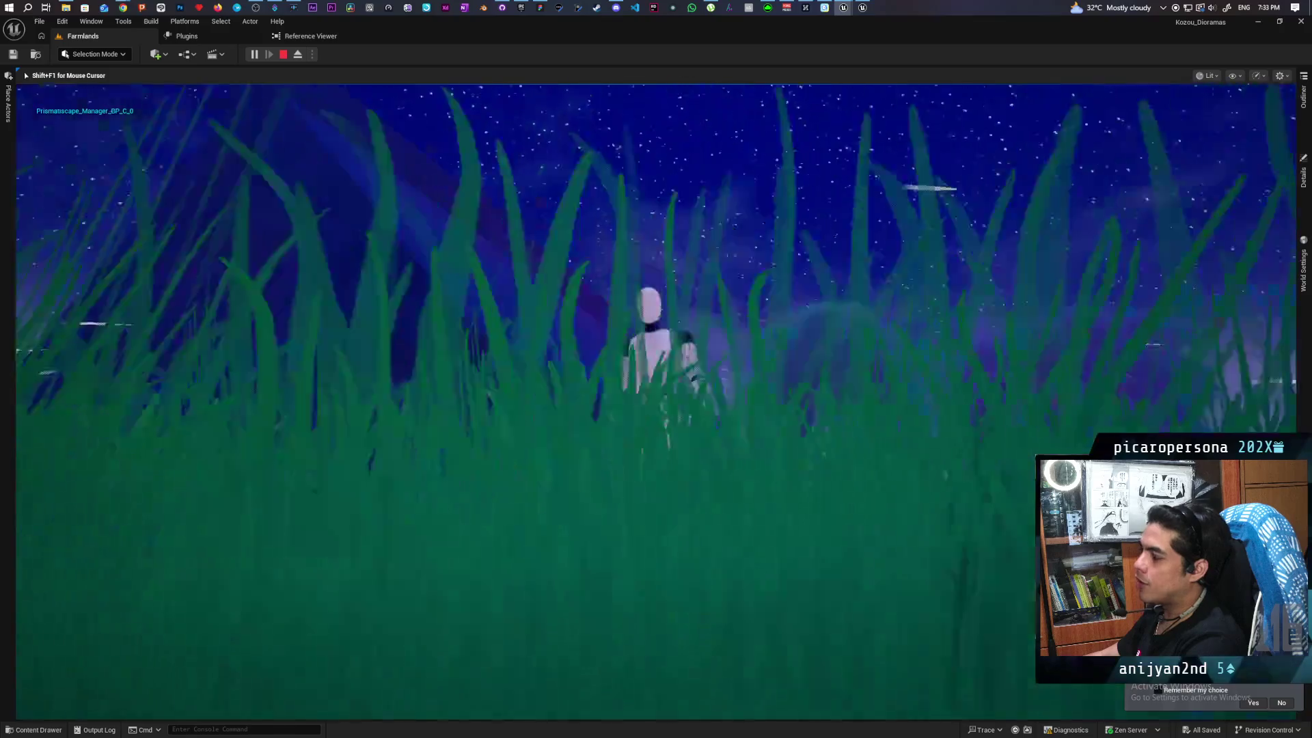
Run the character through the pond toward the fence, stop the session, and switch to the Paparazi editor
key(w)
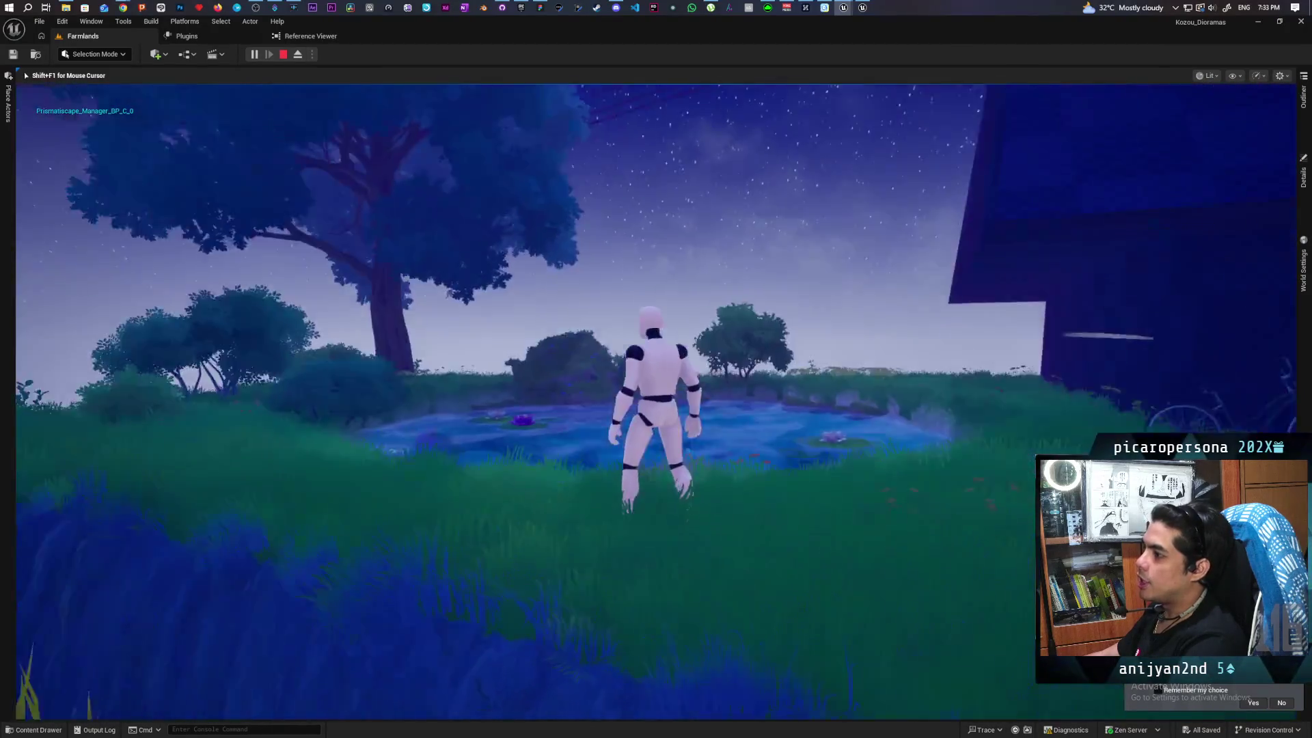
key(w)
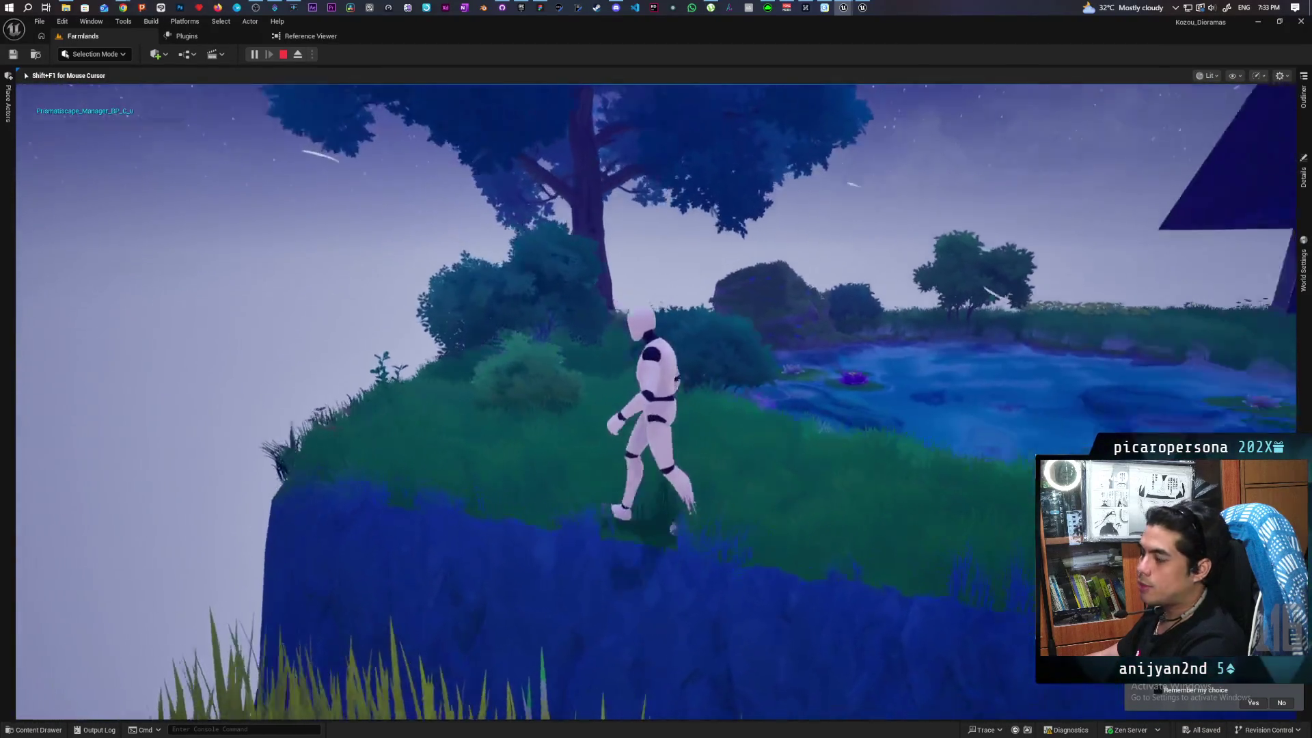
key(w)
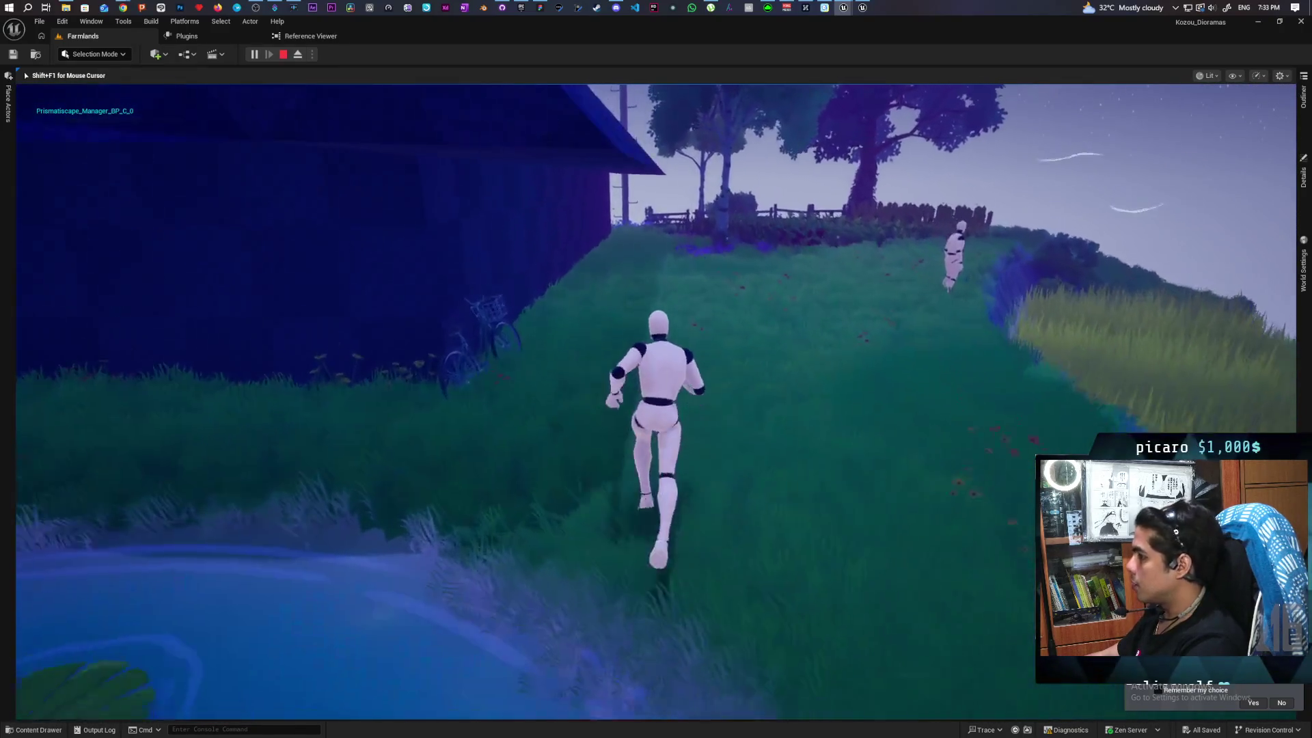
key(w)
key(w)
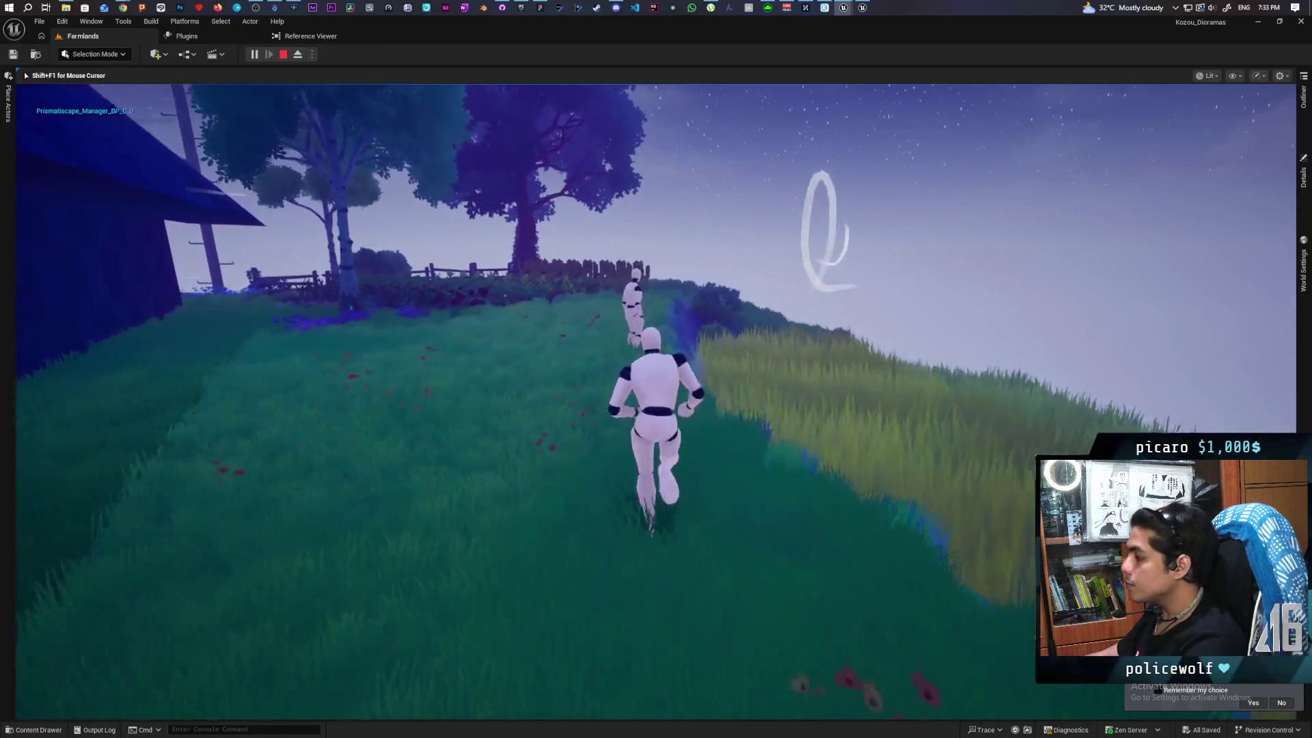
key(w)
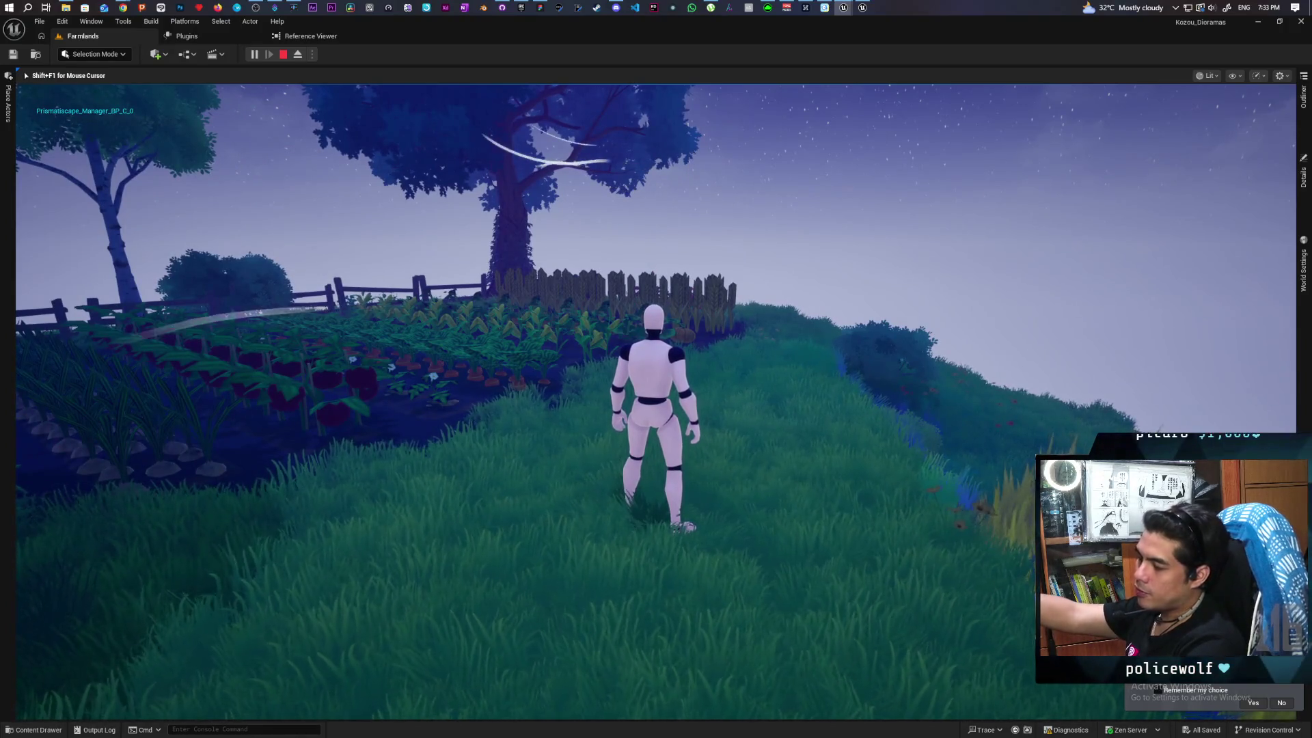
mouse_move(656, 369)
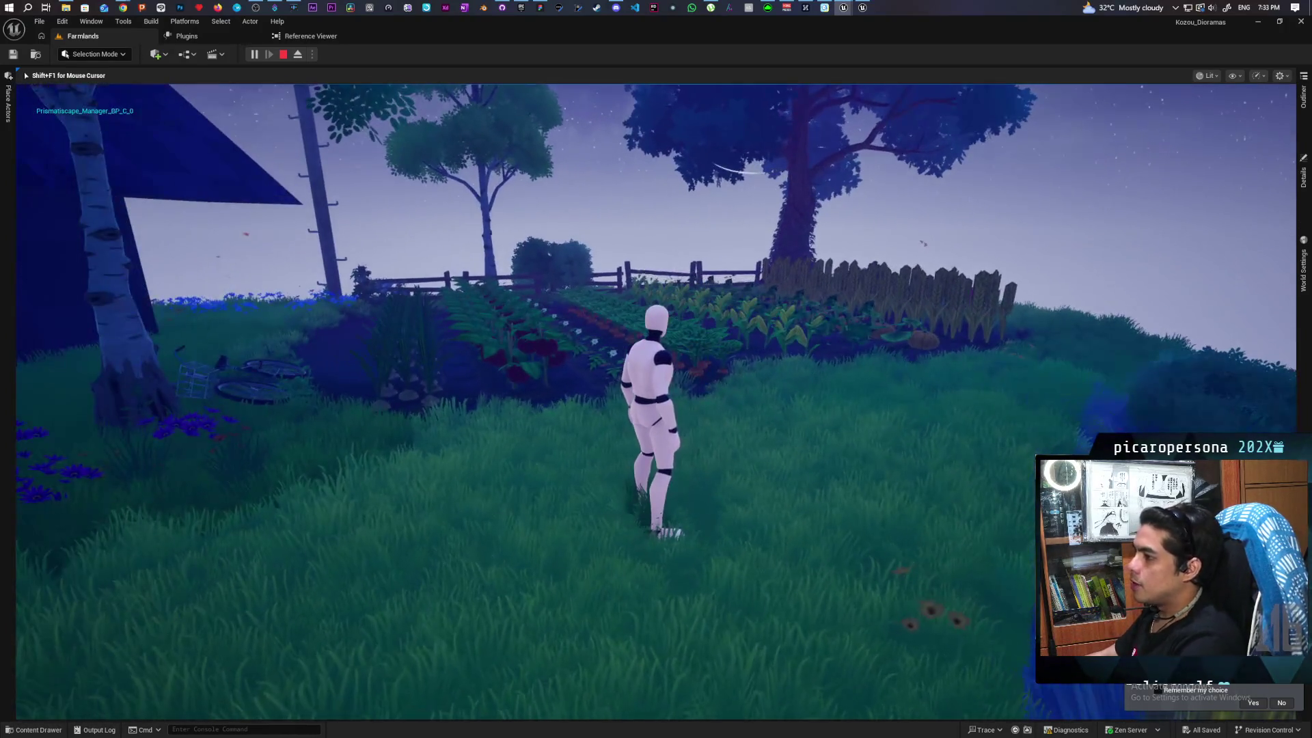
key(Escape)
mouse_move(844, 8)
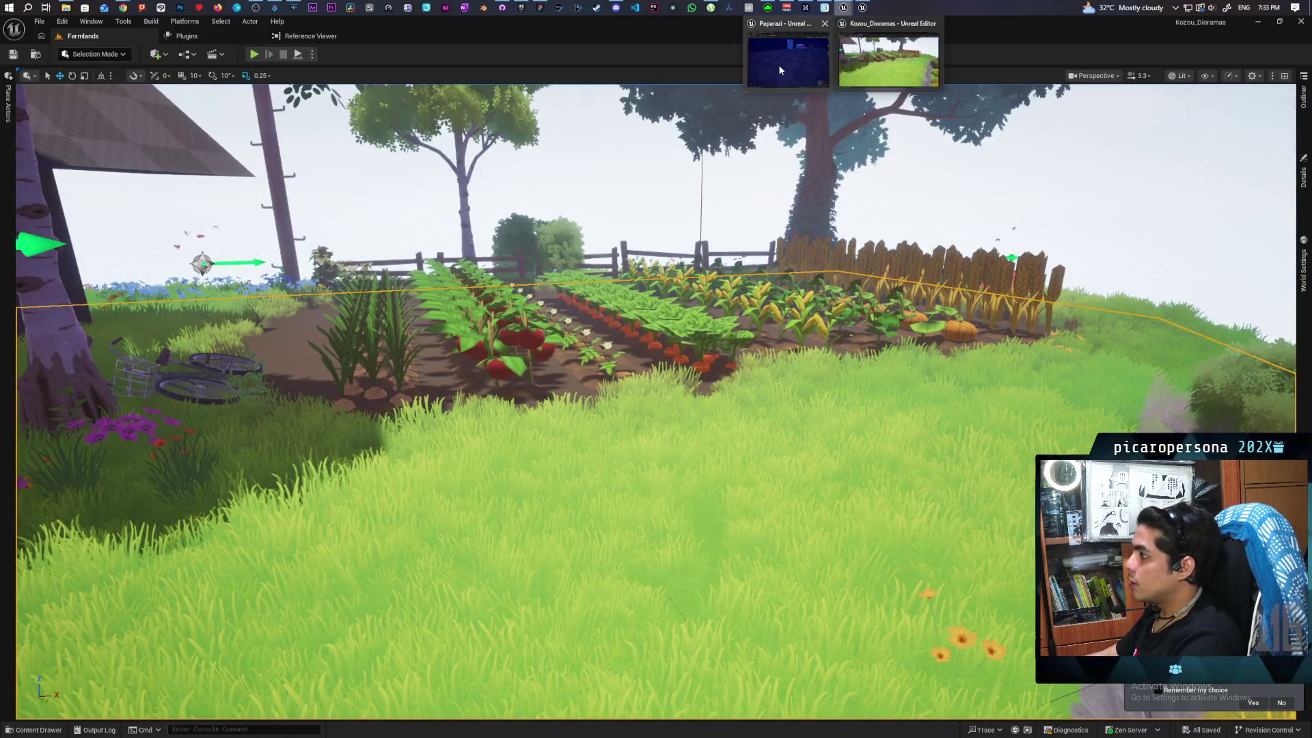
click(788, 62)
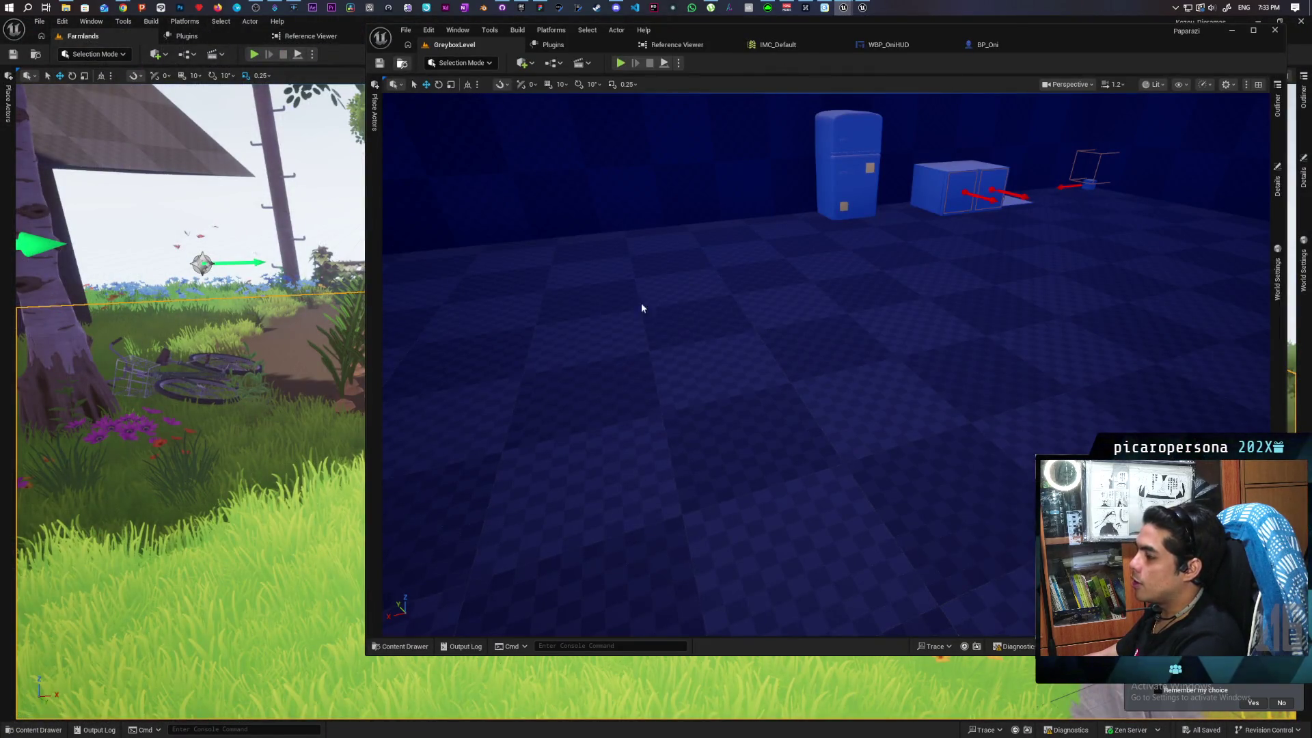
Open GreyboxLevel_02_DN from the Content Drawer and maximize the Paparazi editor window
key(ctrl+space)
click(565, 486)
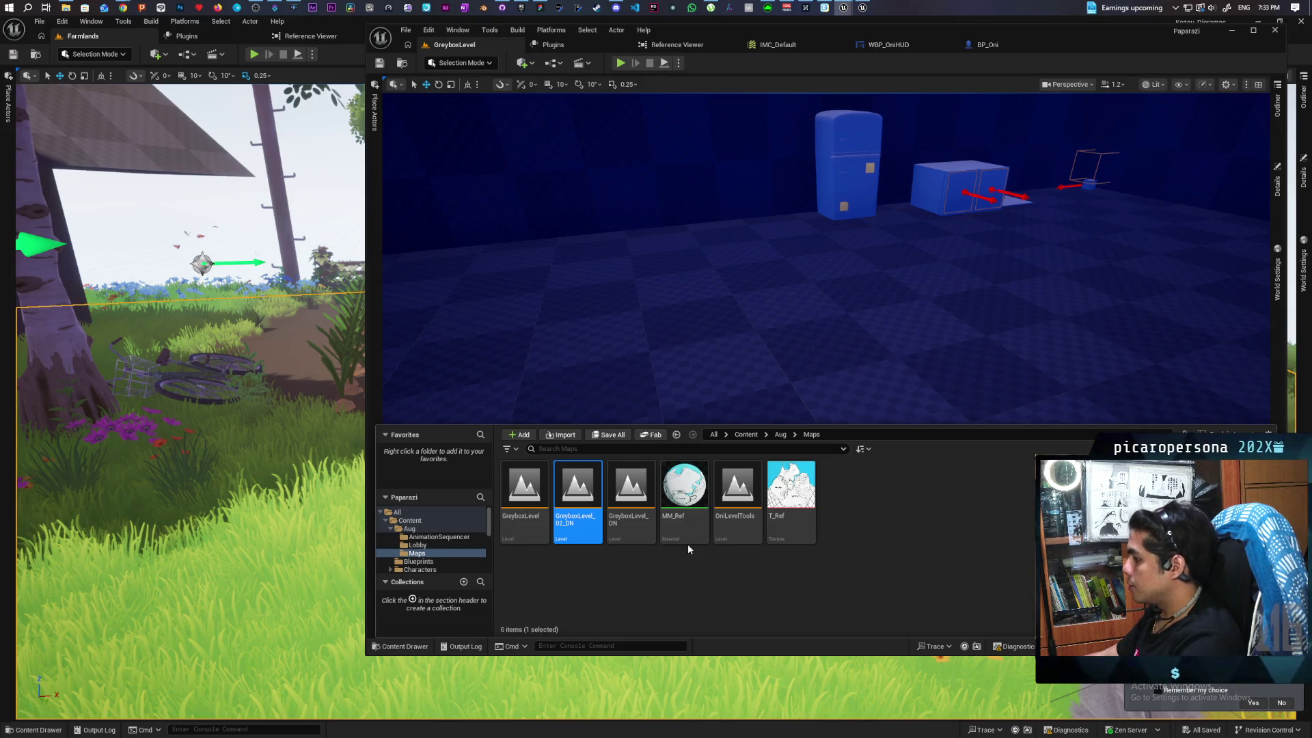
key(Return)
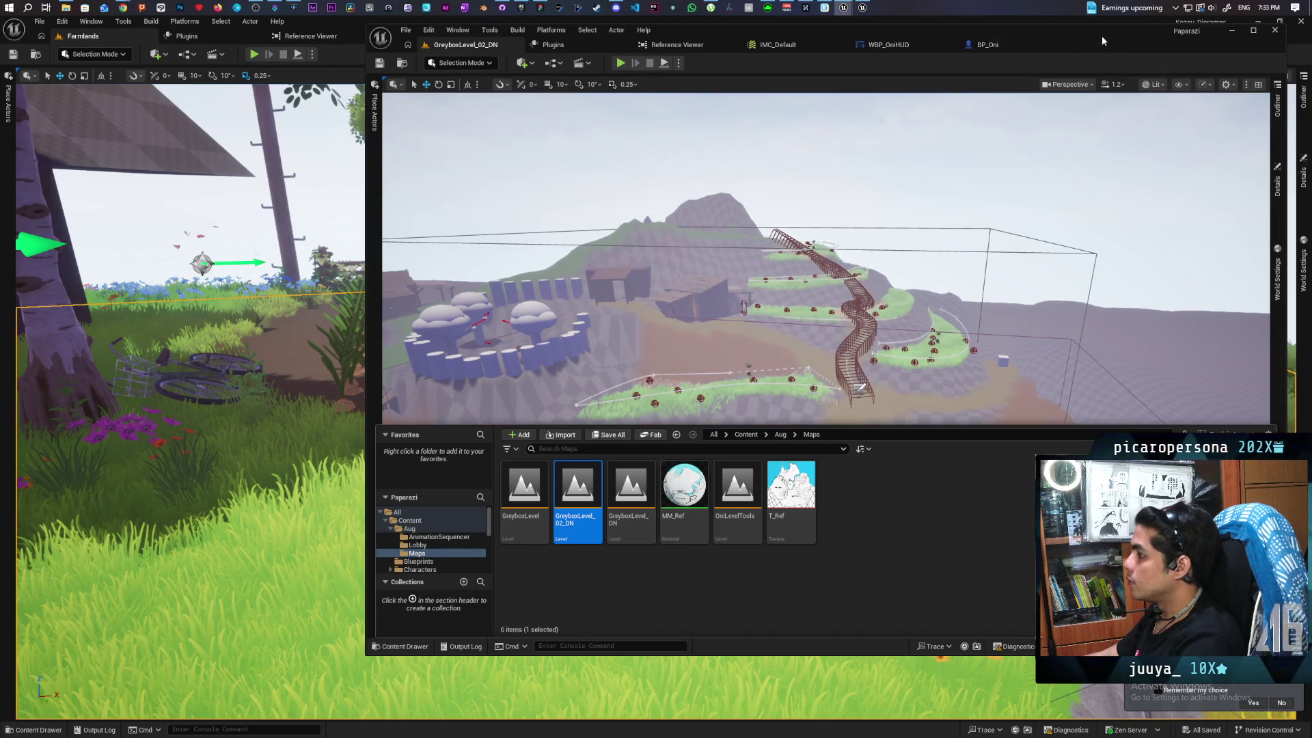
double_click(1116, 35)
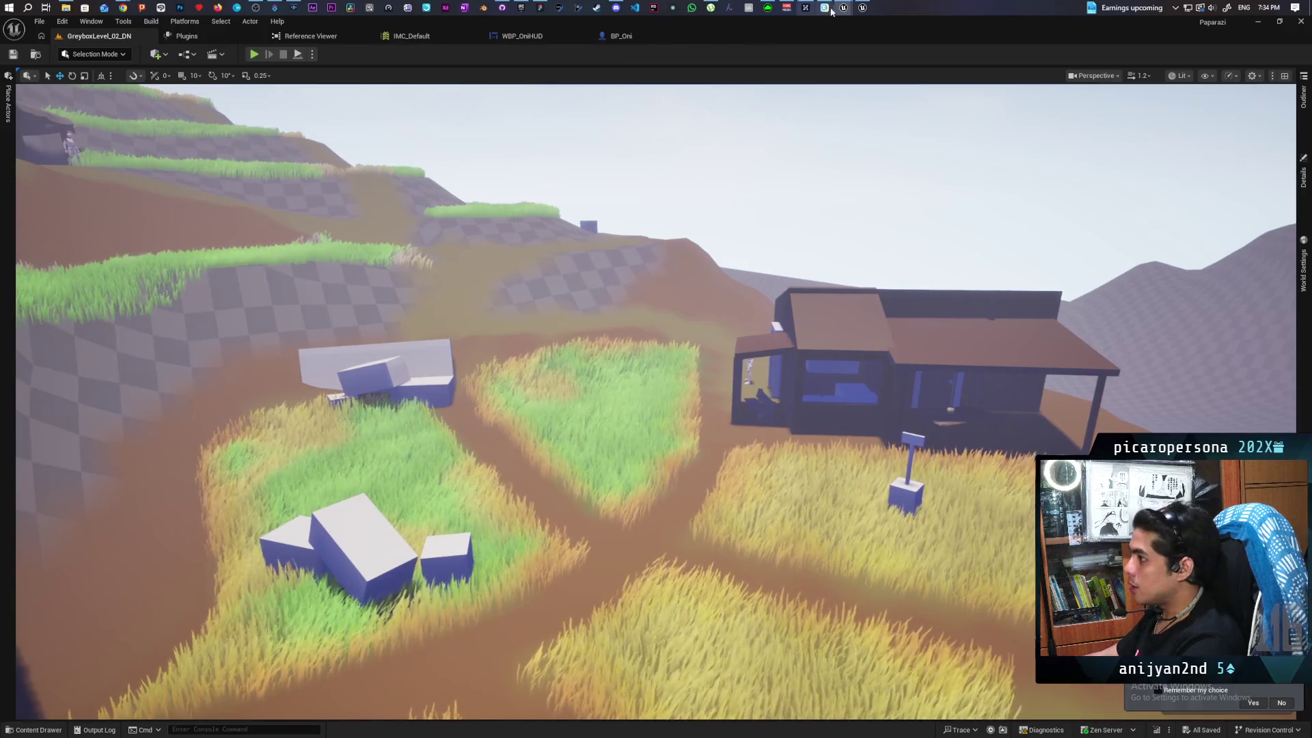
Switch to the Onibi project's SnowMapTest editor window
click(863, 8)
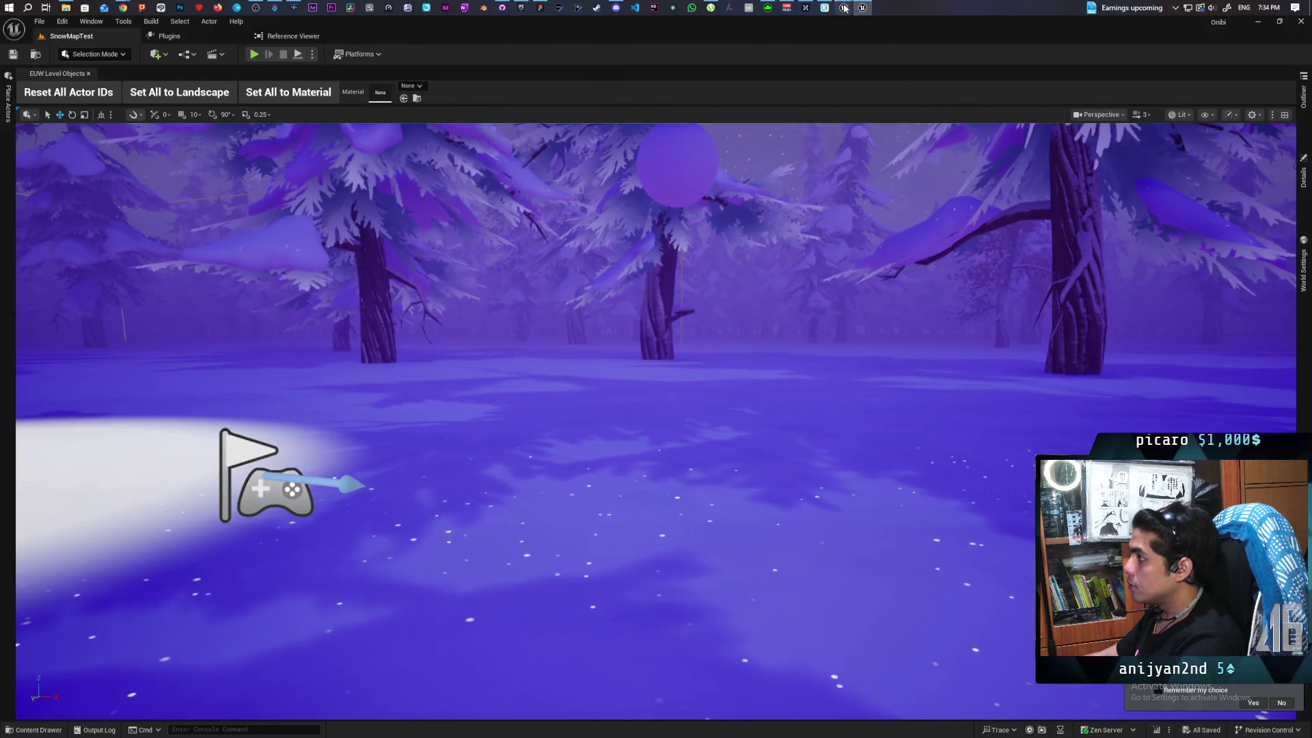
Bring the Kozou_Dioramas Farmlands editor window to the front
mouse_move(844, 8)
click(786, 58)
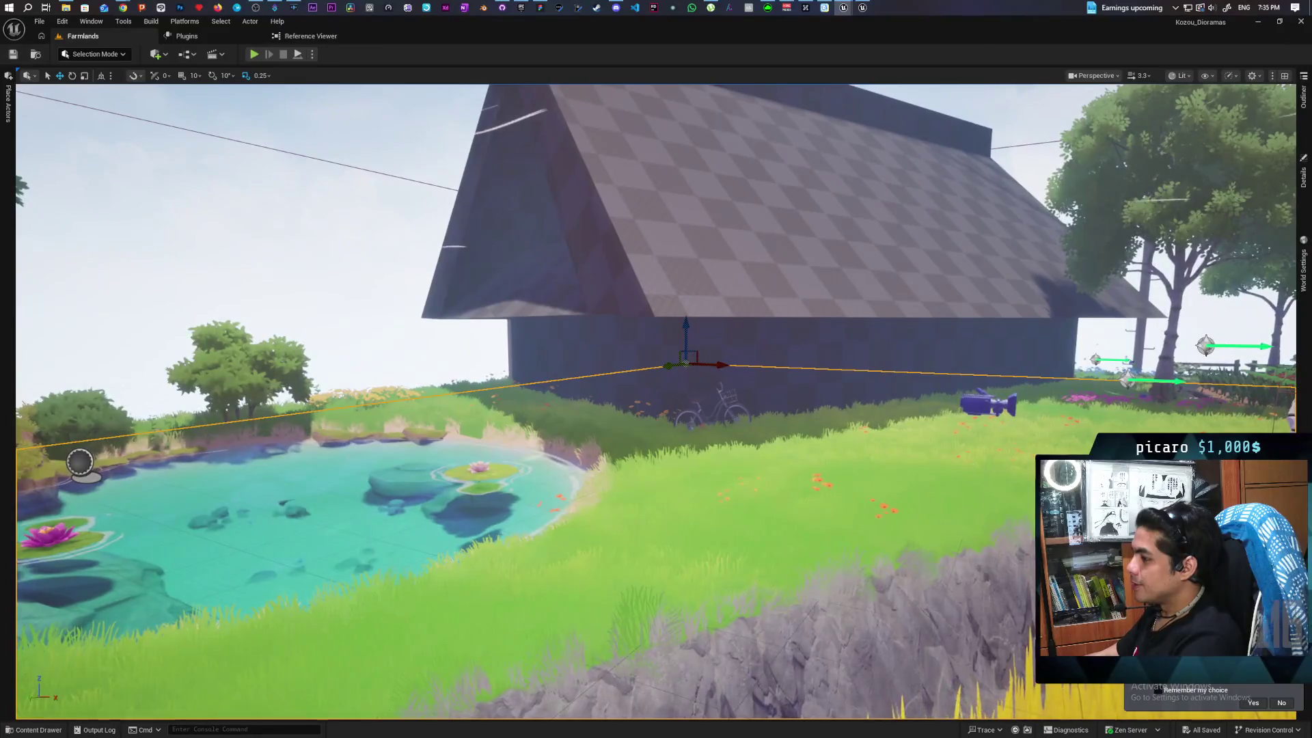
mouse_move(125, 6)
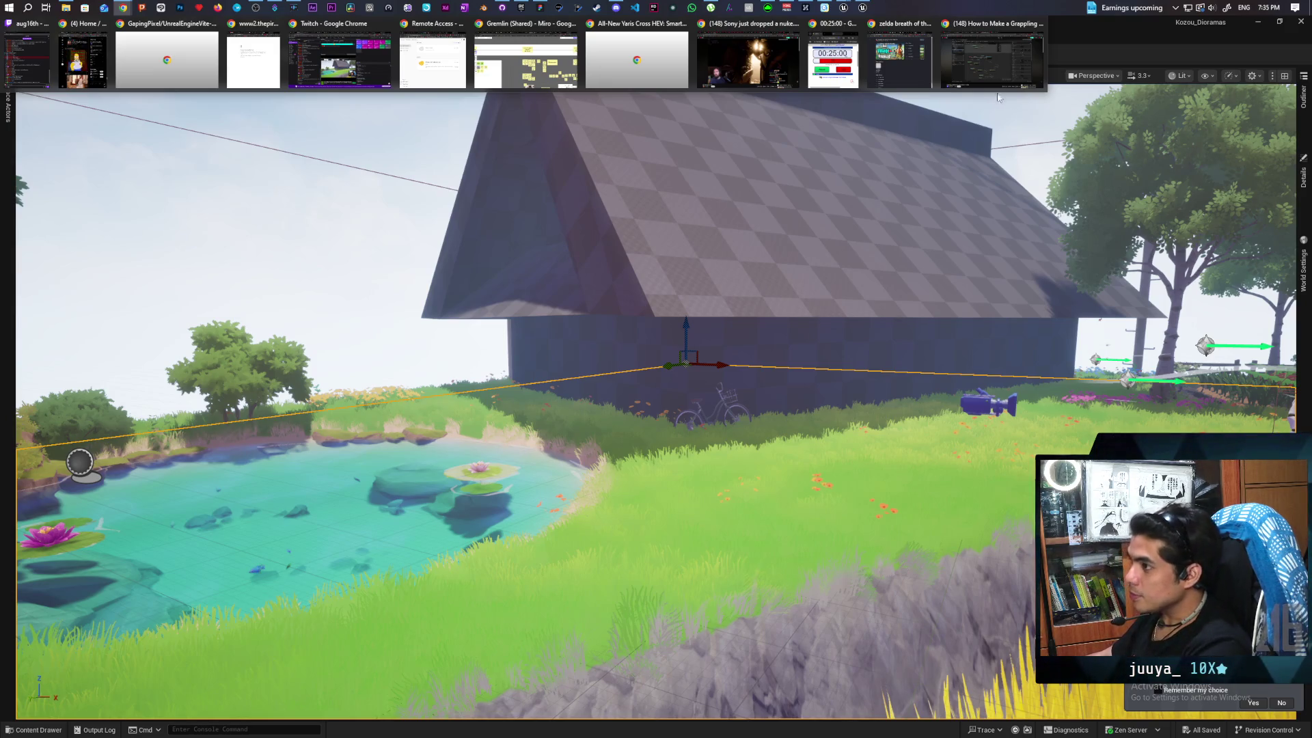
mouse_move(999, 89)
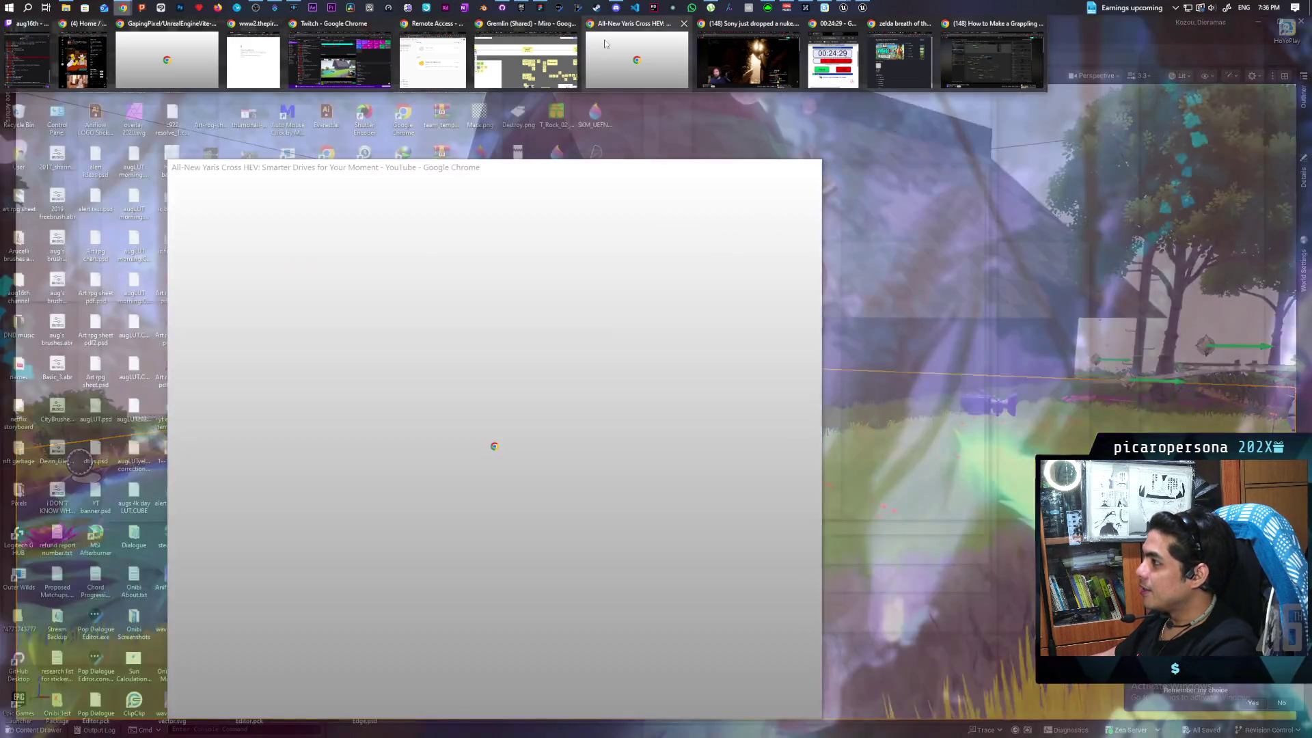
mouse_move(605, 44)
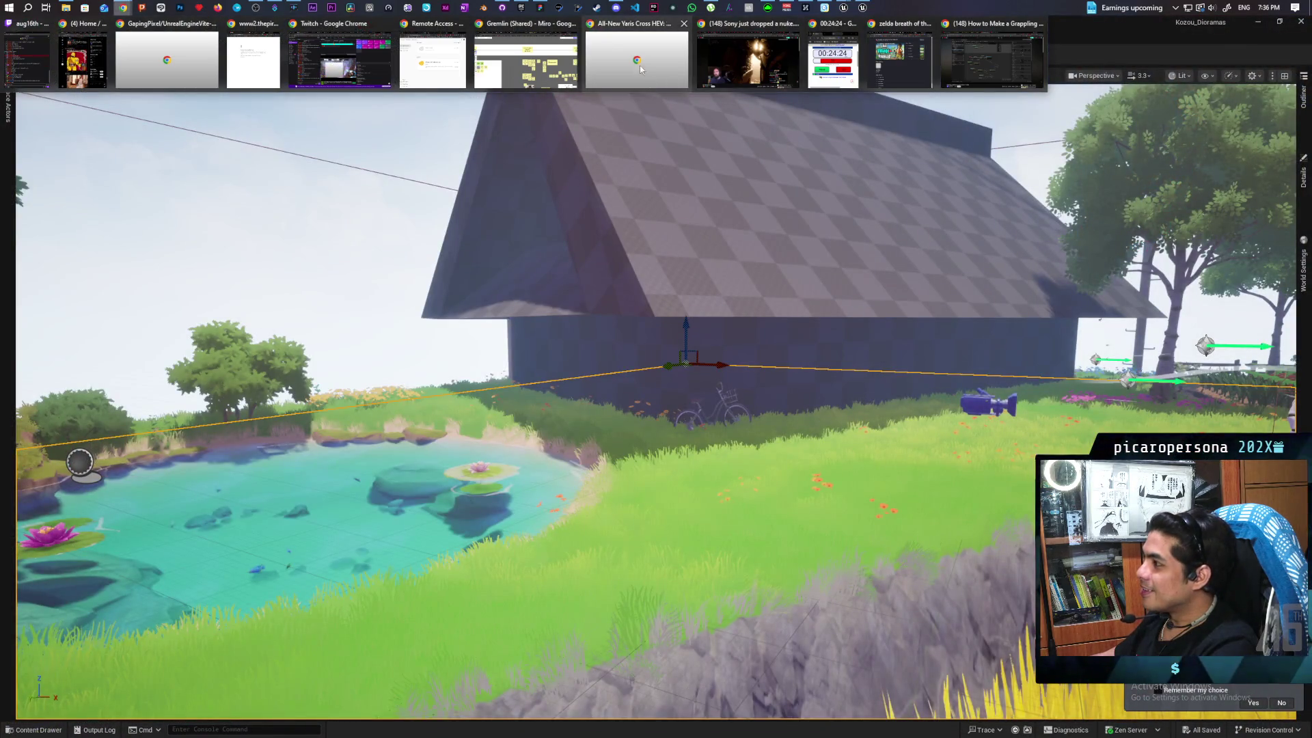
Maximize the All-New Yaris Cross HEV video window and replay it from the beginning
click(639, 66)
double_click(660, 184)
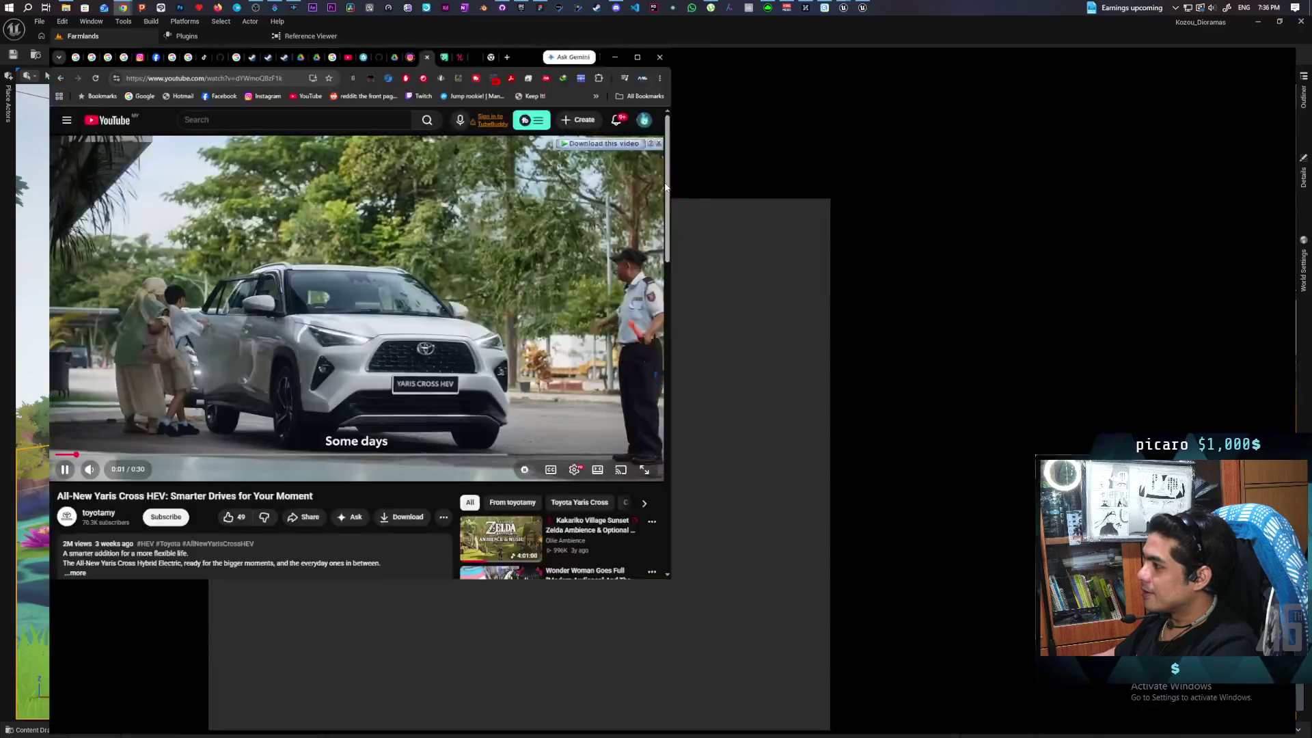
key(space)
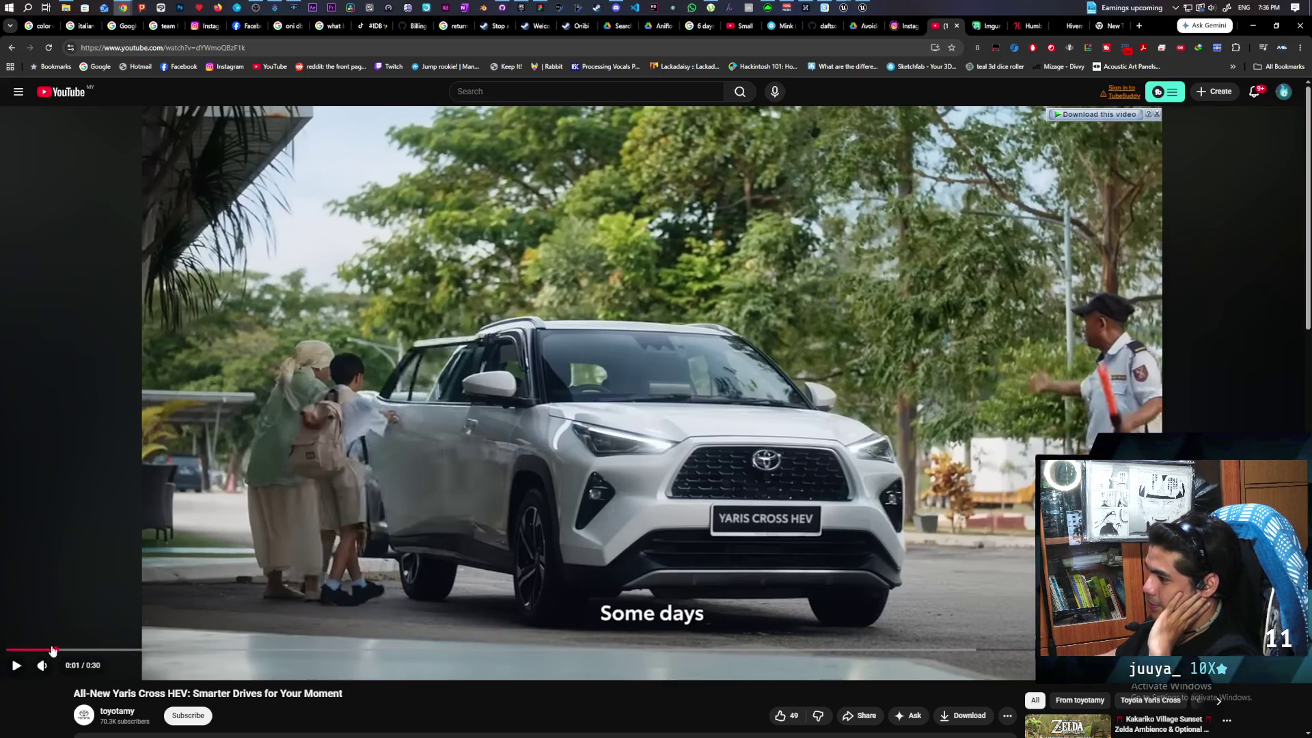
click(8, 651)
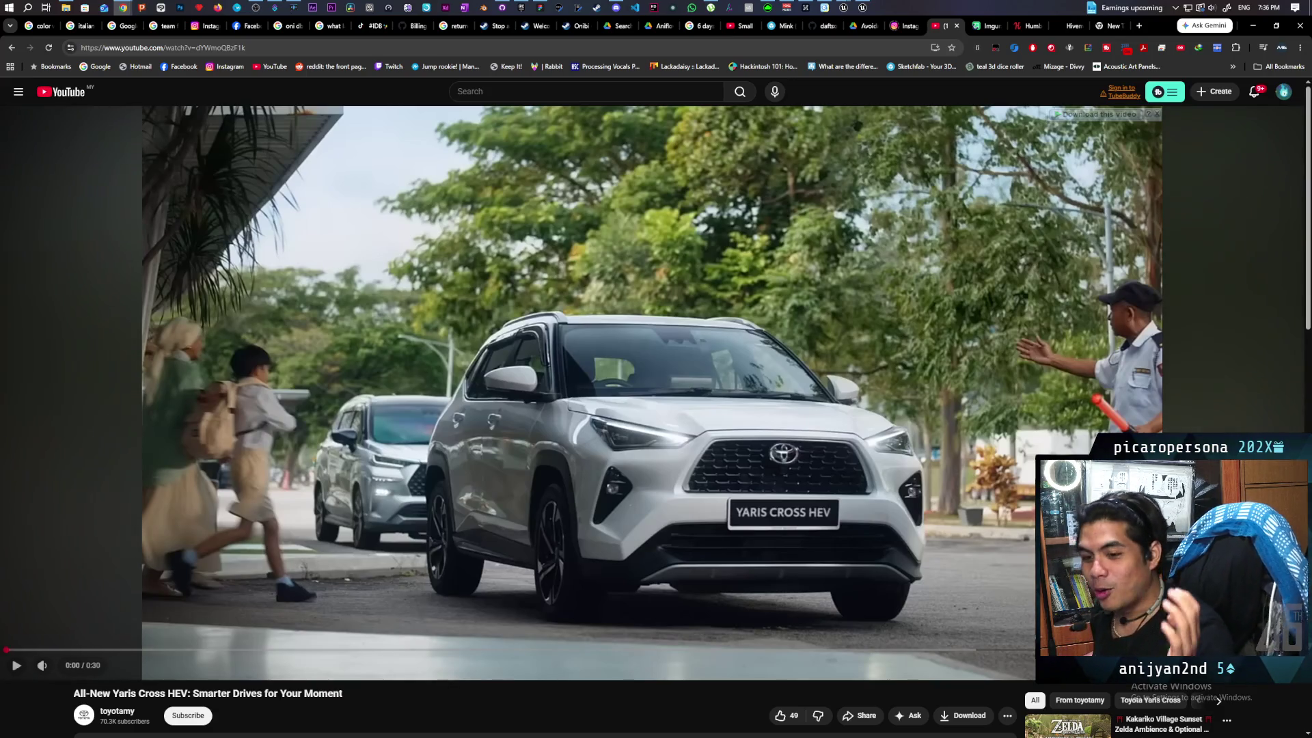
key(space)
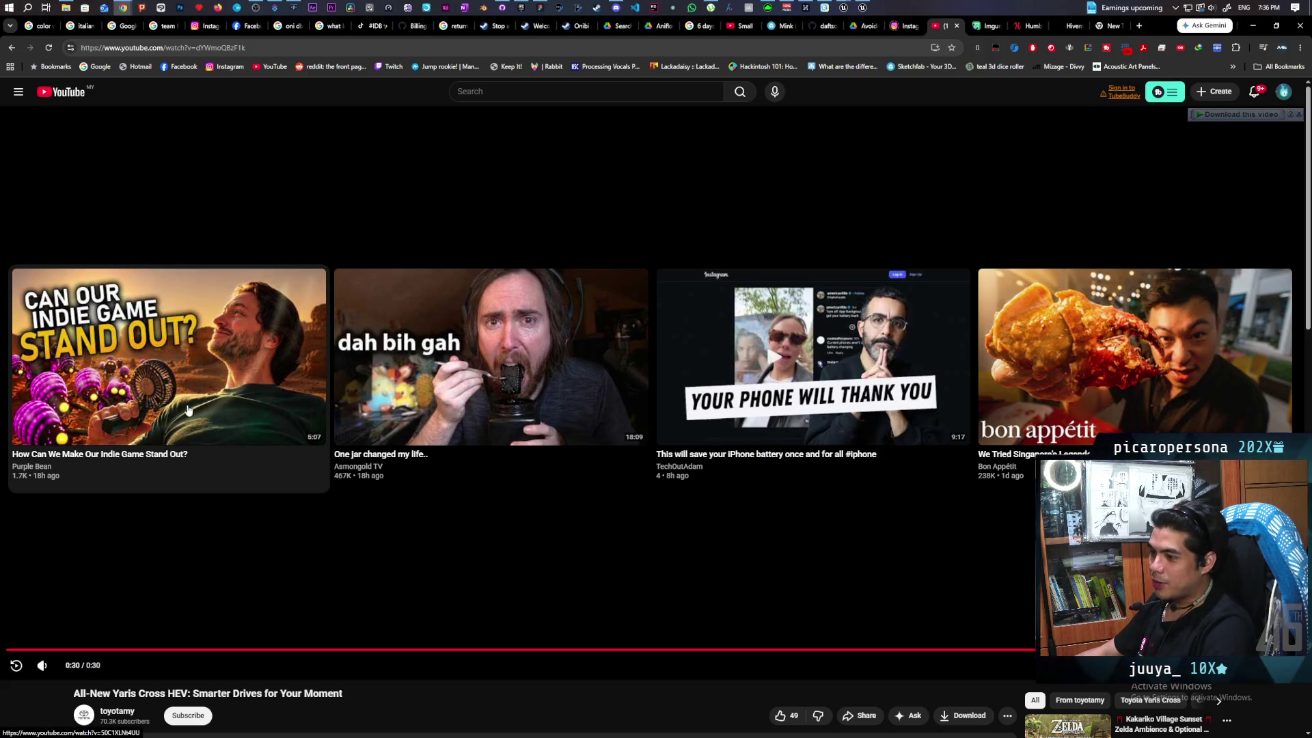
Scroll through the YouTube video page, then switch to the Instagram tab
scroll(266, 399, down, 5)
scroll(256, 407, up, 3)
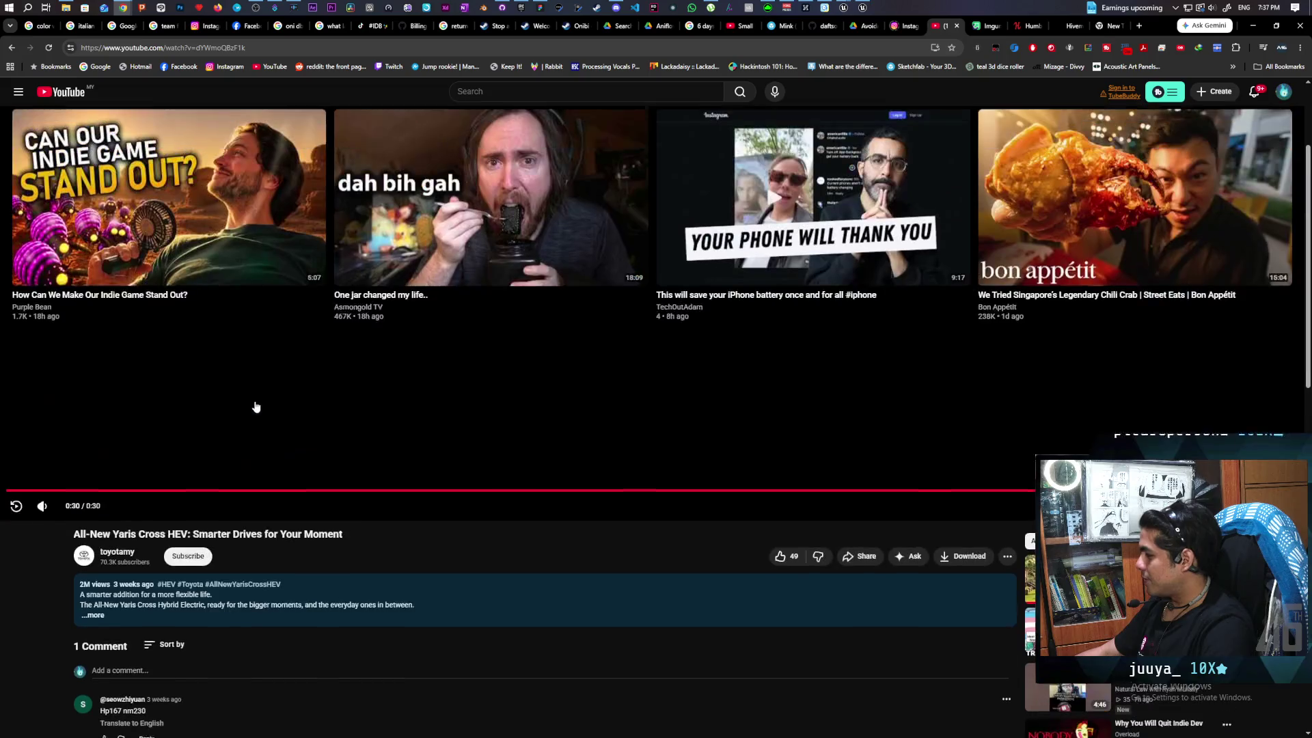
scroll(267, 273, up, 1)
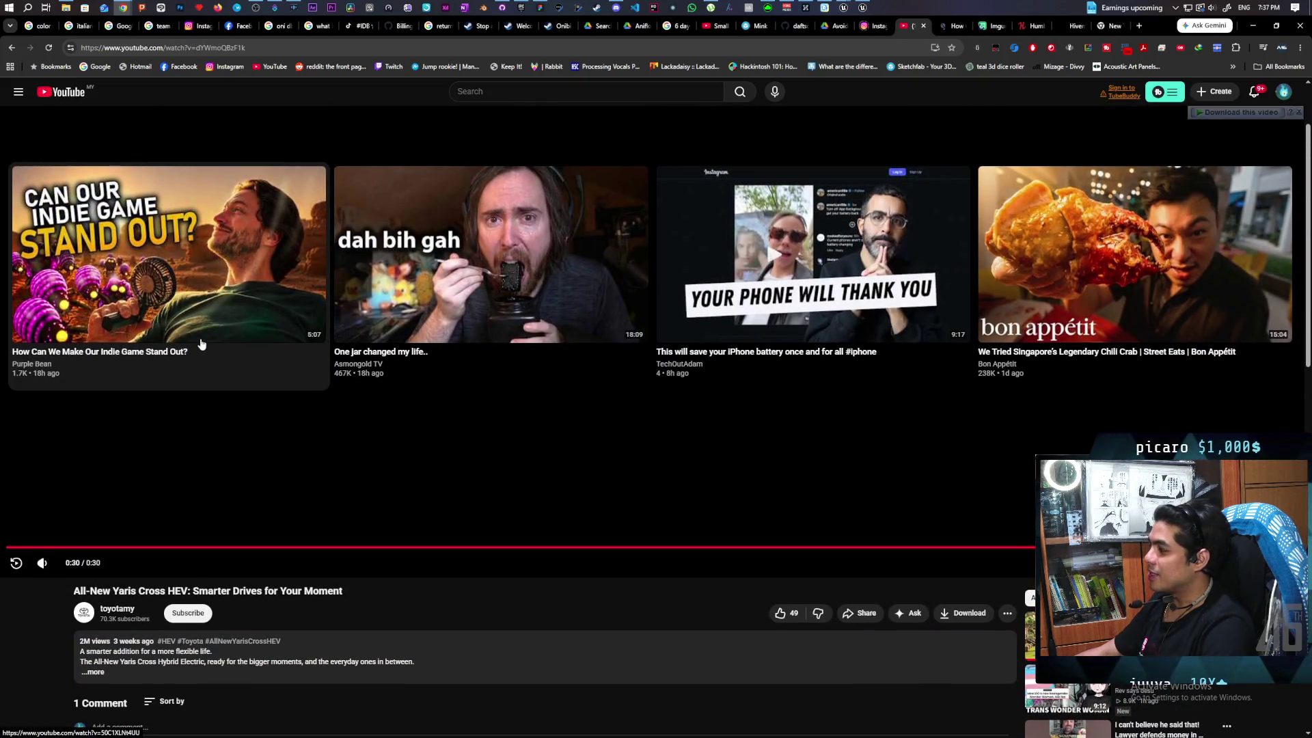
scroll(205, 351, down, 2)
scroll(225, 360, down, 1)
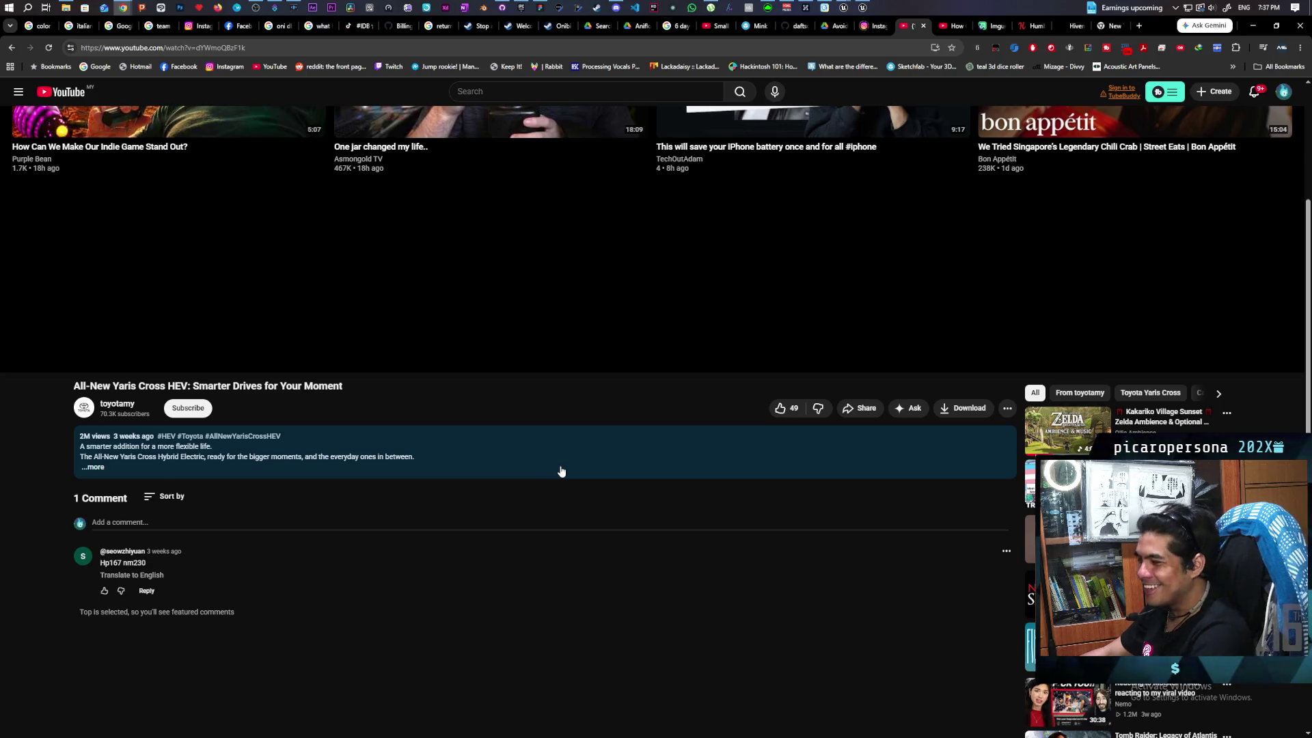
click(872, 25)
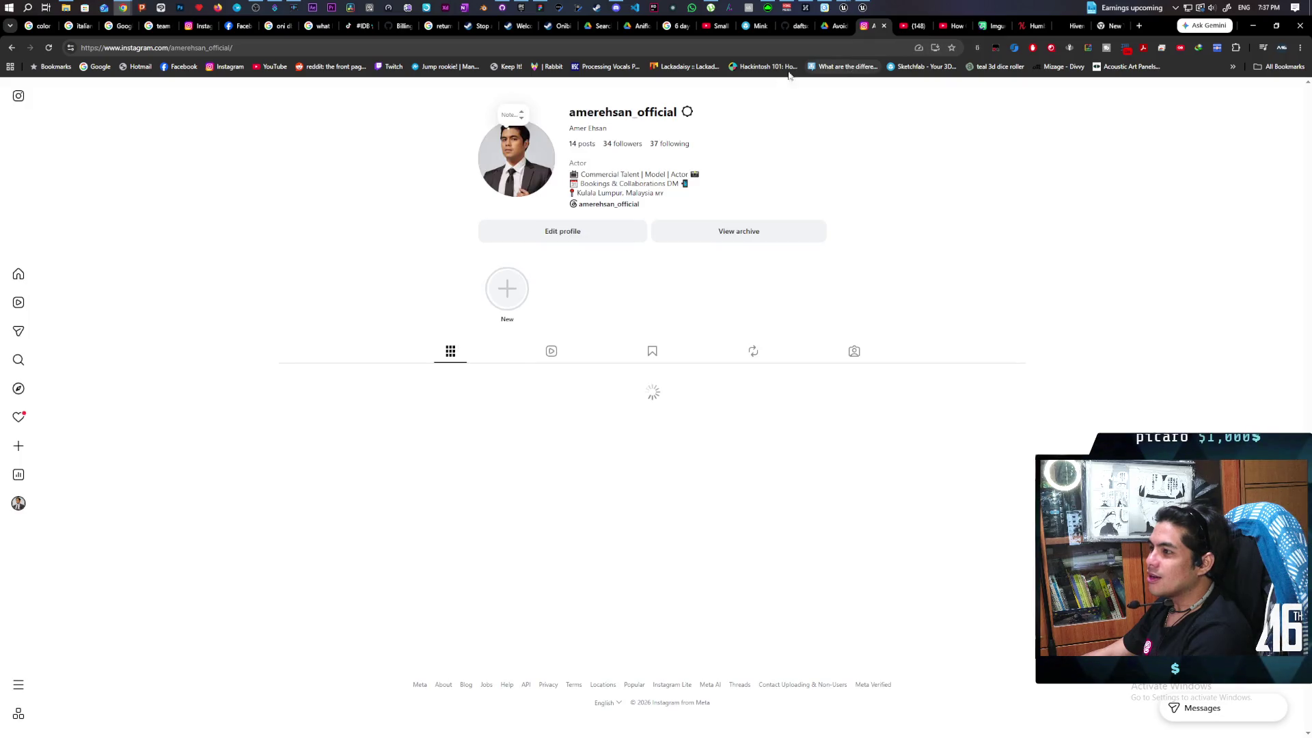
mouse_move(25, 415)
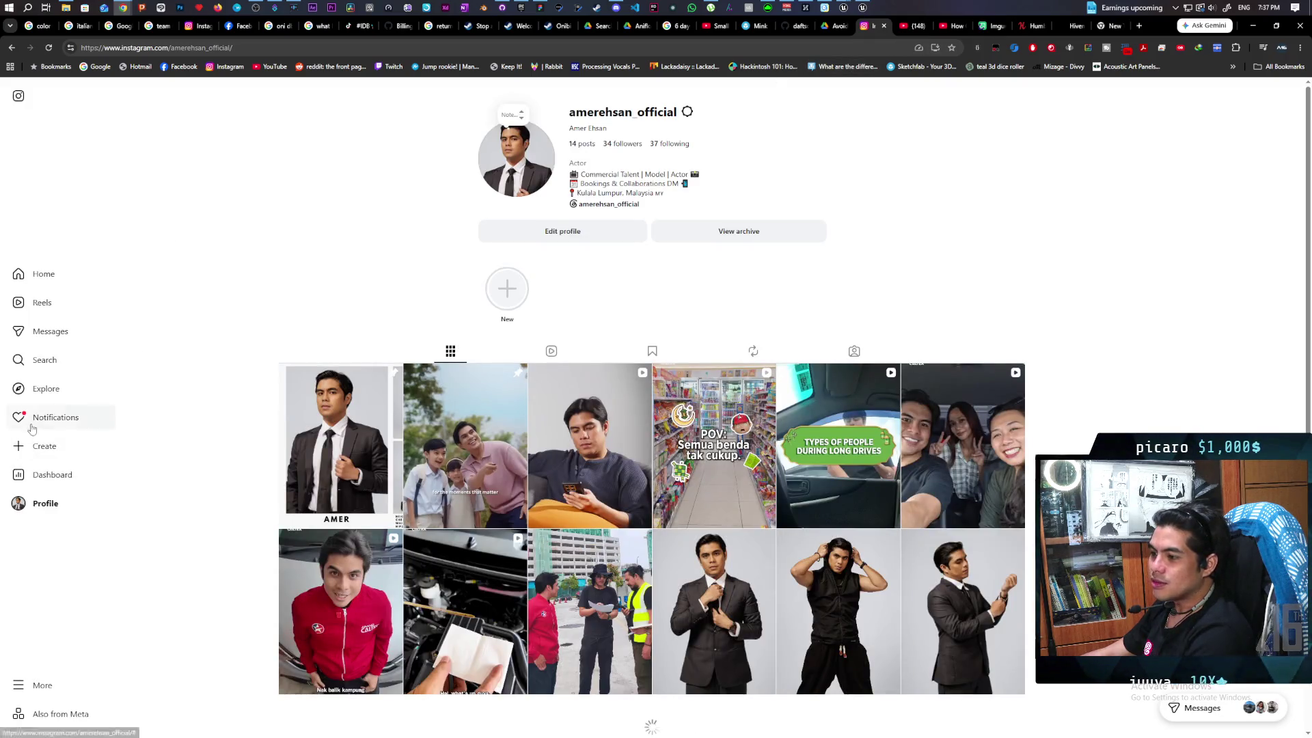
click(24, 360)
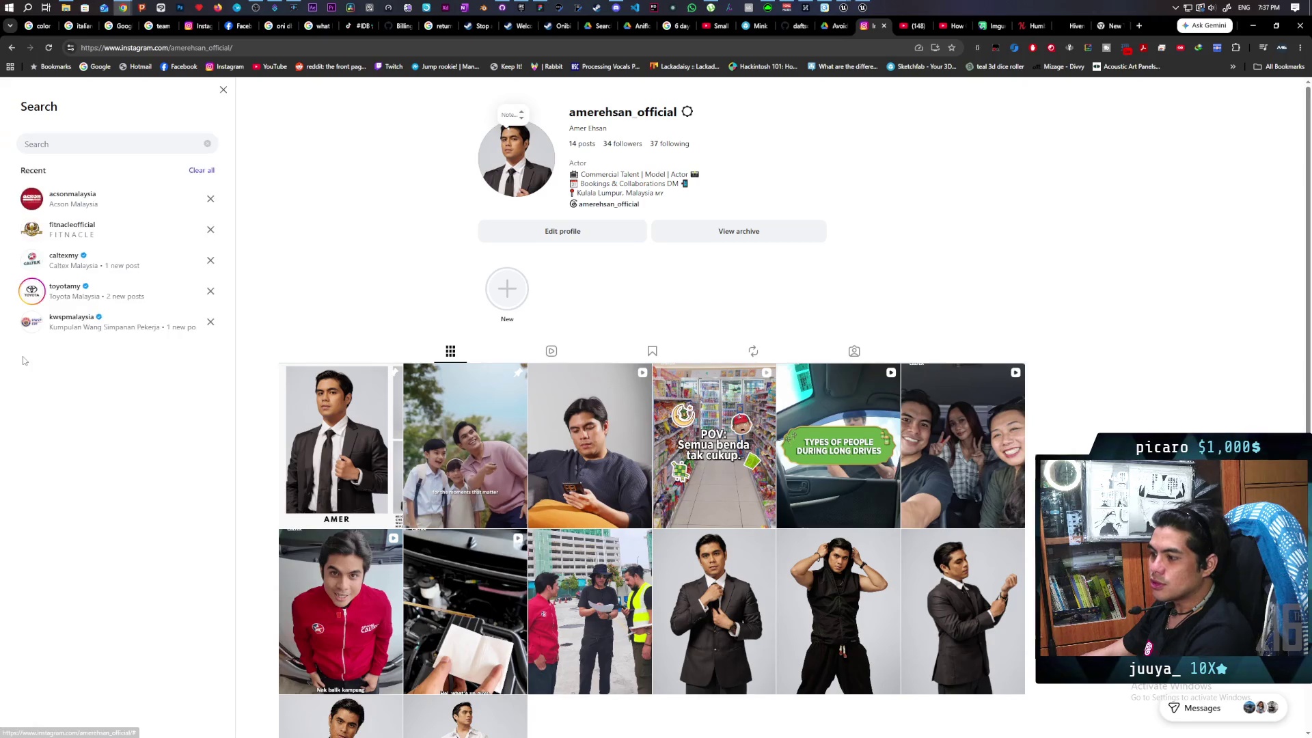
click(82, 205)
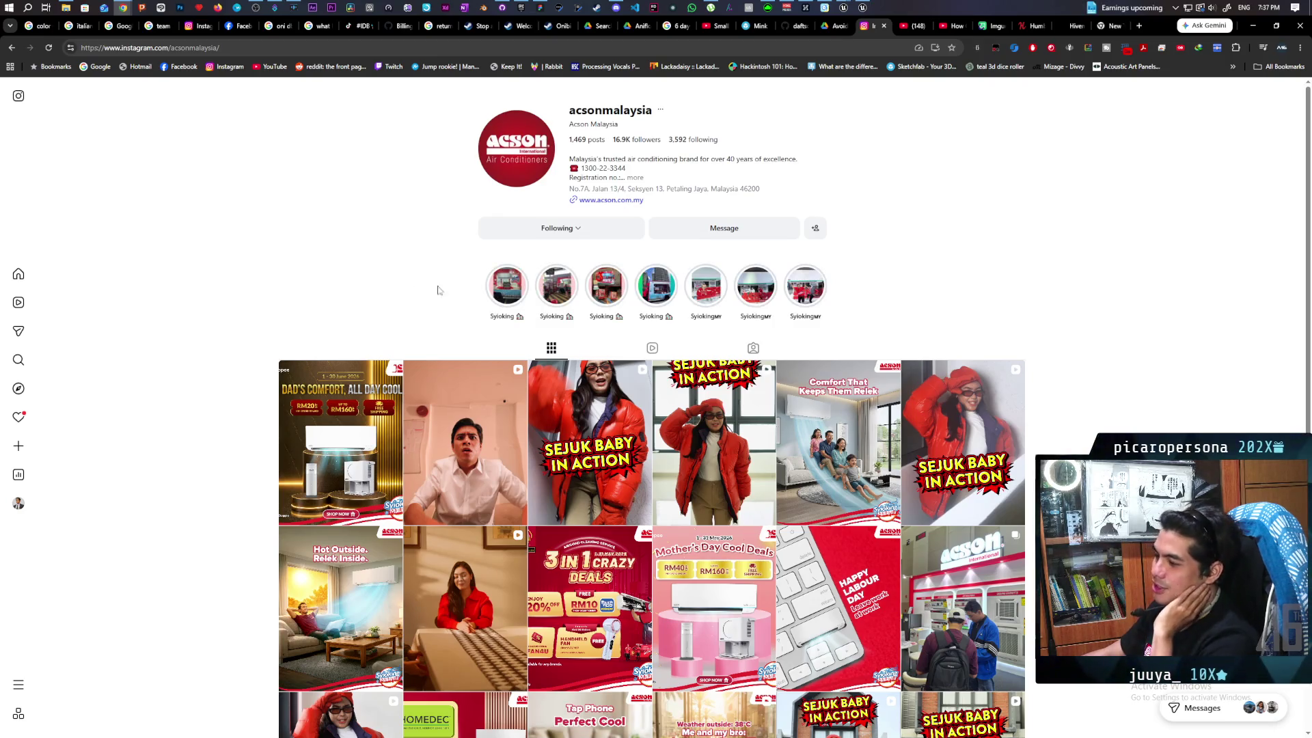
click(454, 390)
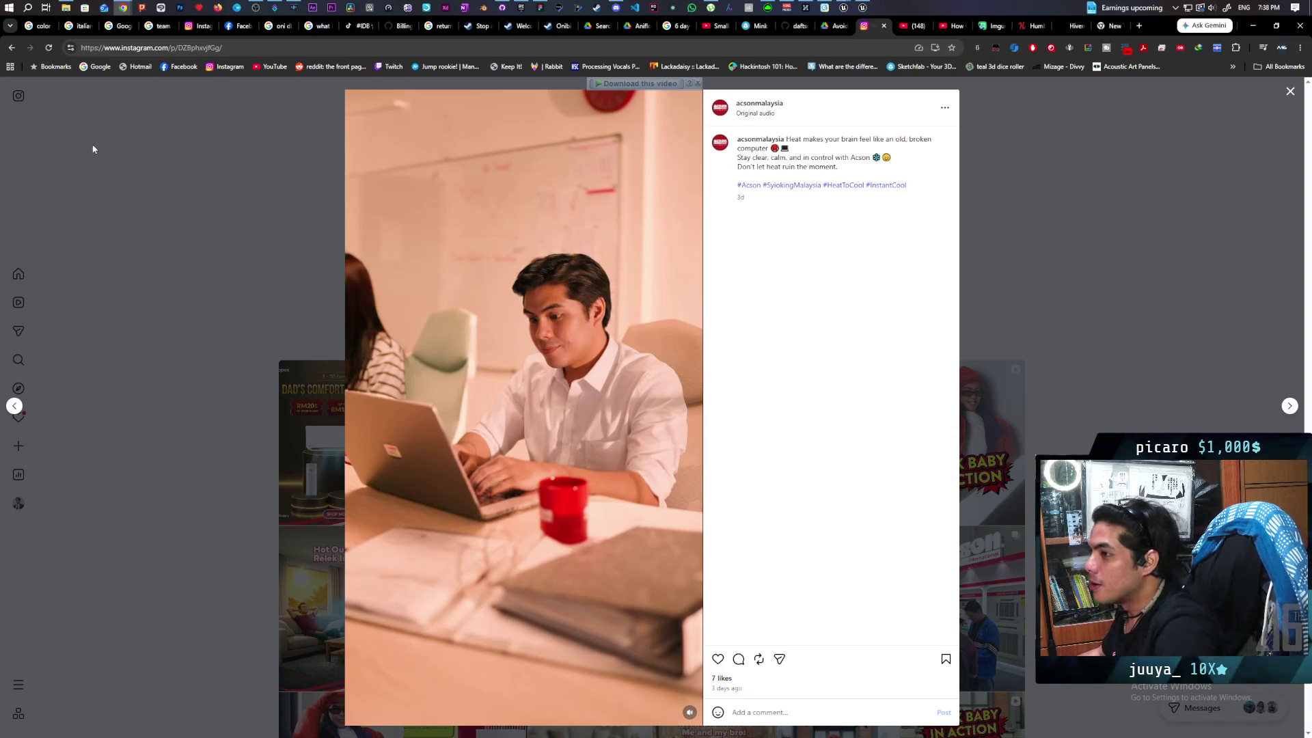
click(904, 28)
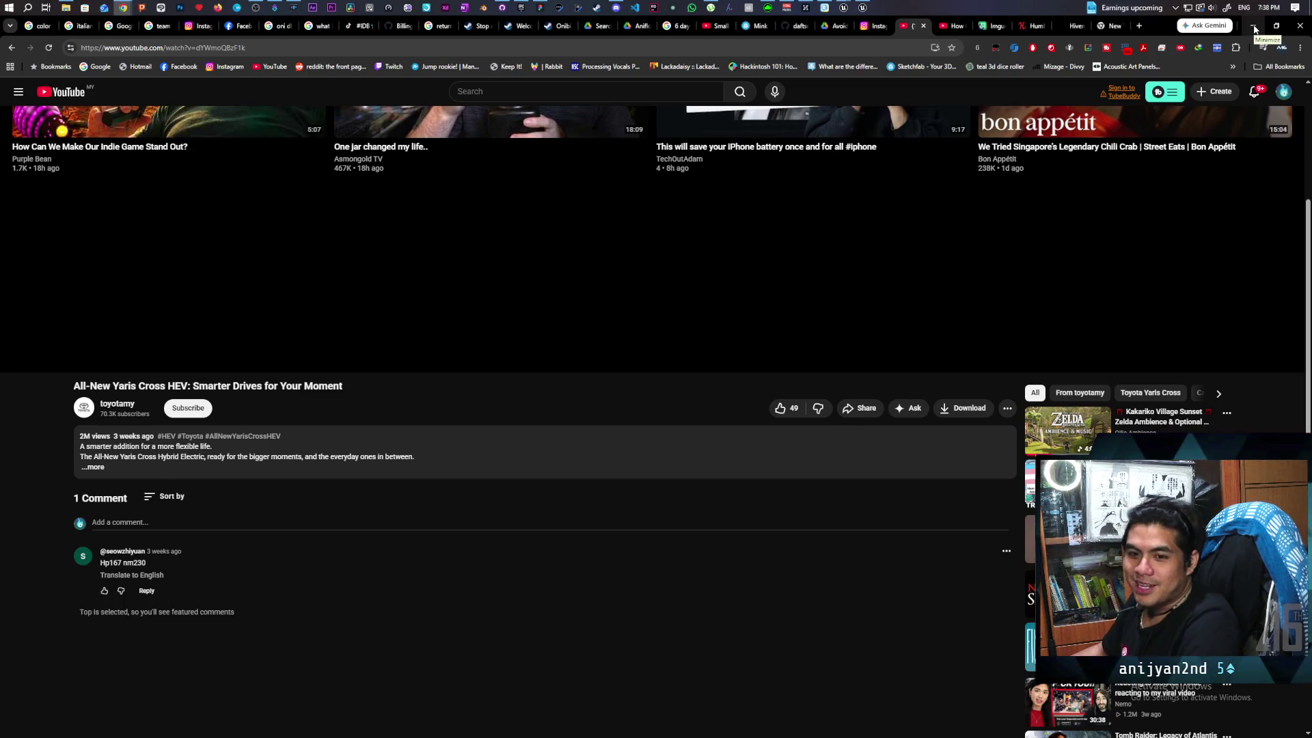
Minimize Chrome and bring up the Paparazi Unreal Editor window preview
click(1254, 27)
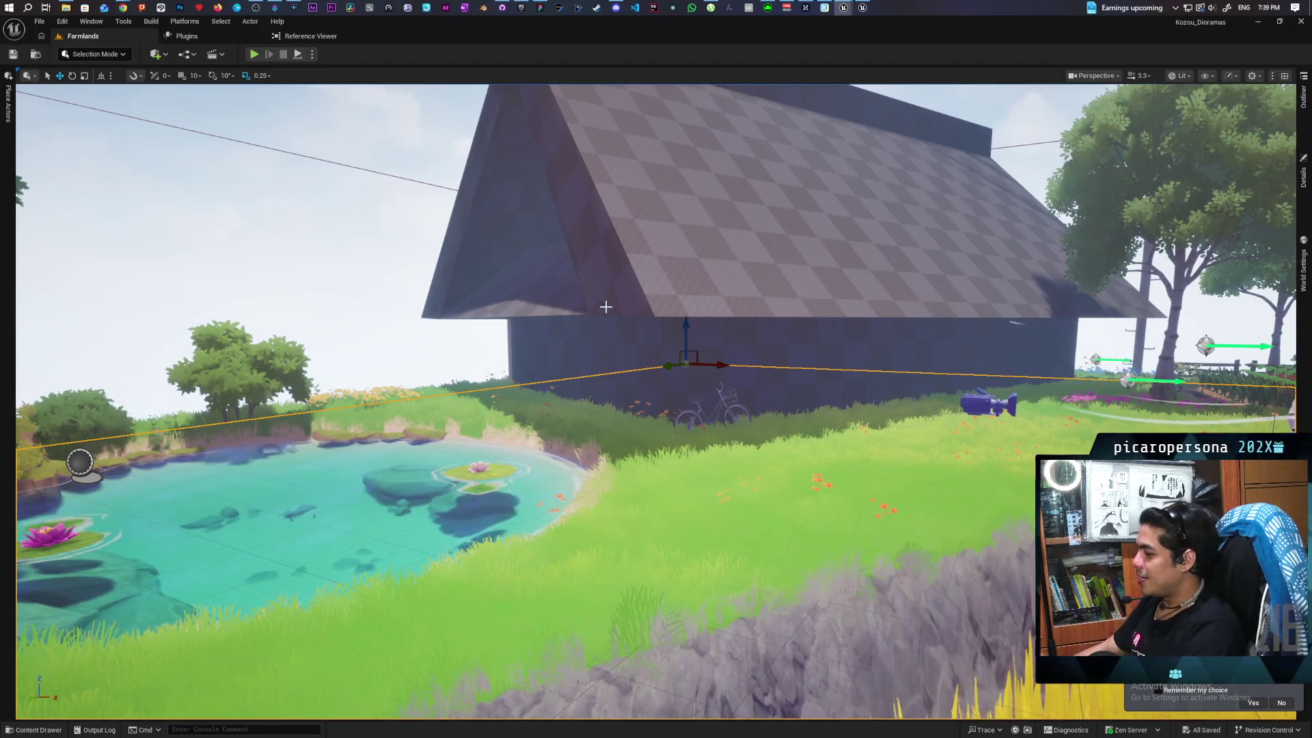
mouse_move(846, 6)
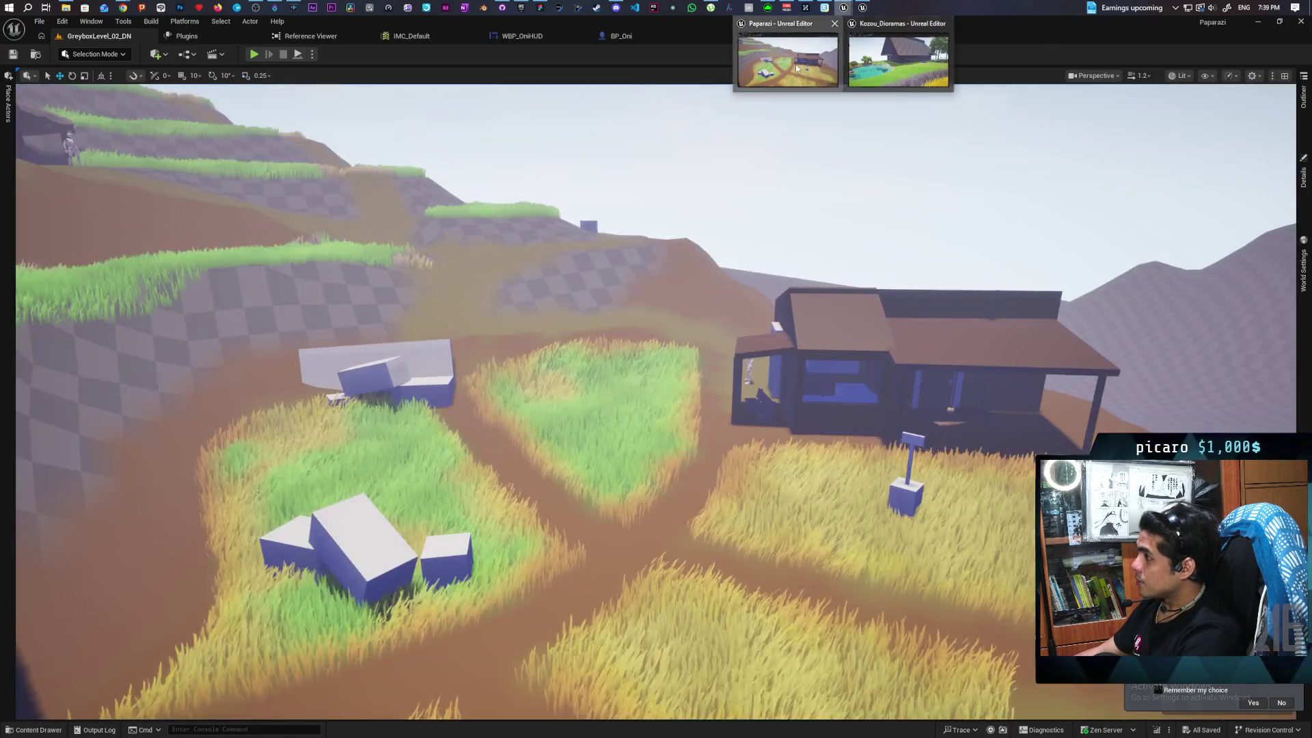
Load the GreyboxLevel map from the Maps folder in the Paparazi project
click(785, 58)
key(ctrl+space)
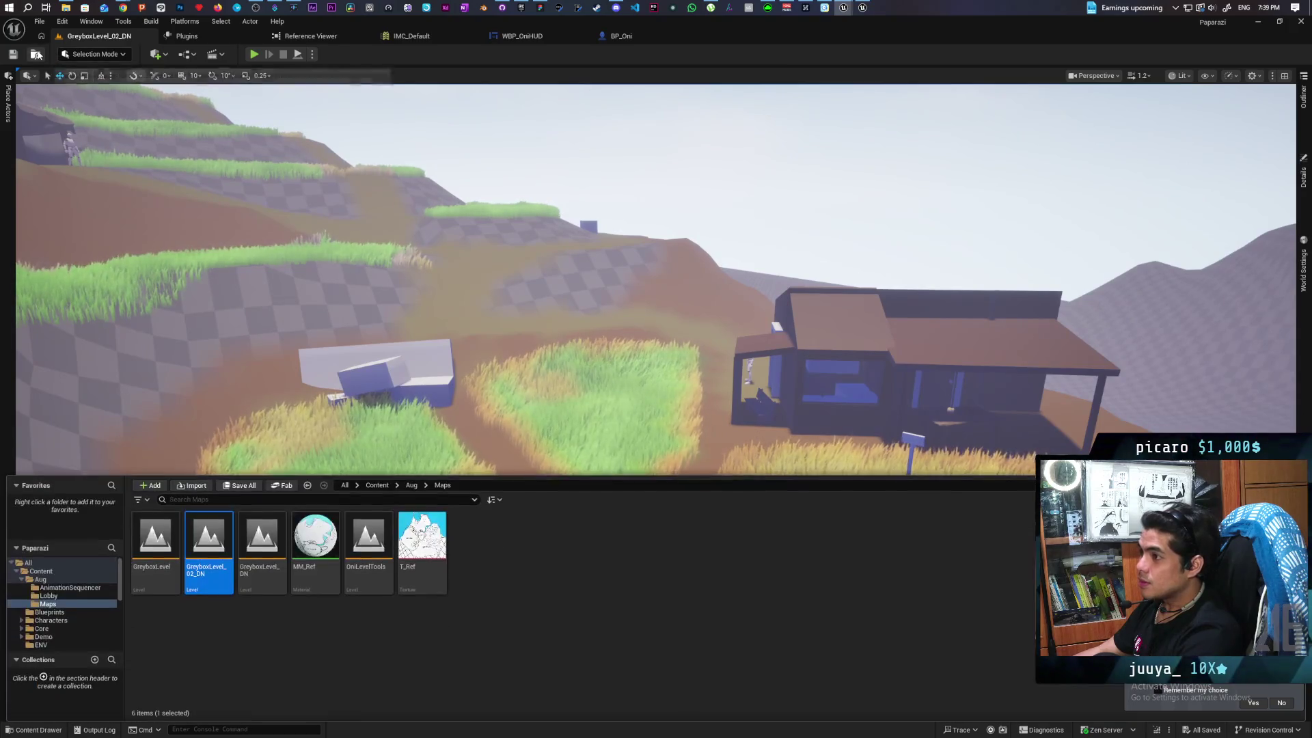
click(166, 544)
double_click(167, 546)
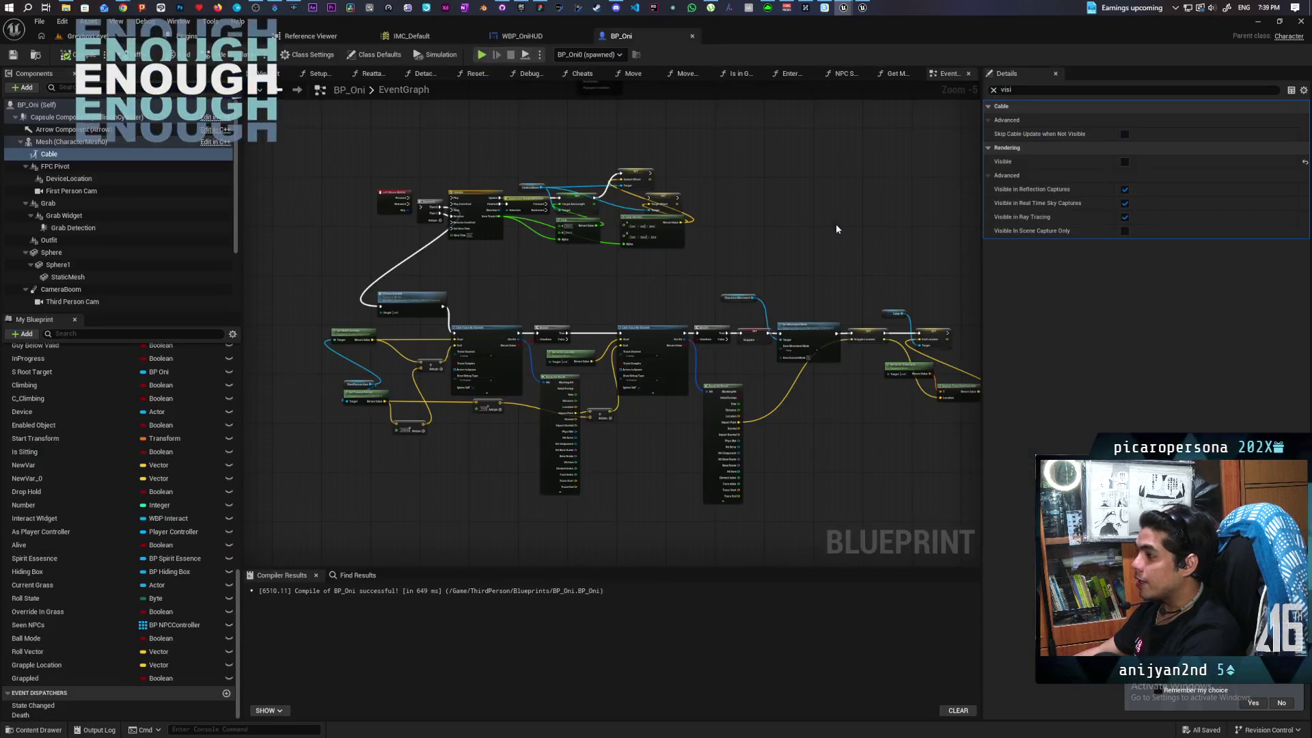
Wire BP_Oni's left mouse Pressed to Timeline Play and Released to Sequence, then save
scroll(357, 205, up, 4)
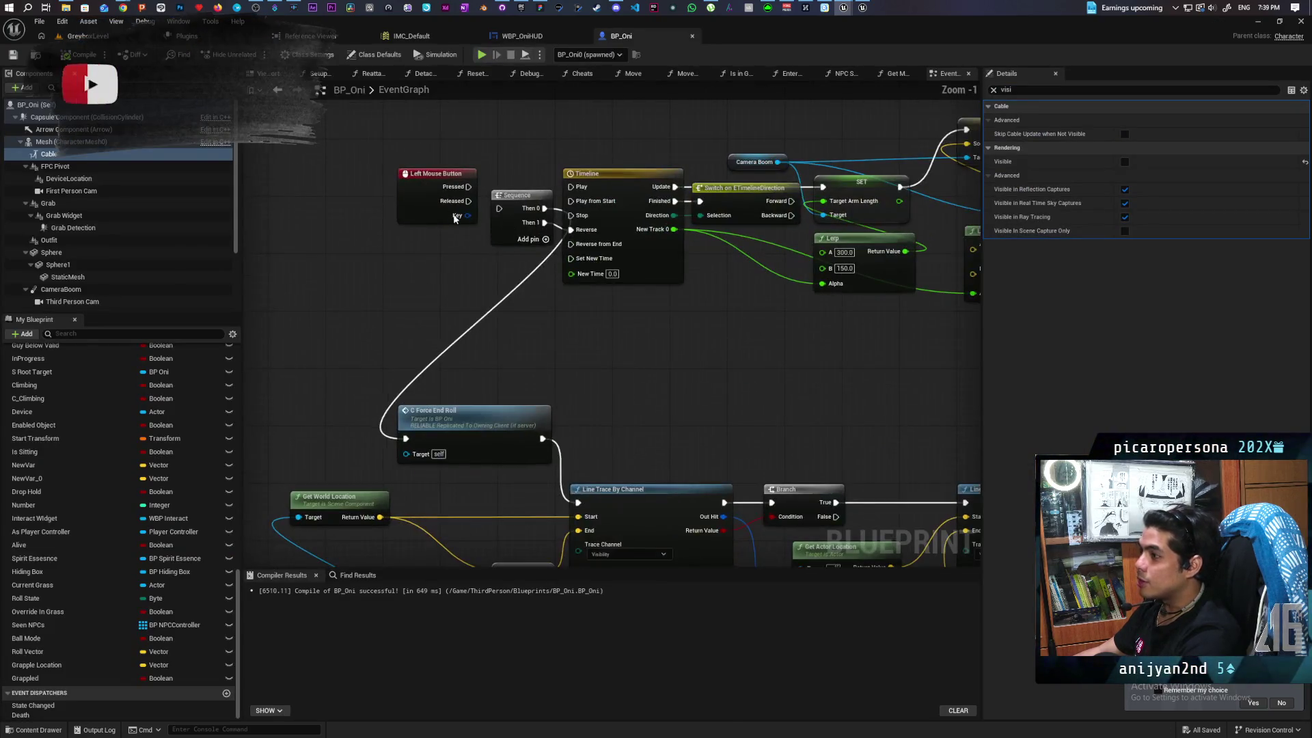
drag(468, 186, 571, 187)
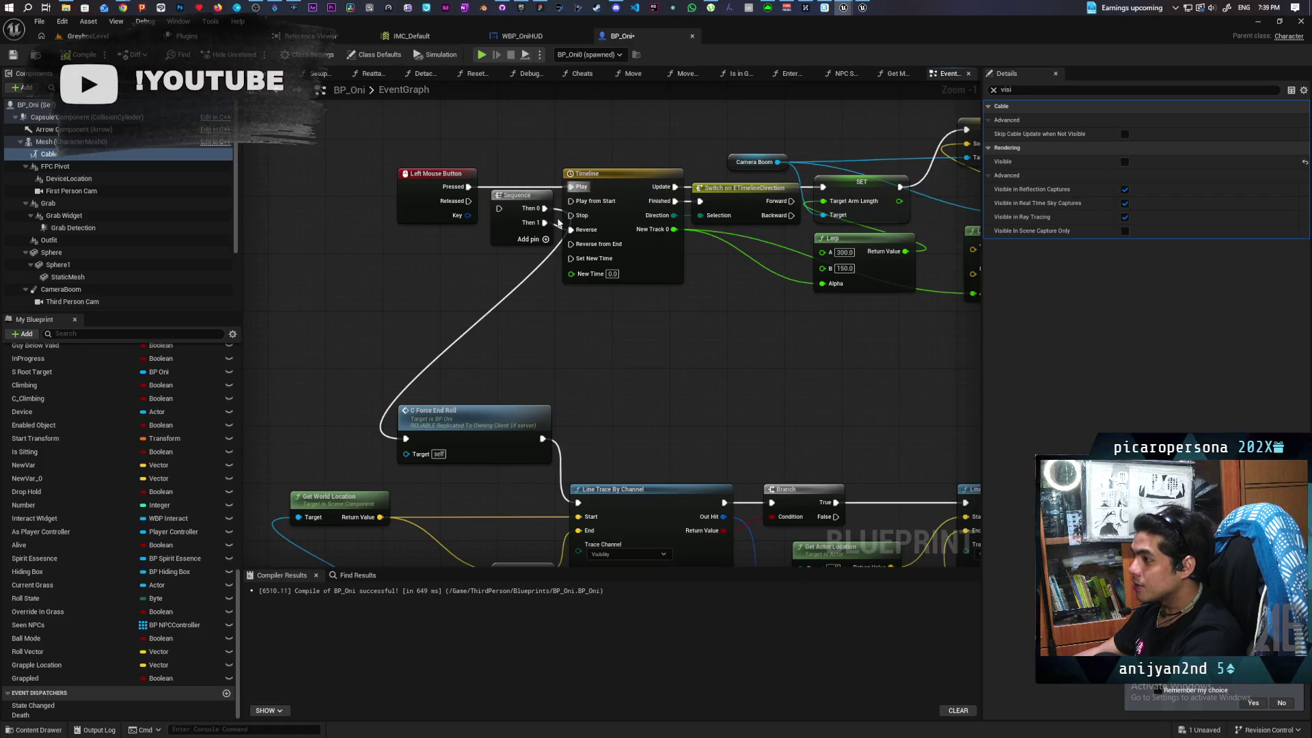
drag(469, 201, 499, 208)
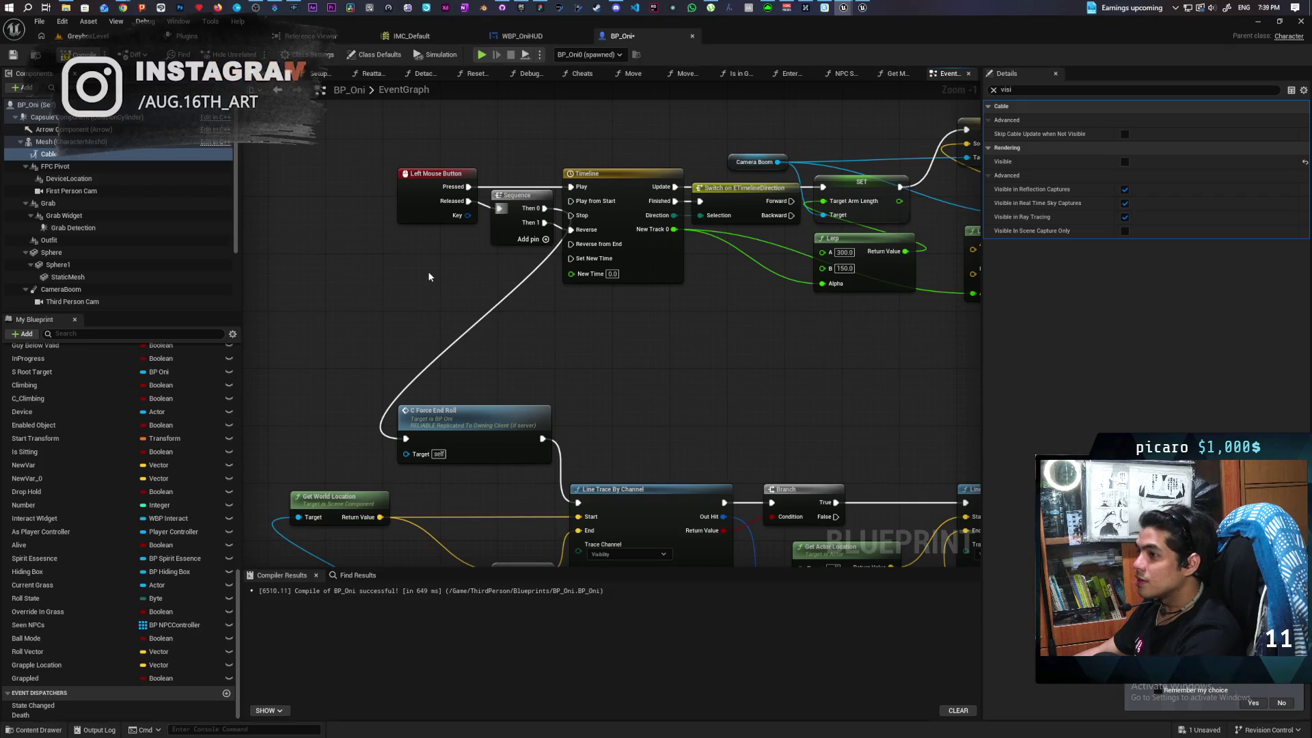
key(ctrl+s)
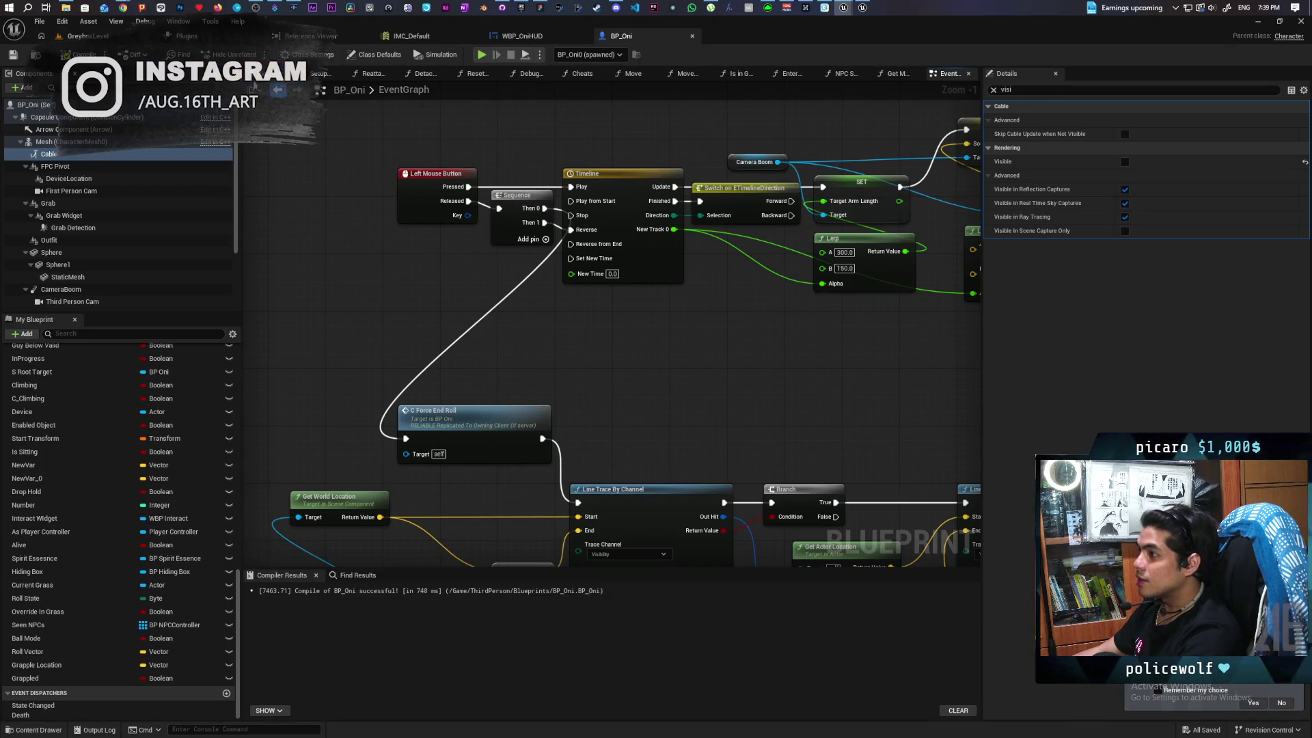
click(85, 36)
Playtest the level by walking the character up to the gate pillar, then stop
click(254, 54)
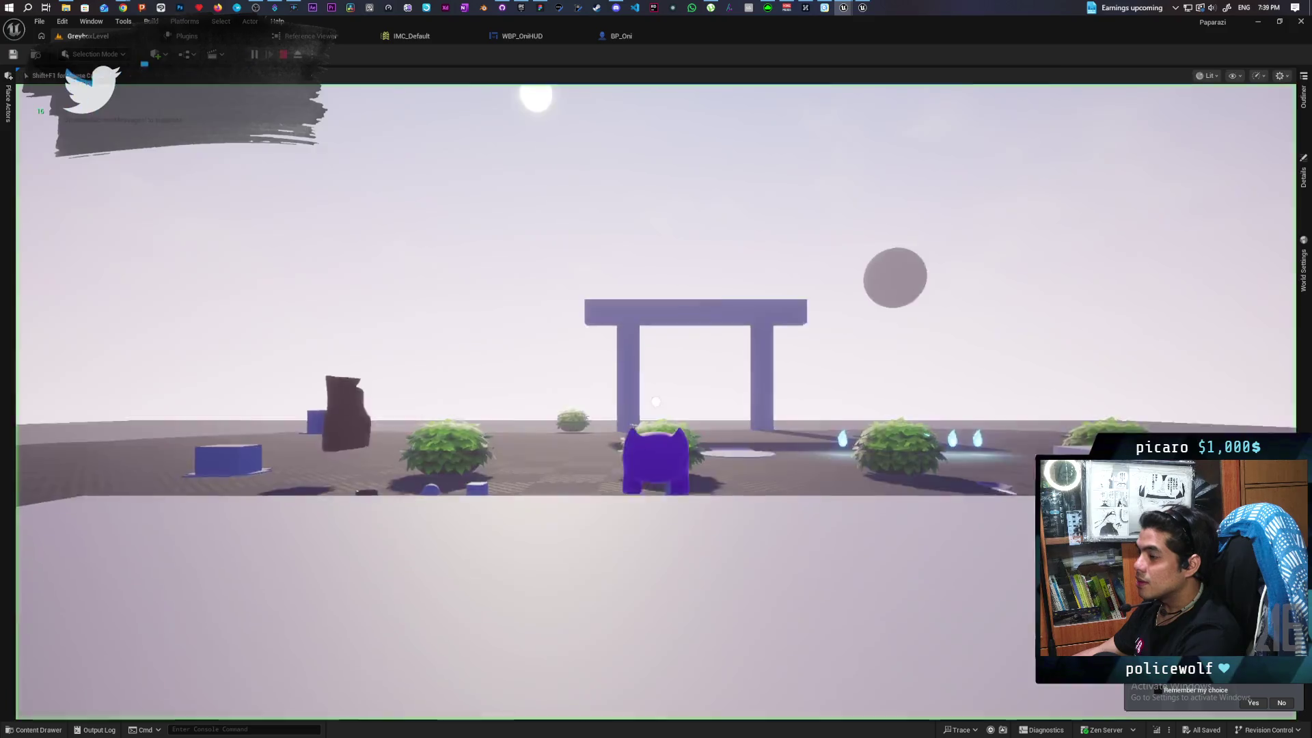
key(w)
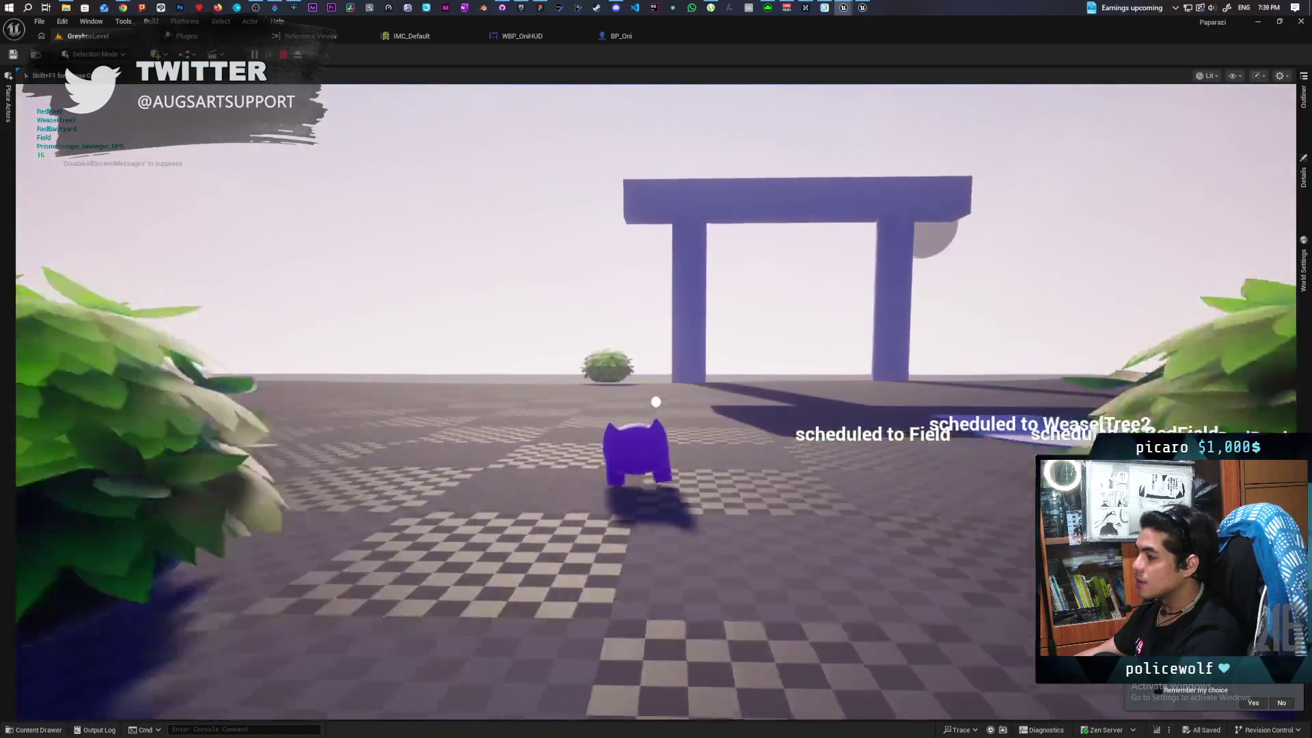
key(w)
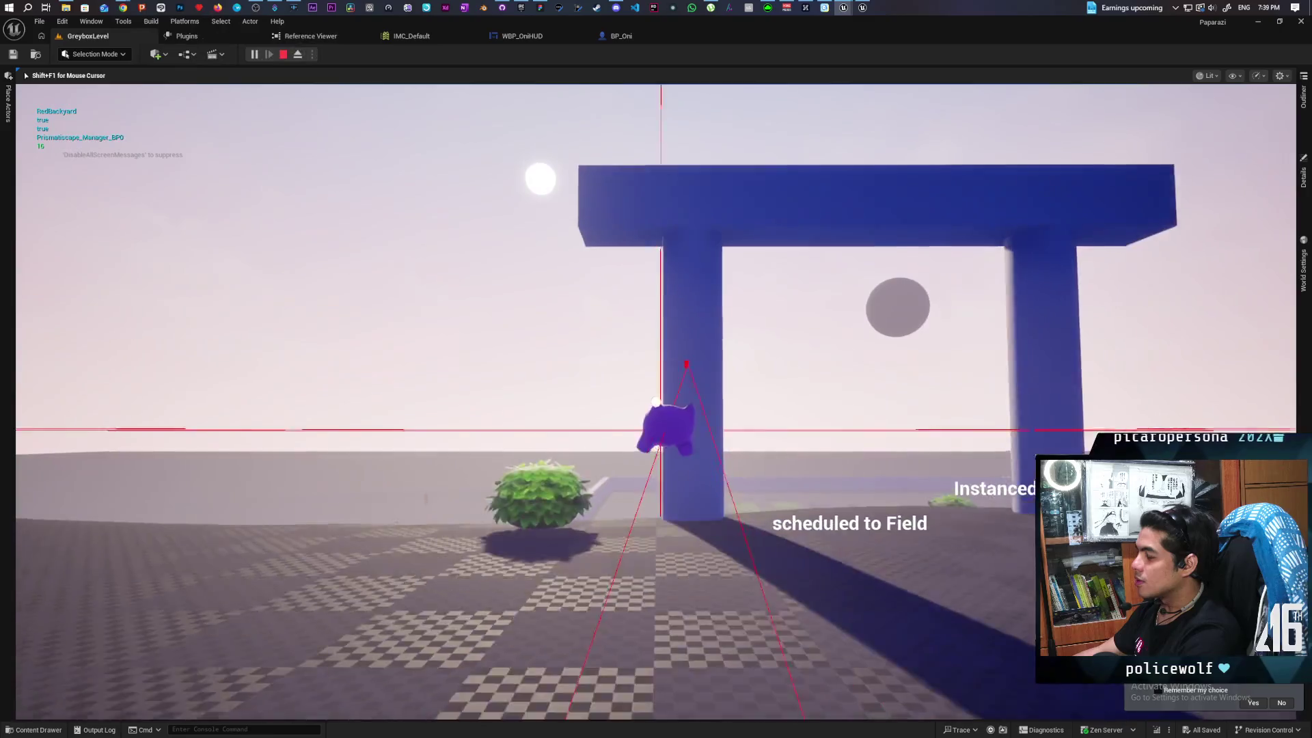
key(Escape)
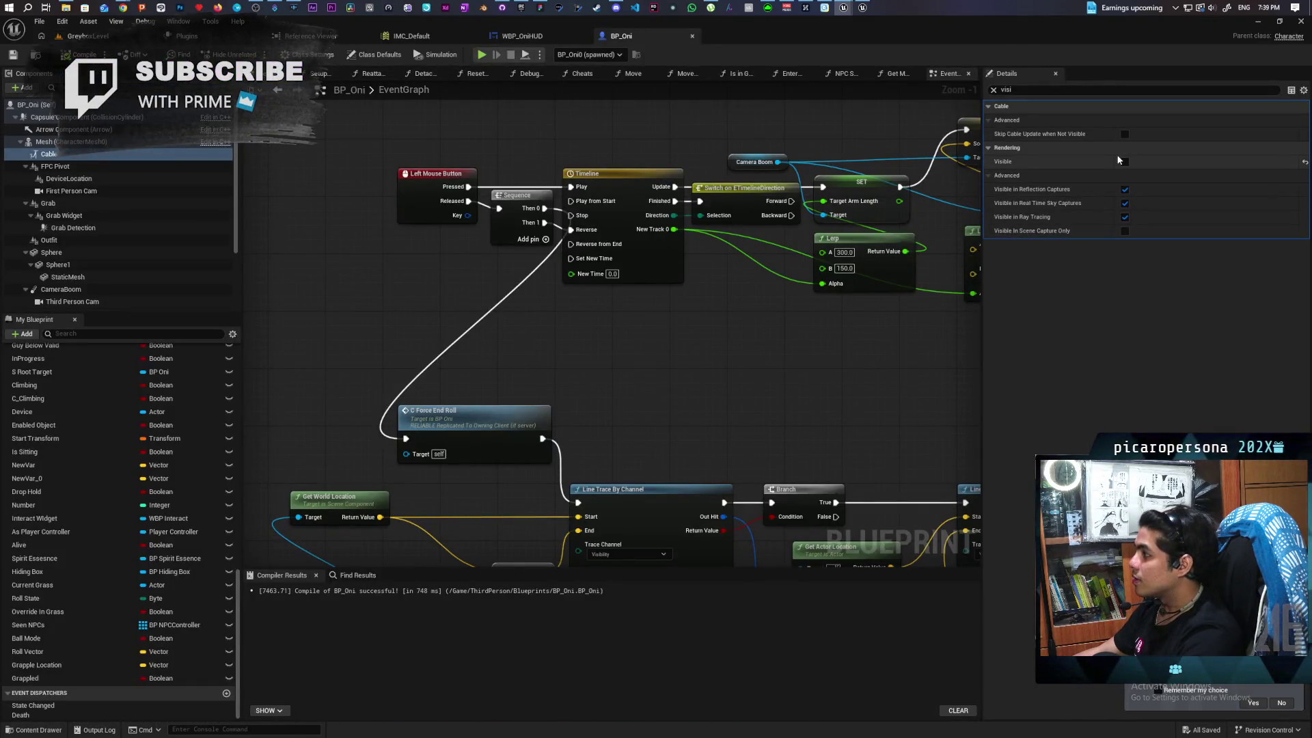
Make BP_Oni's Cable component visible and save all changes
click(1125, 162)
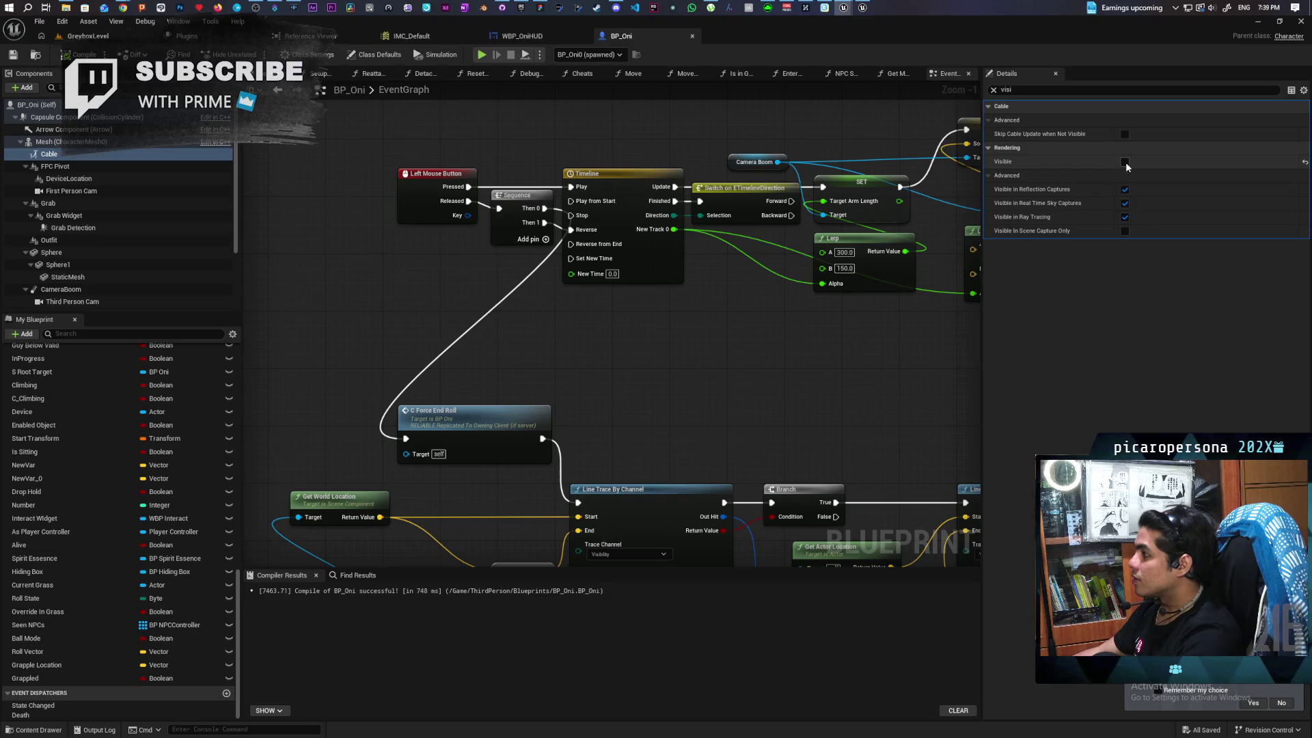
click(100, 38)
key(ctrl+s)
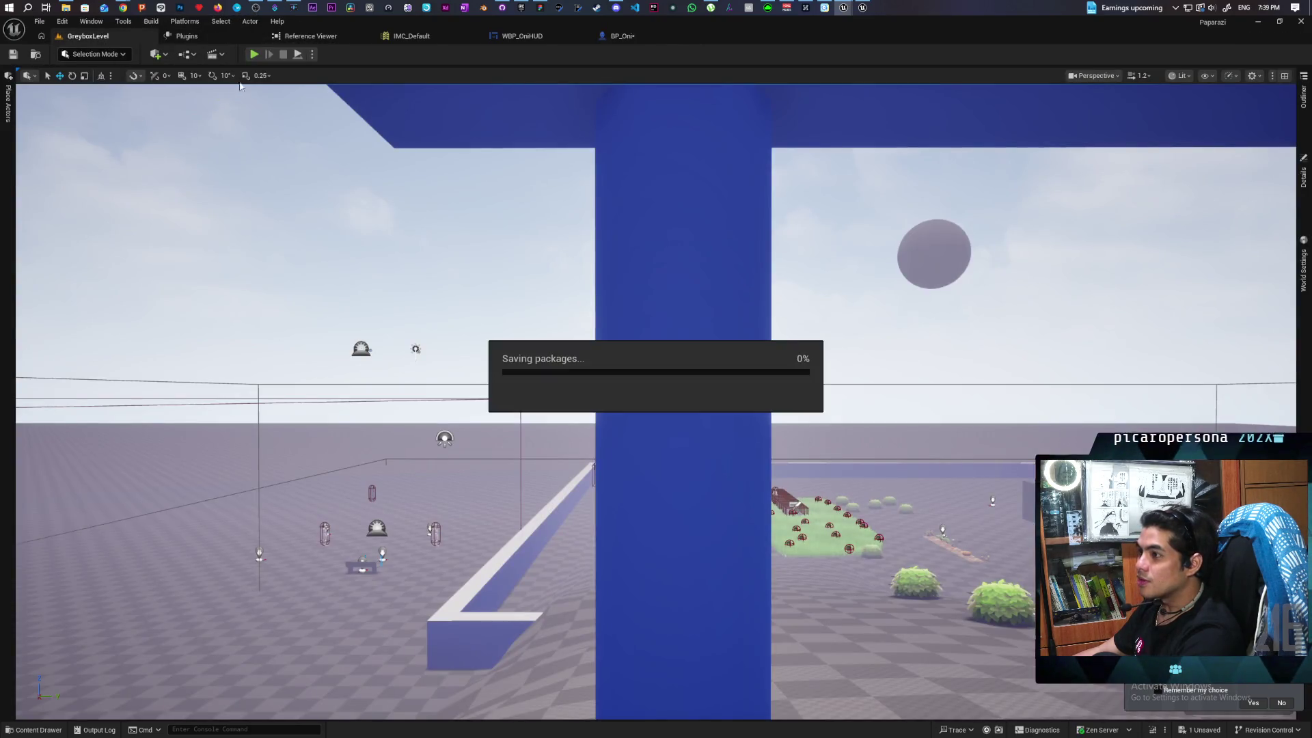
Start a Play-in-Editor session of GreyboxLevel and leave the hiding spot with F
click(254, 55)
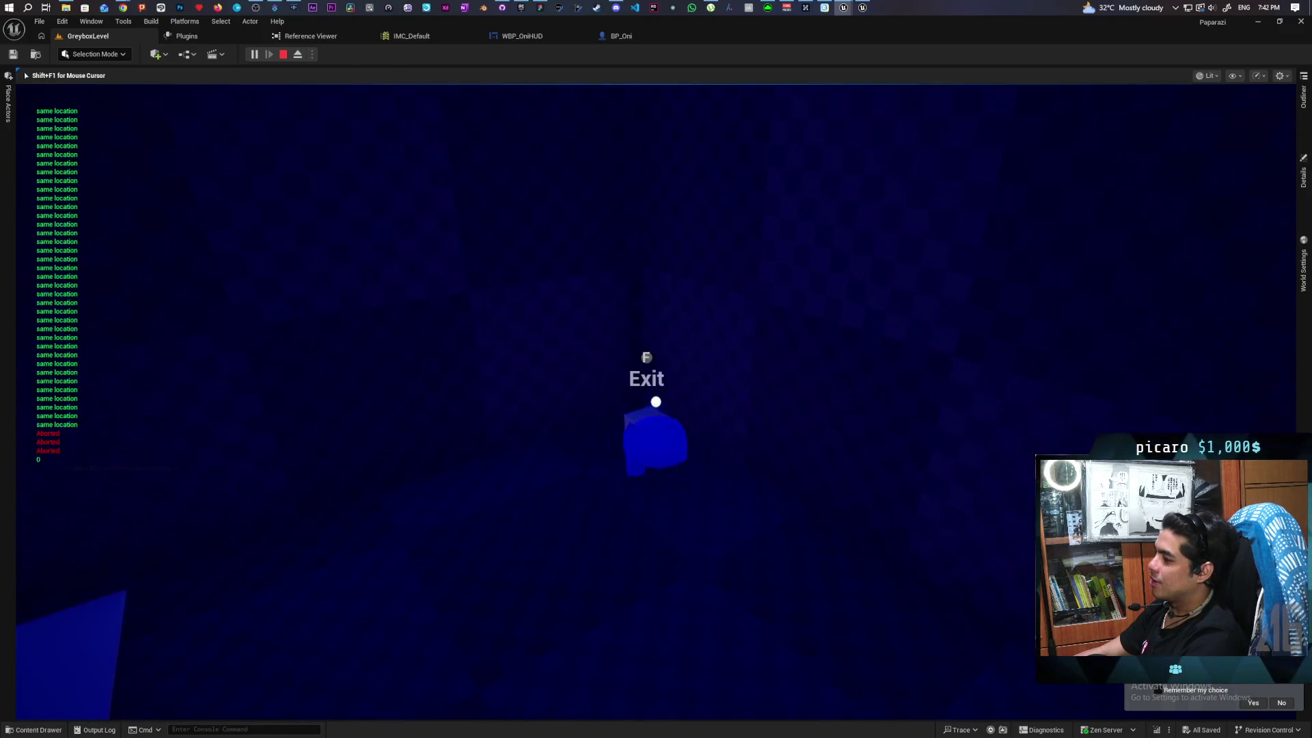
key(f)
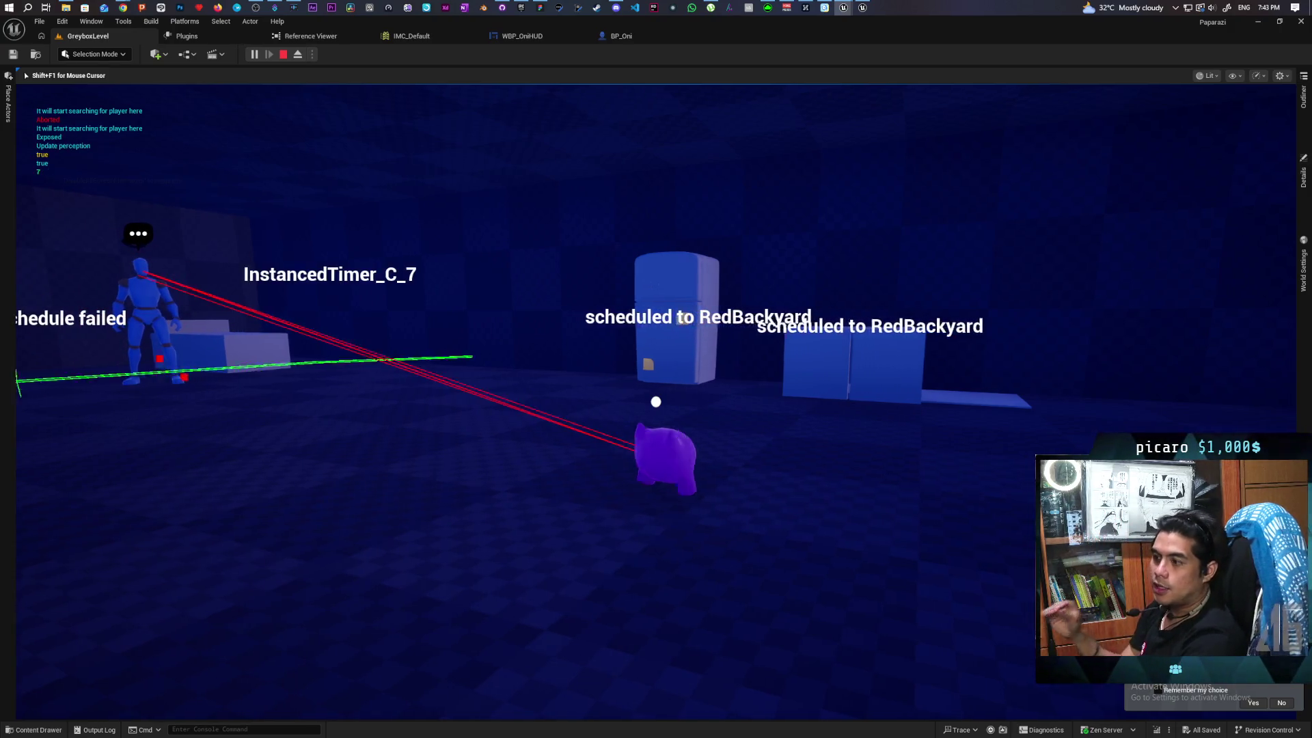
Leave the dark room and run along the outdoor walls toward the bench
key(w)
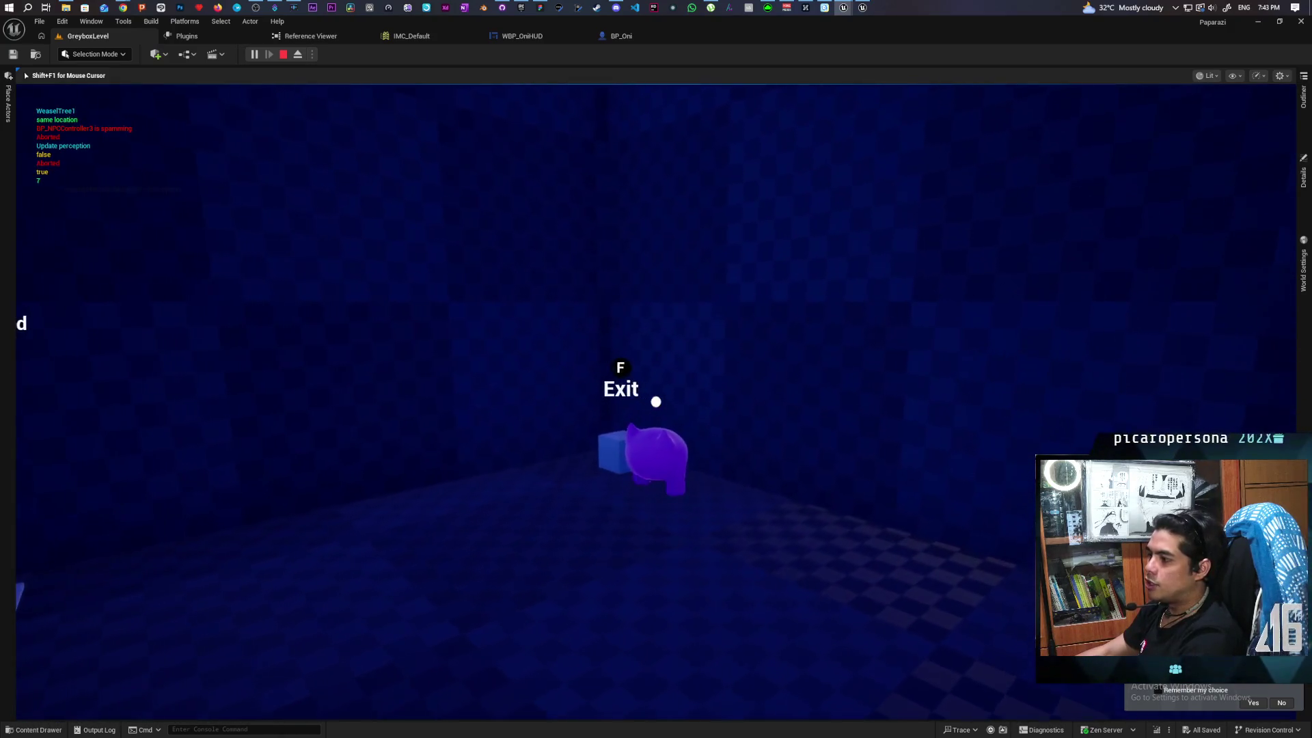
key(f)
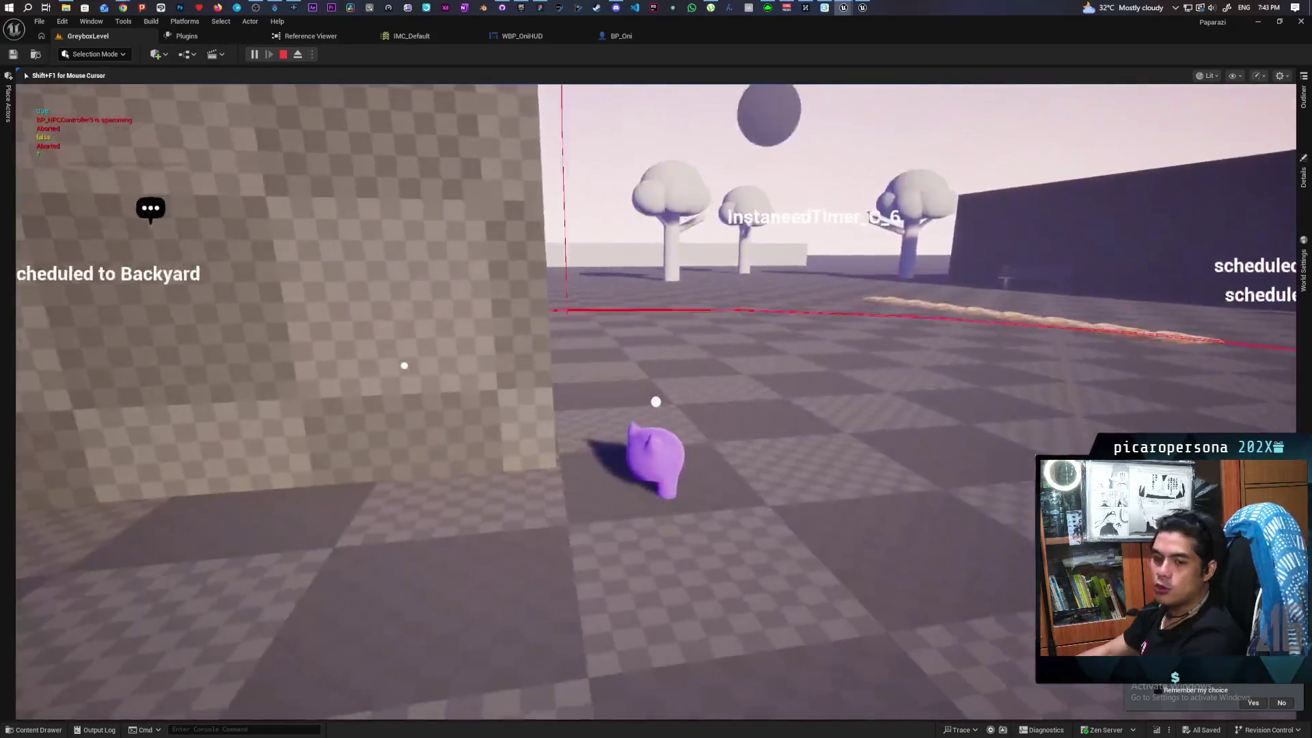
key(a)
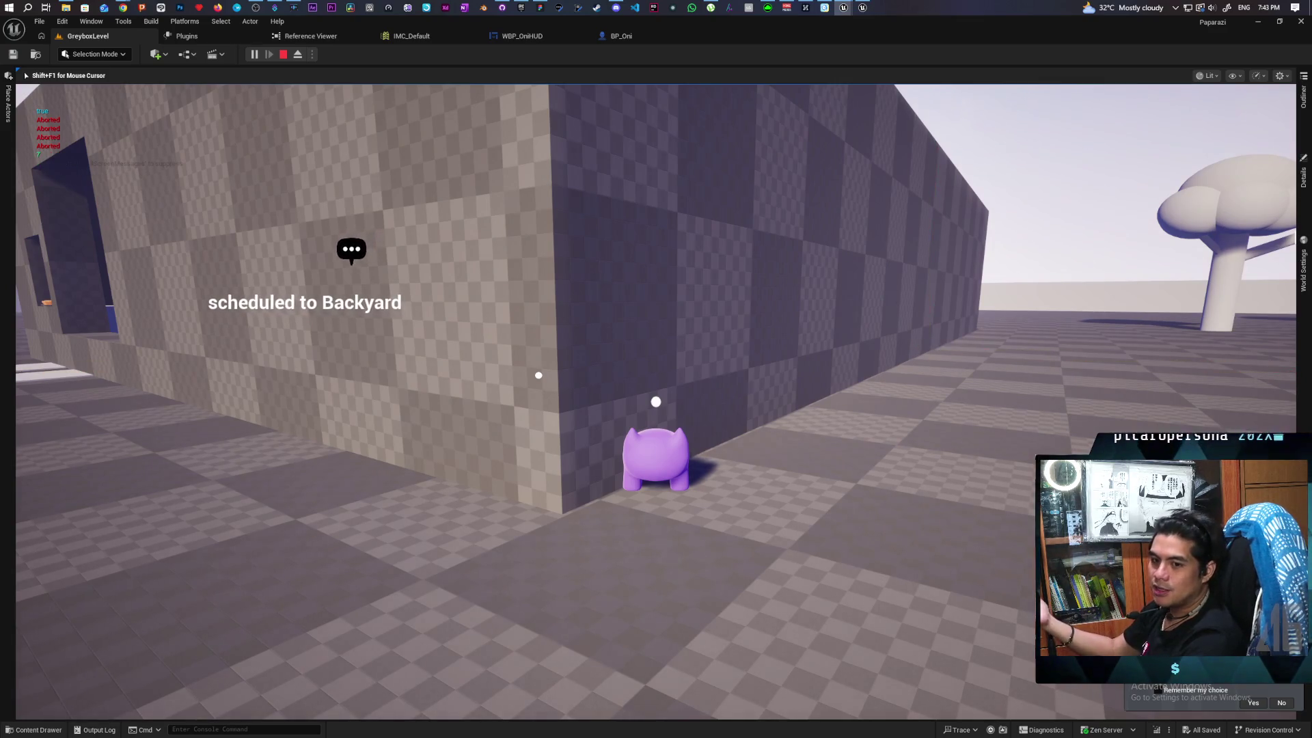
key(s)
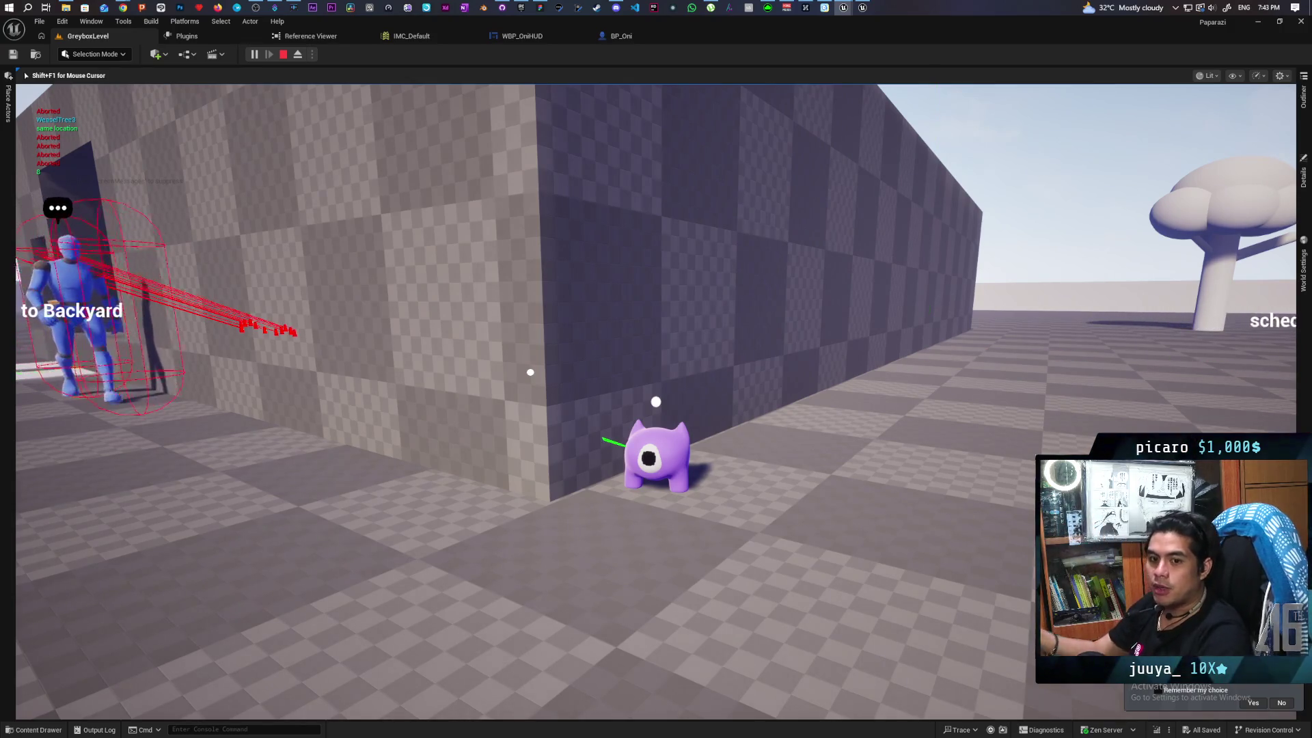
key(d)
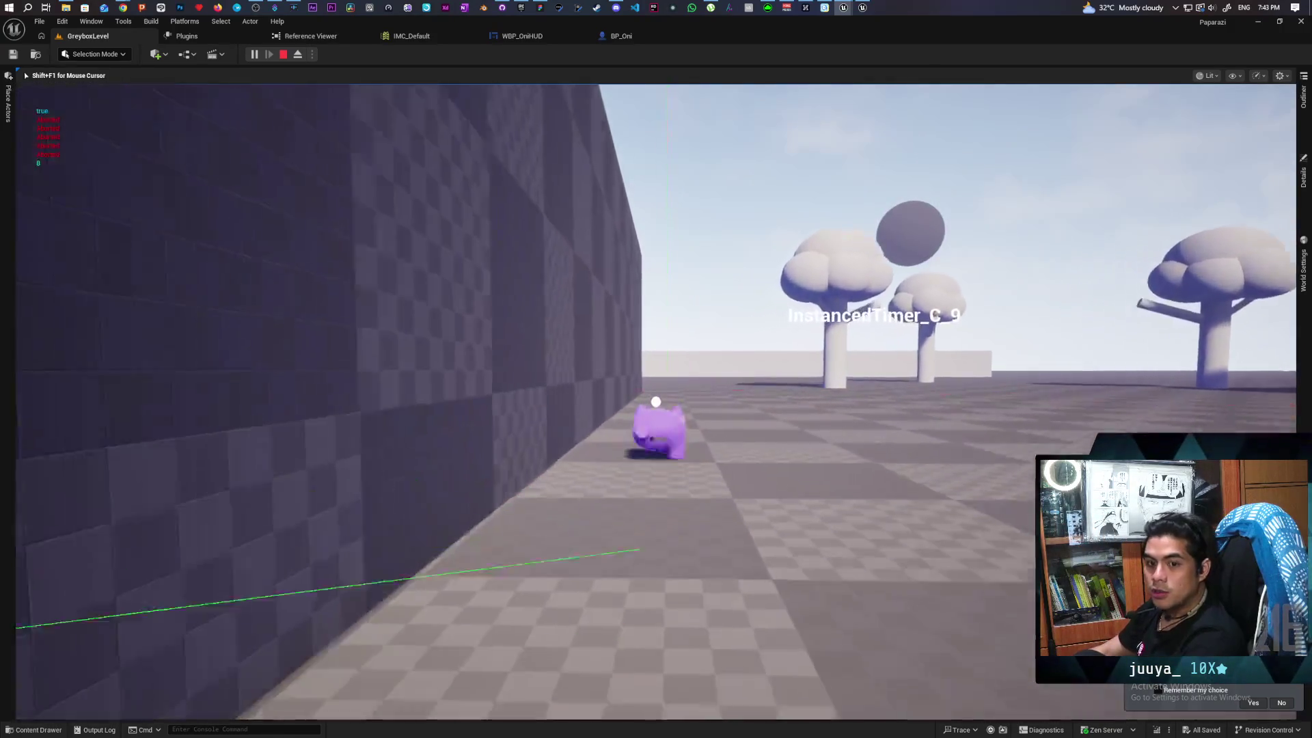
key(w)
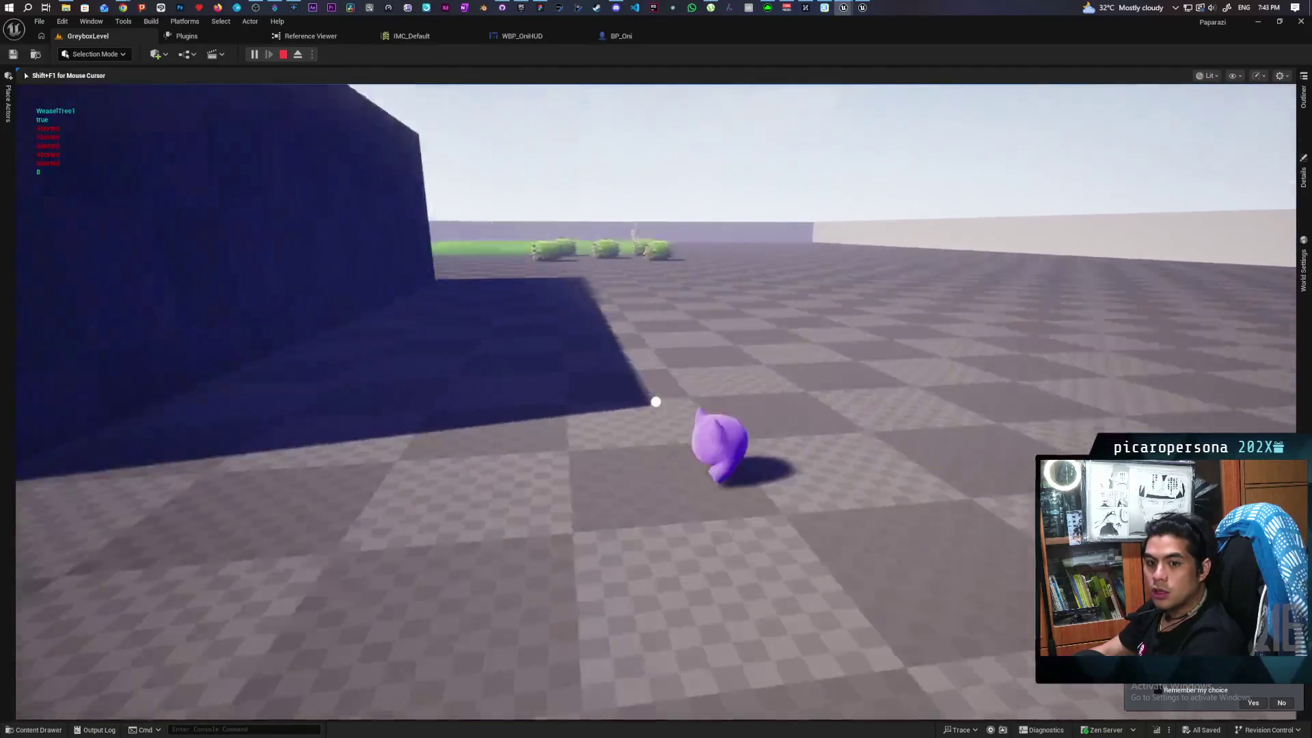
key(a)
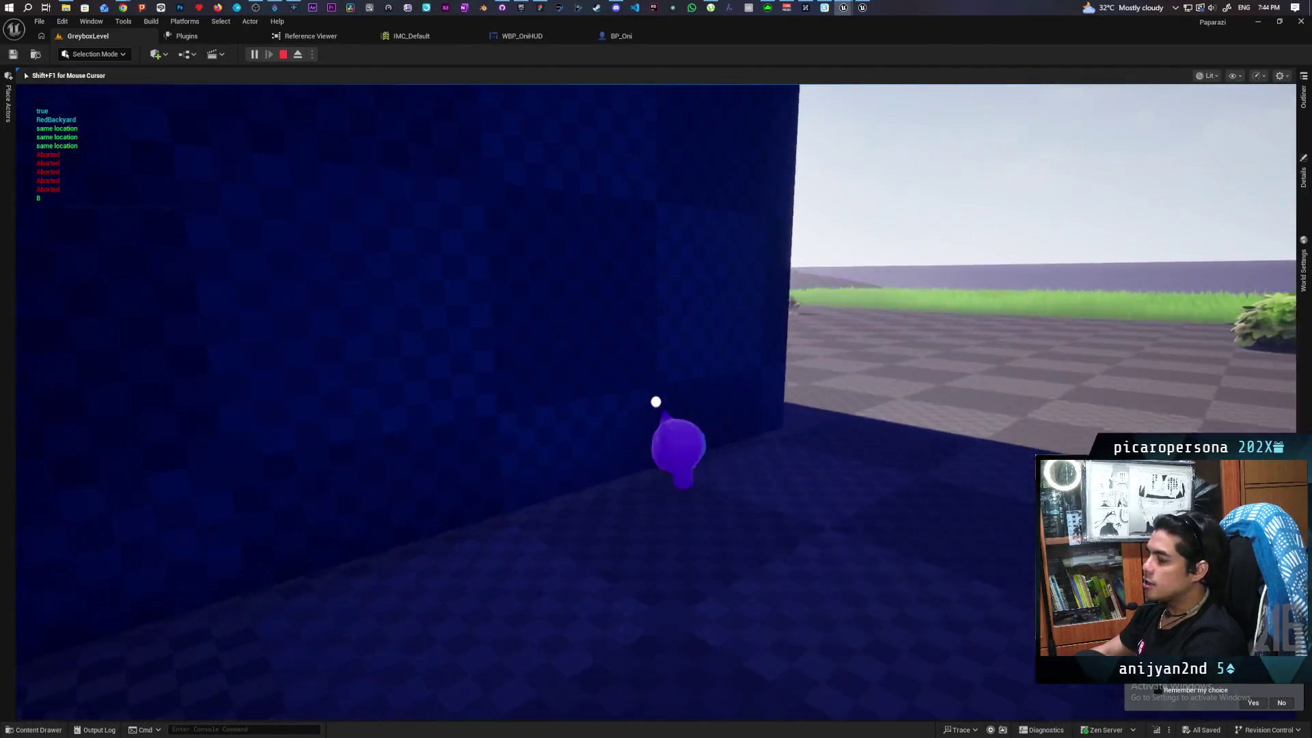
key(d)
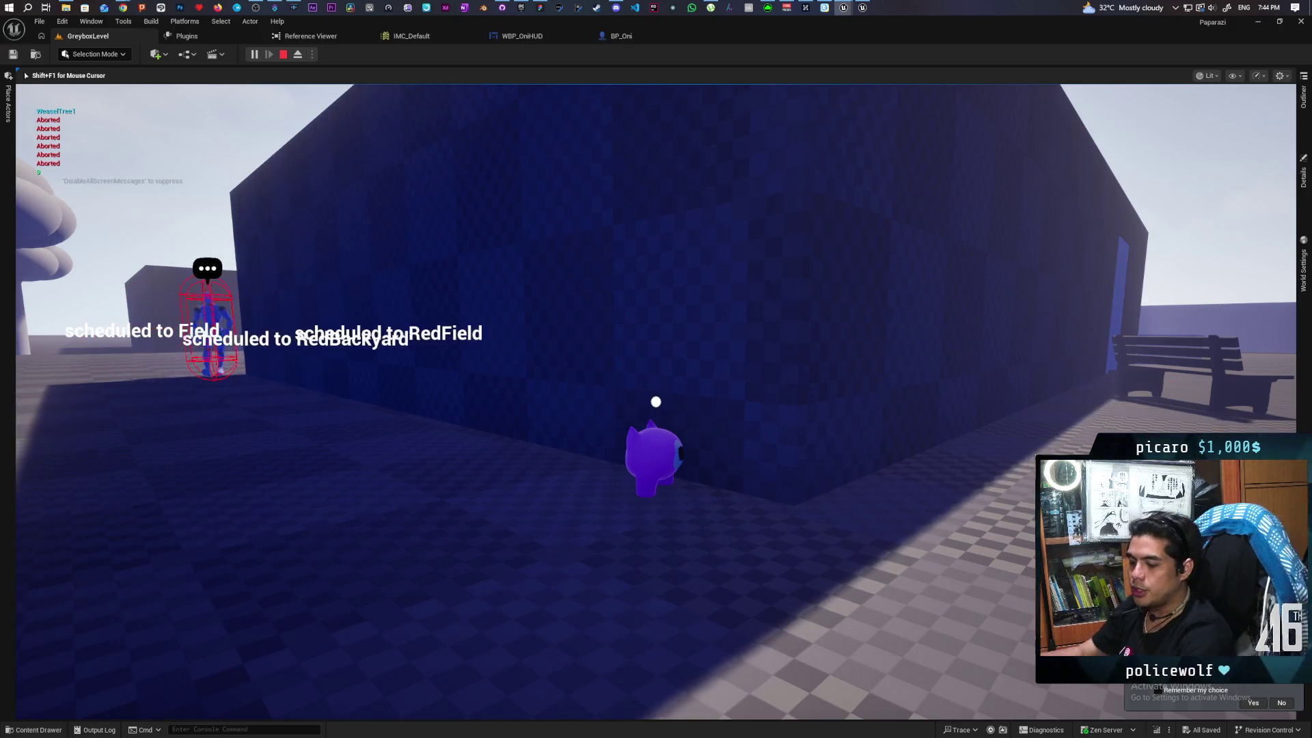
key(d)
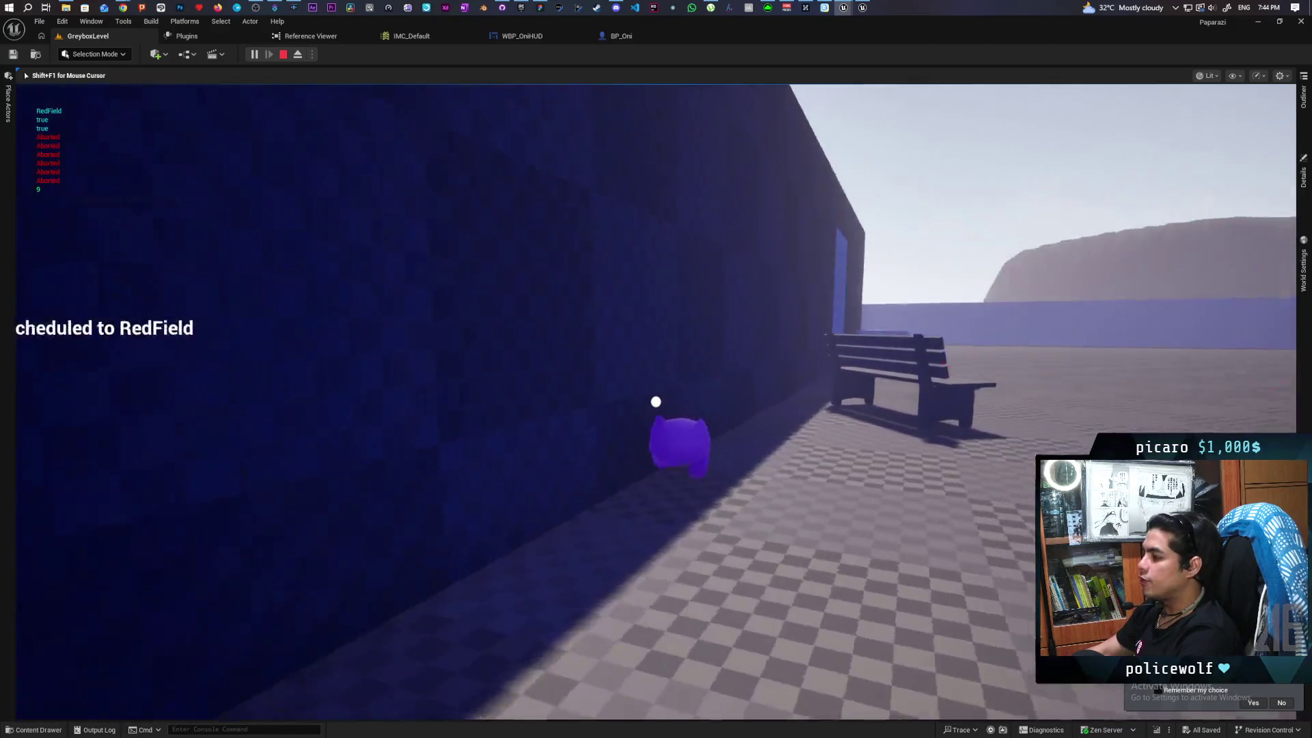
Run past the bench and blue box, around the checkered wall toward the NPC
key(w)
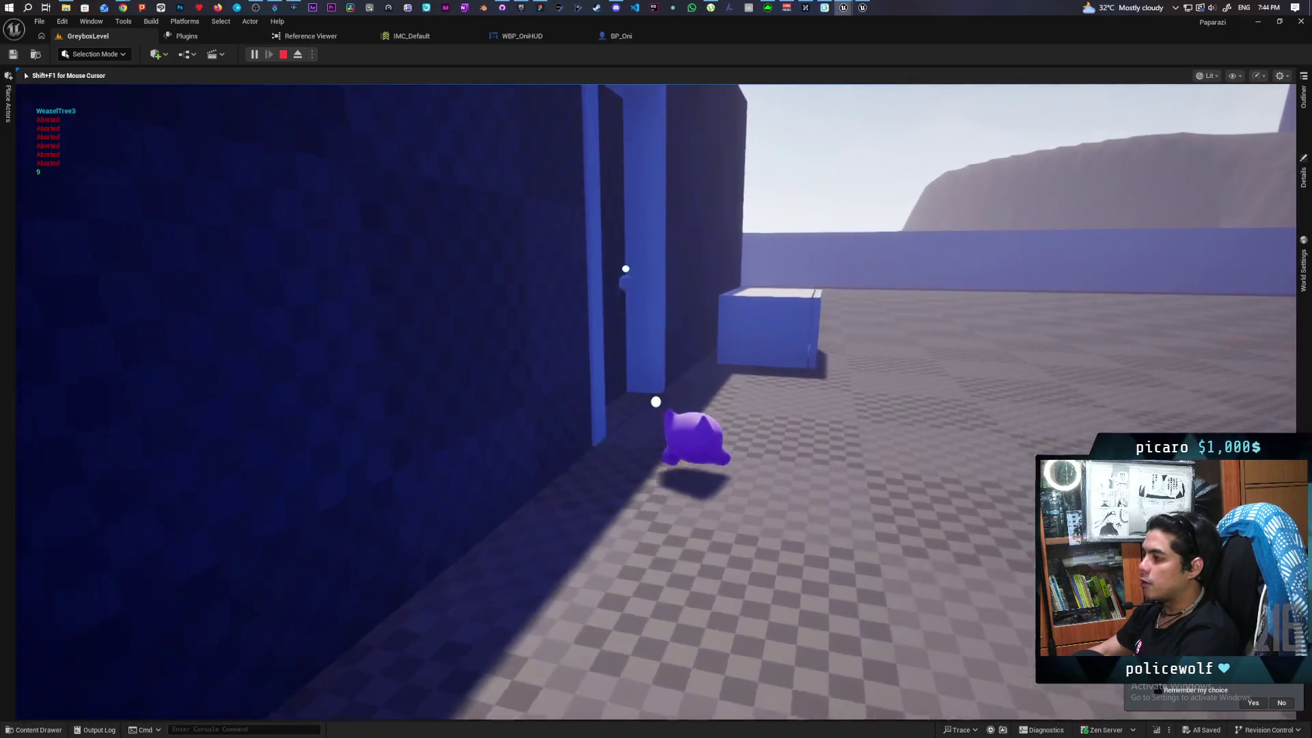
key(w)
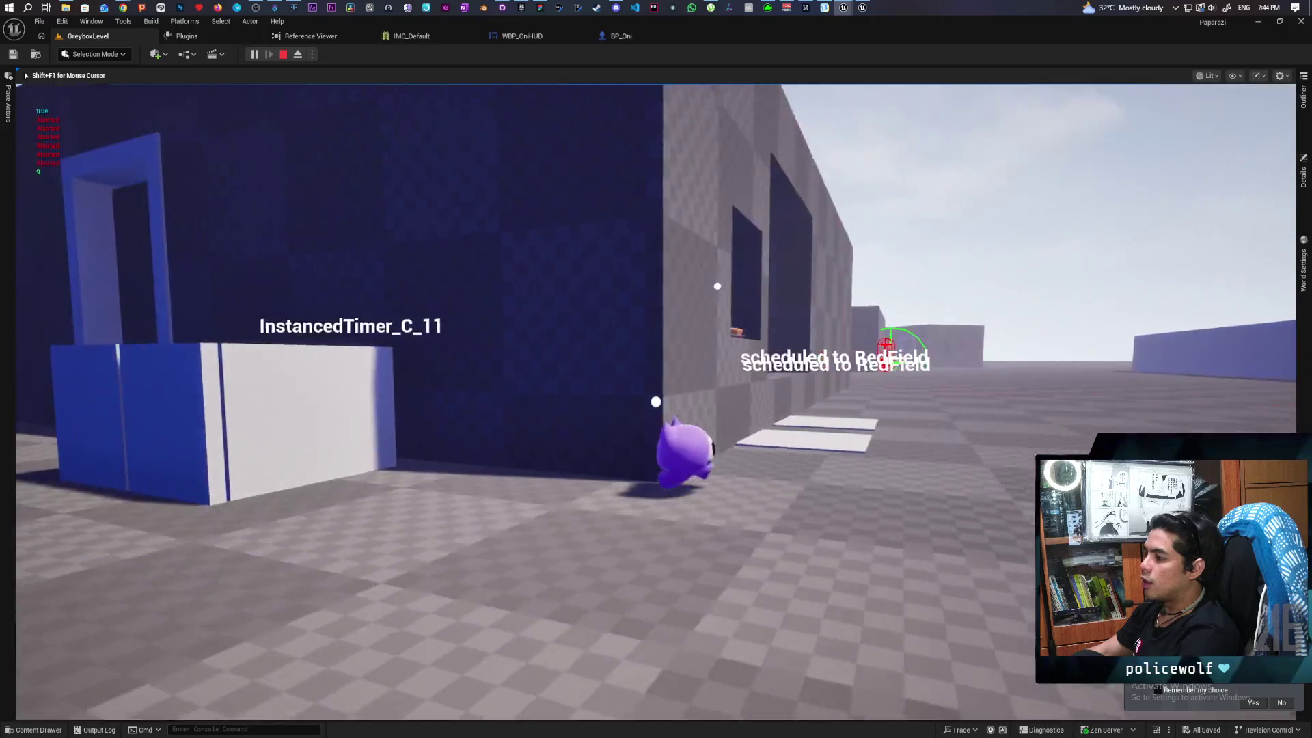
key(a)
key(d)
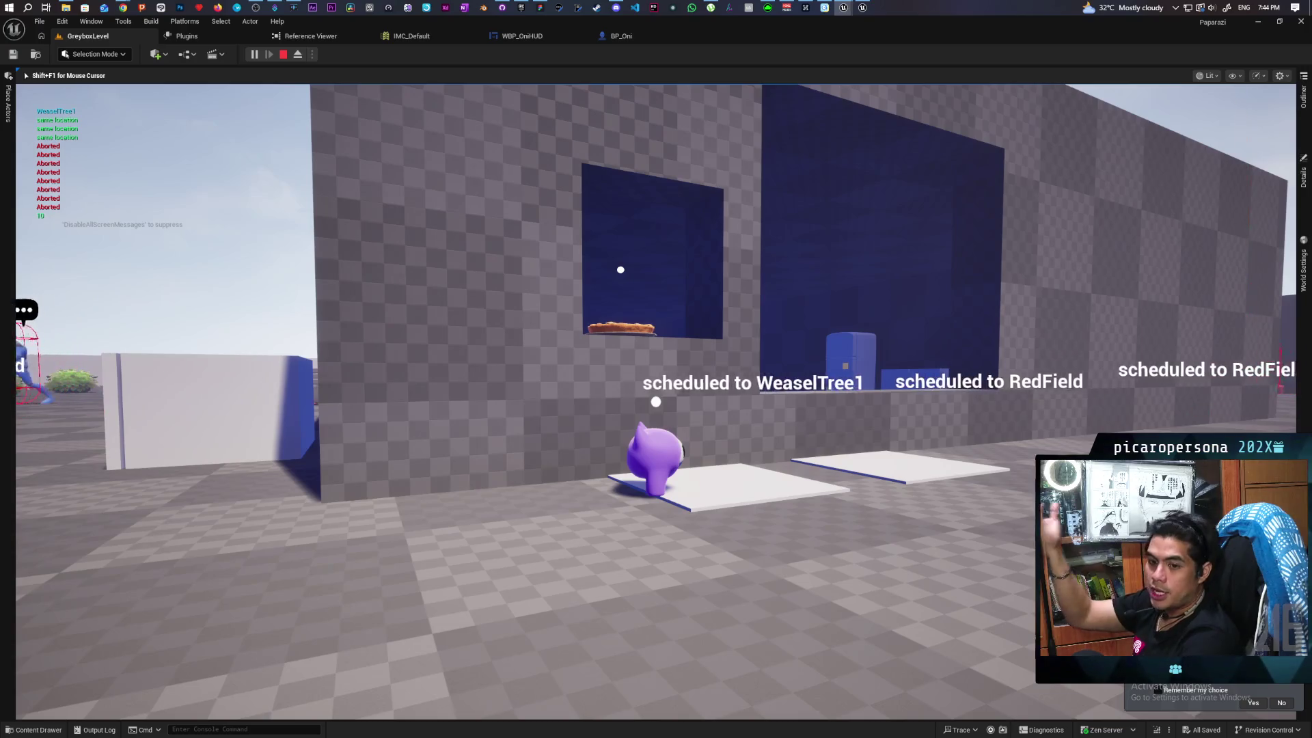
key(d)
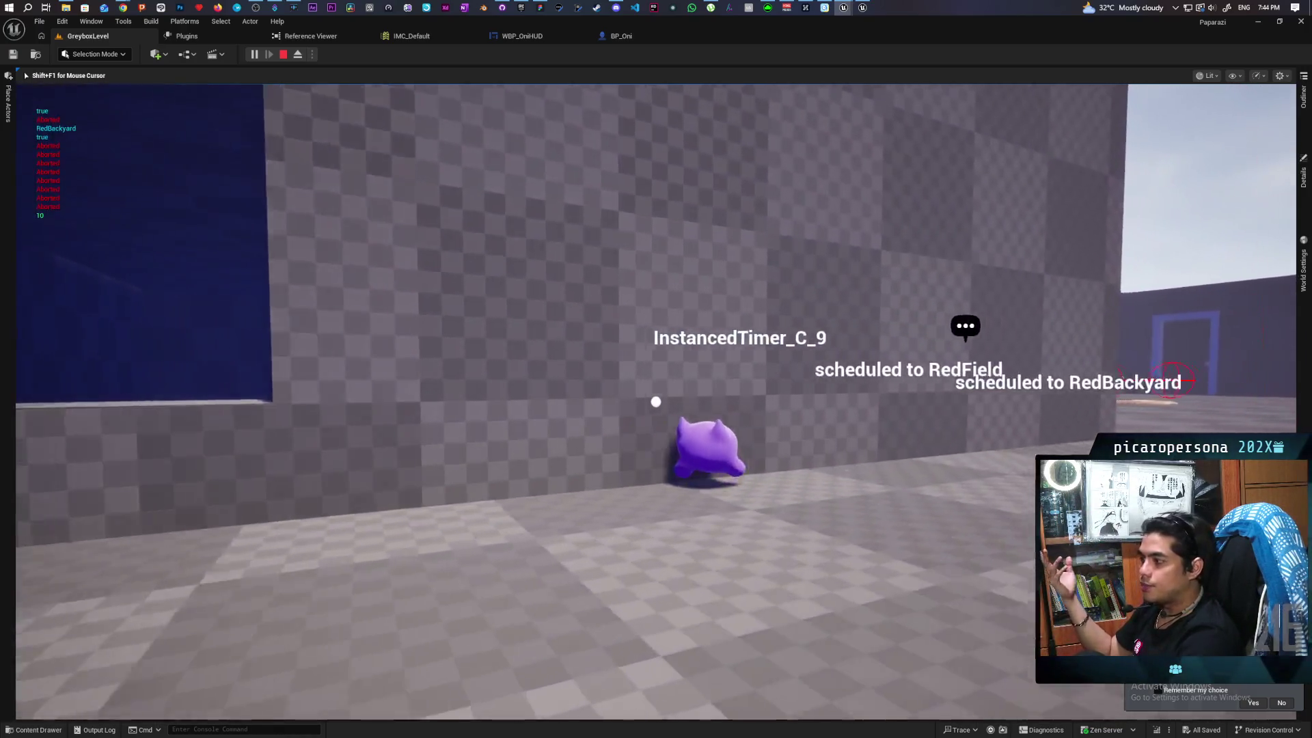
key(d)
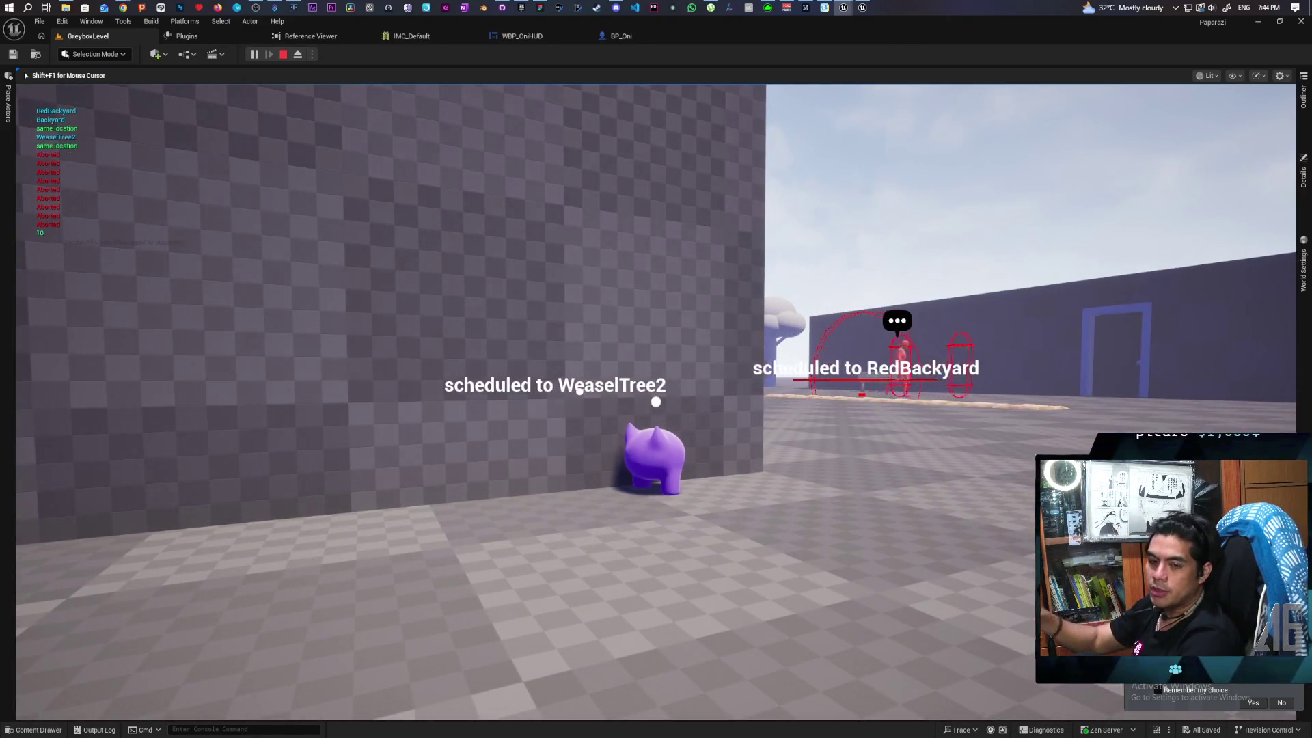
key(d)
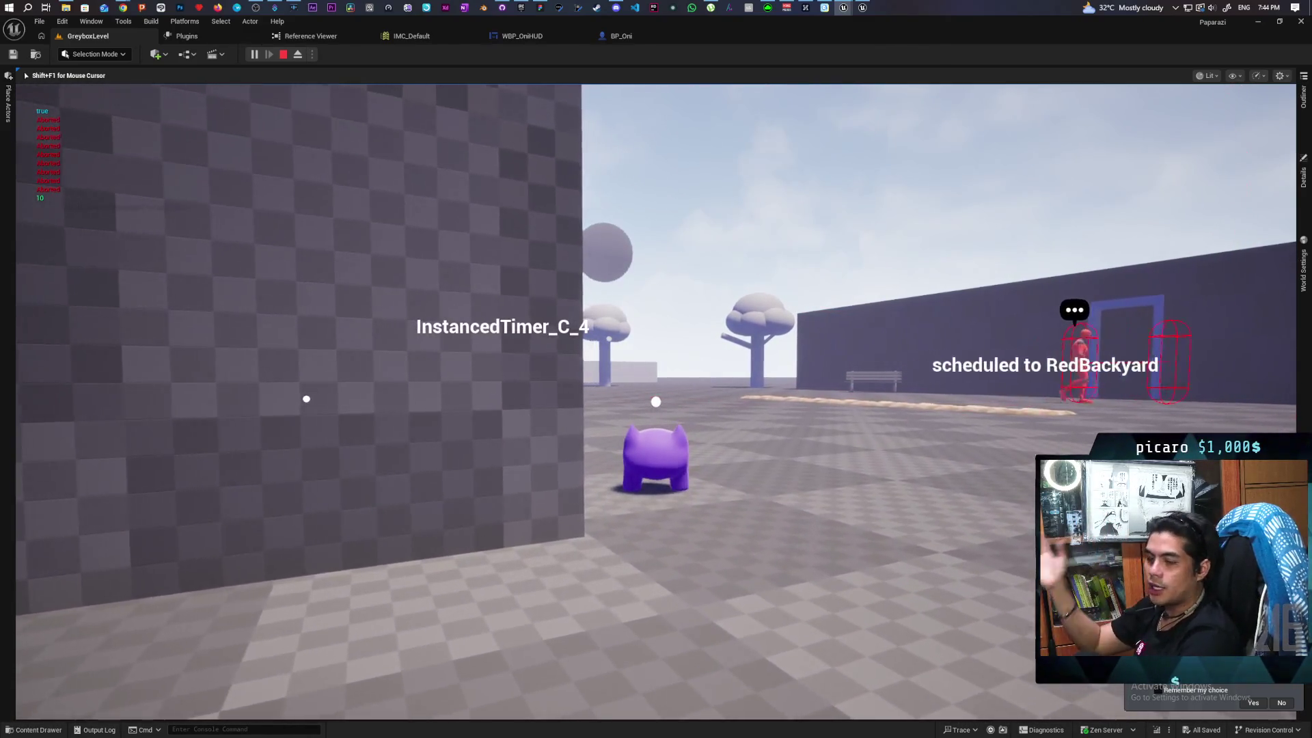
key(a)
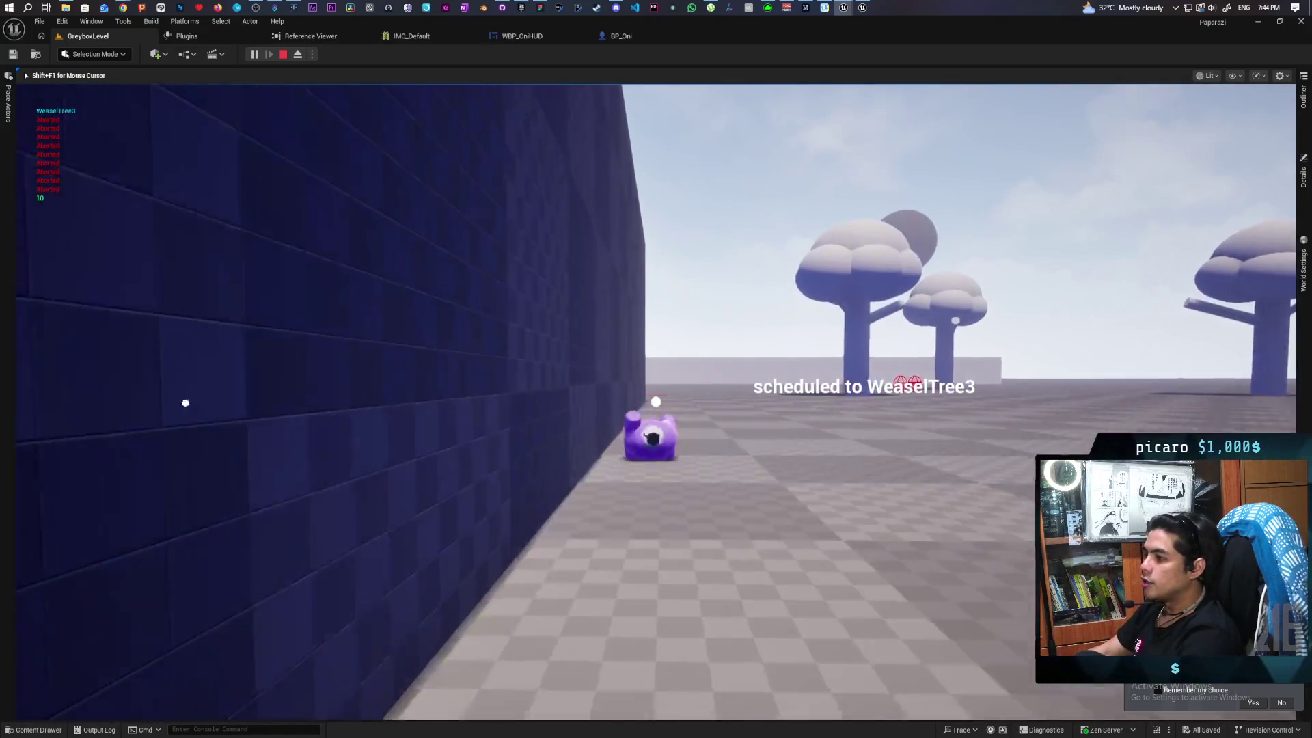
key(w)
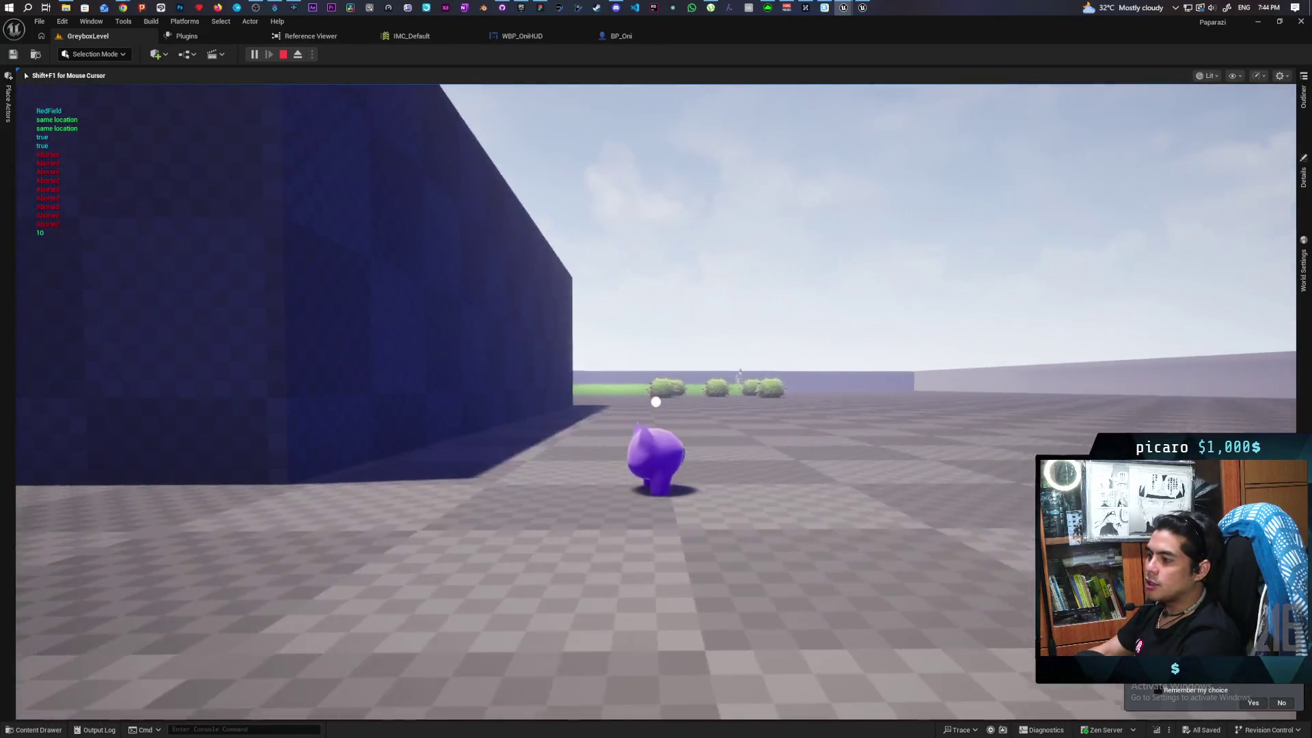
key(a)
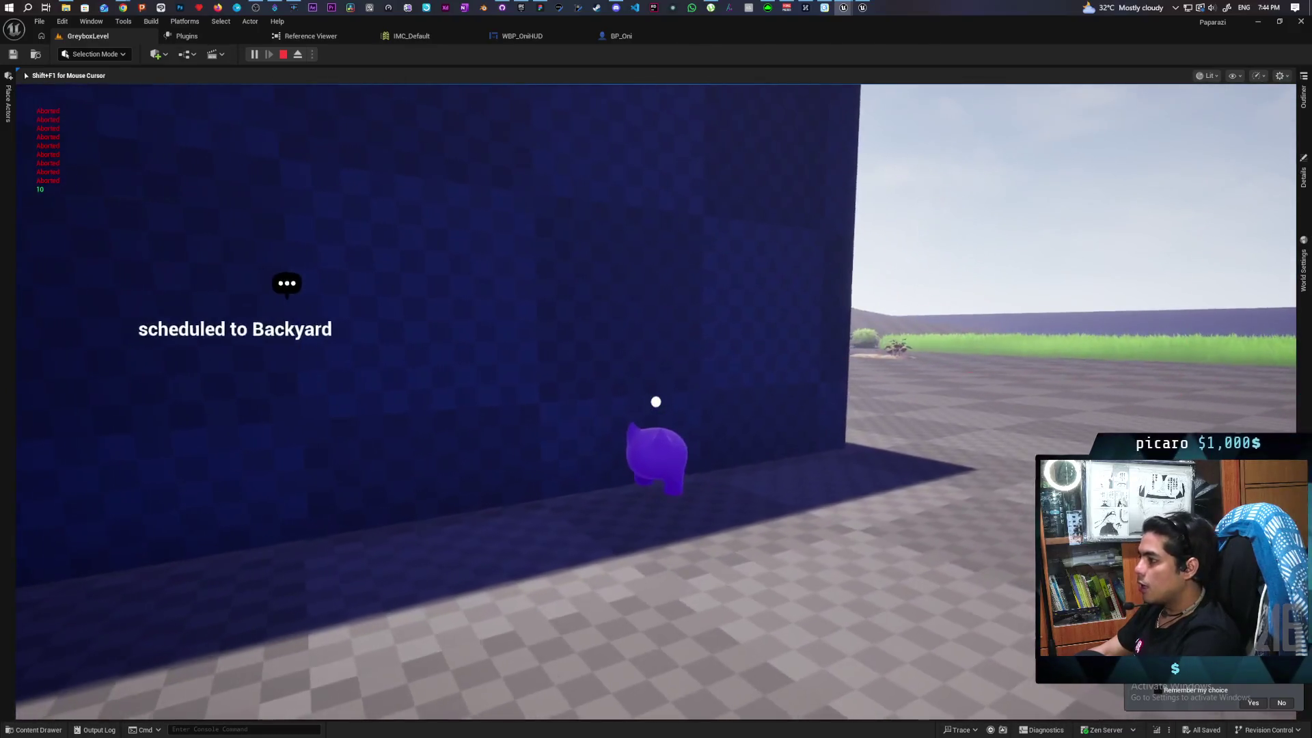
key(w)
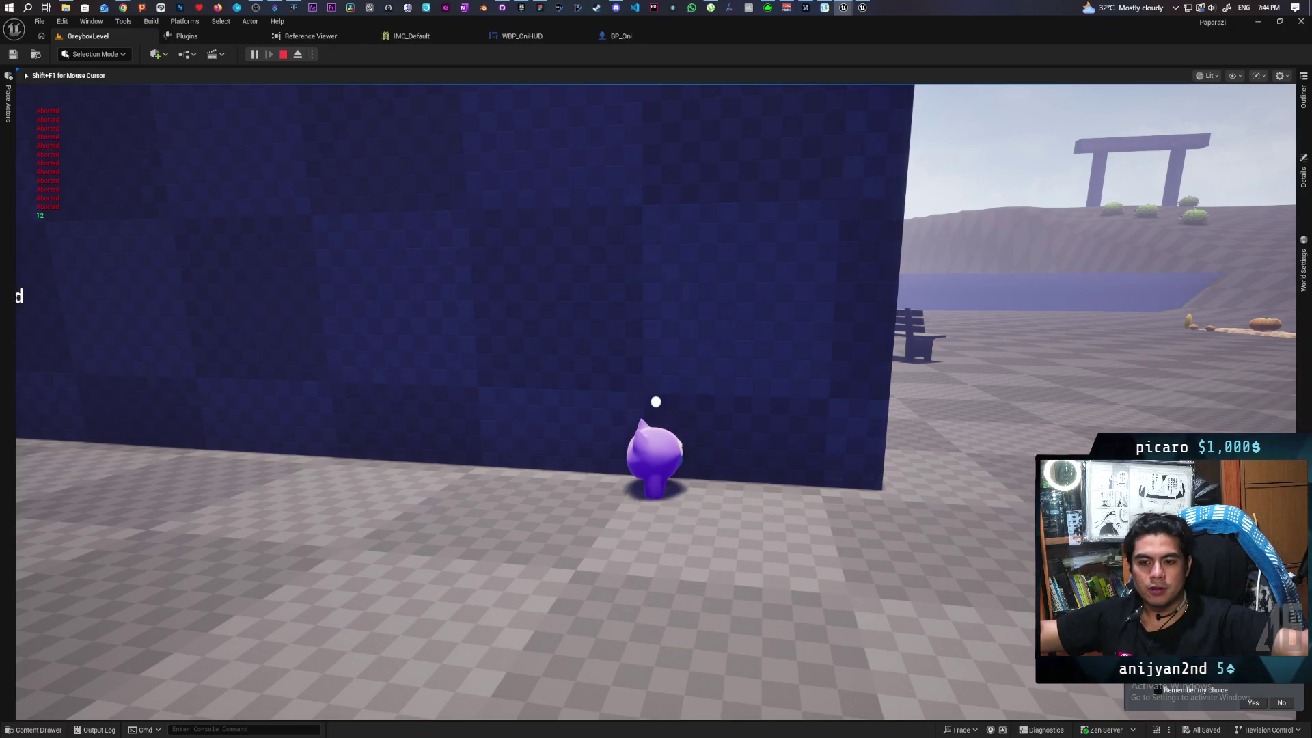
Run the Oni character across the field and up the hill through the torii gate
key(w)
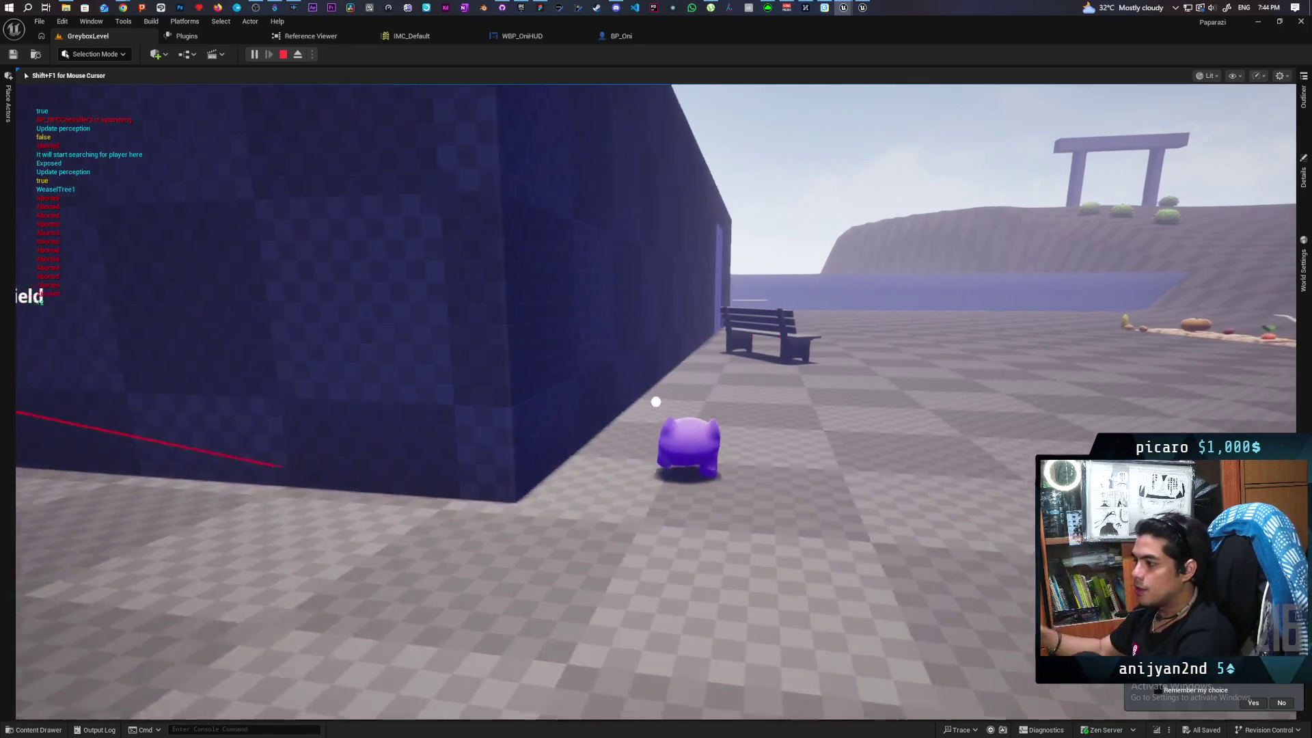
key(d)
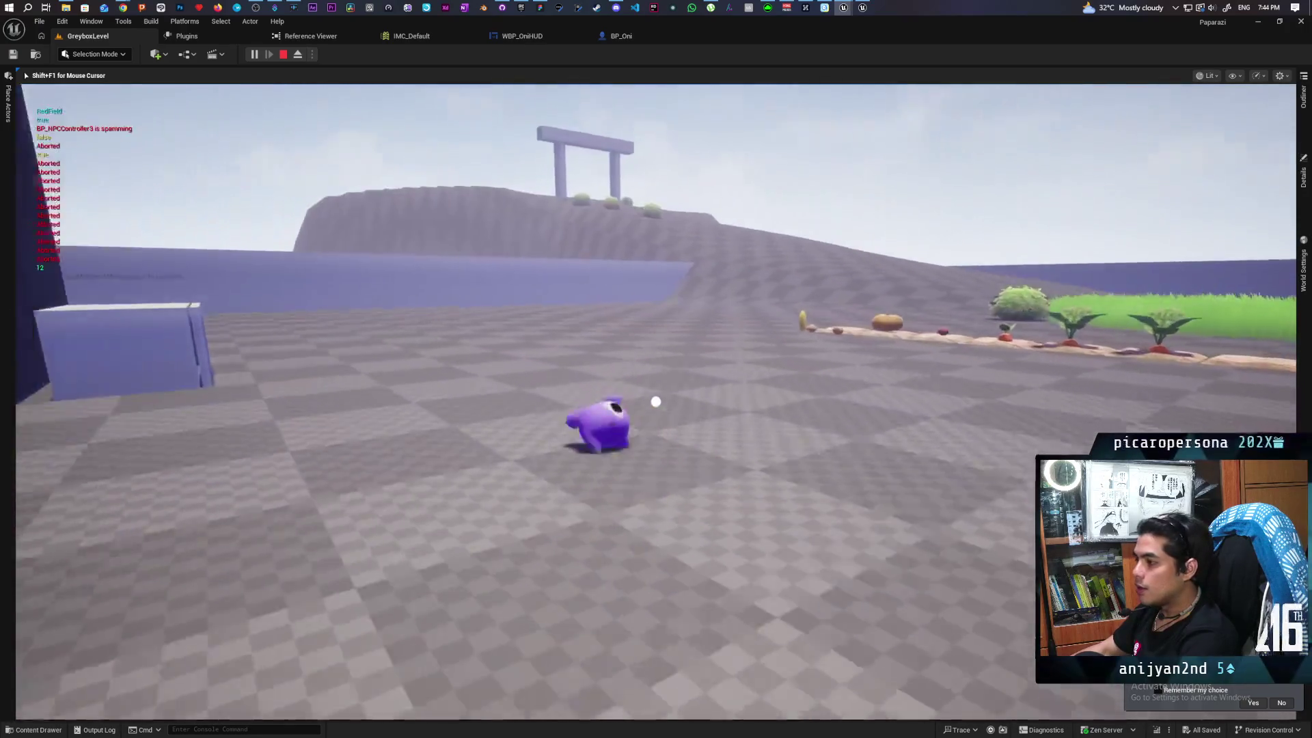
key(a)
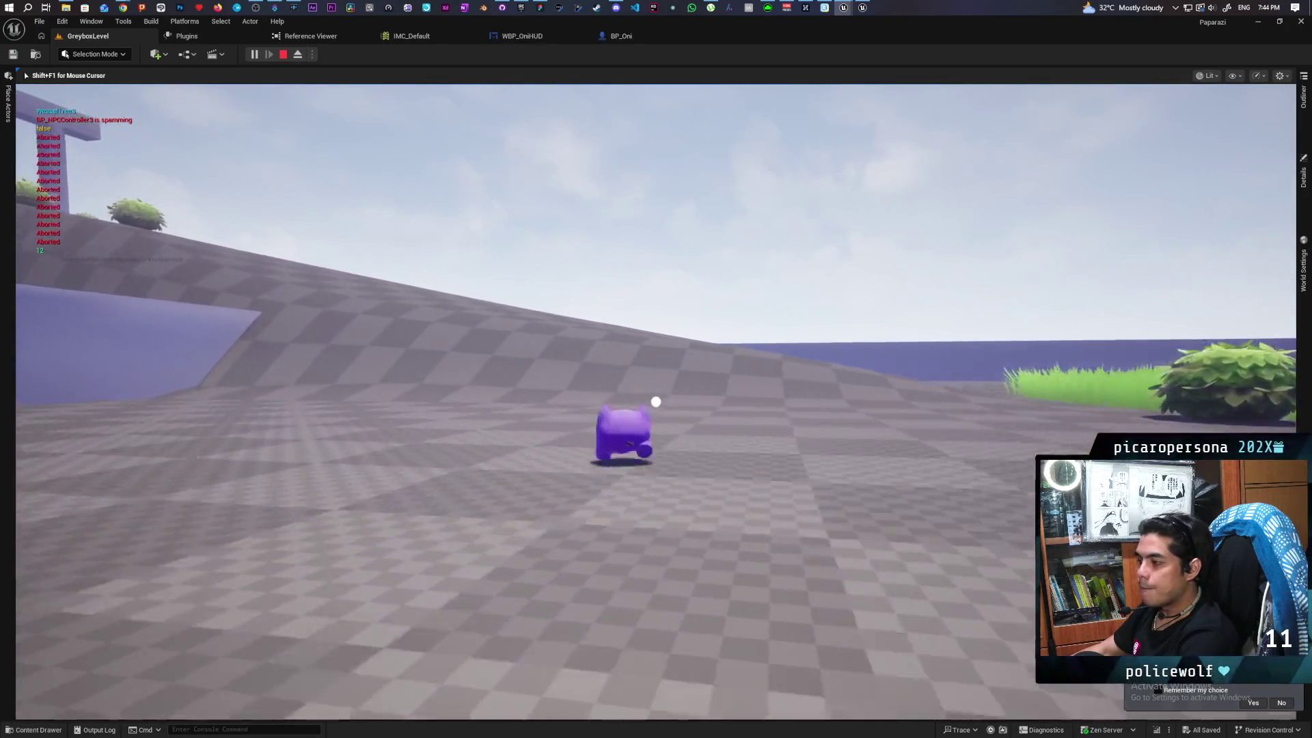
key(w)
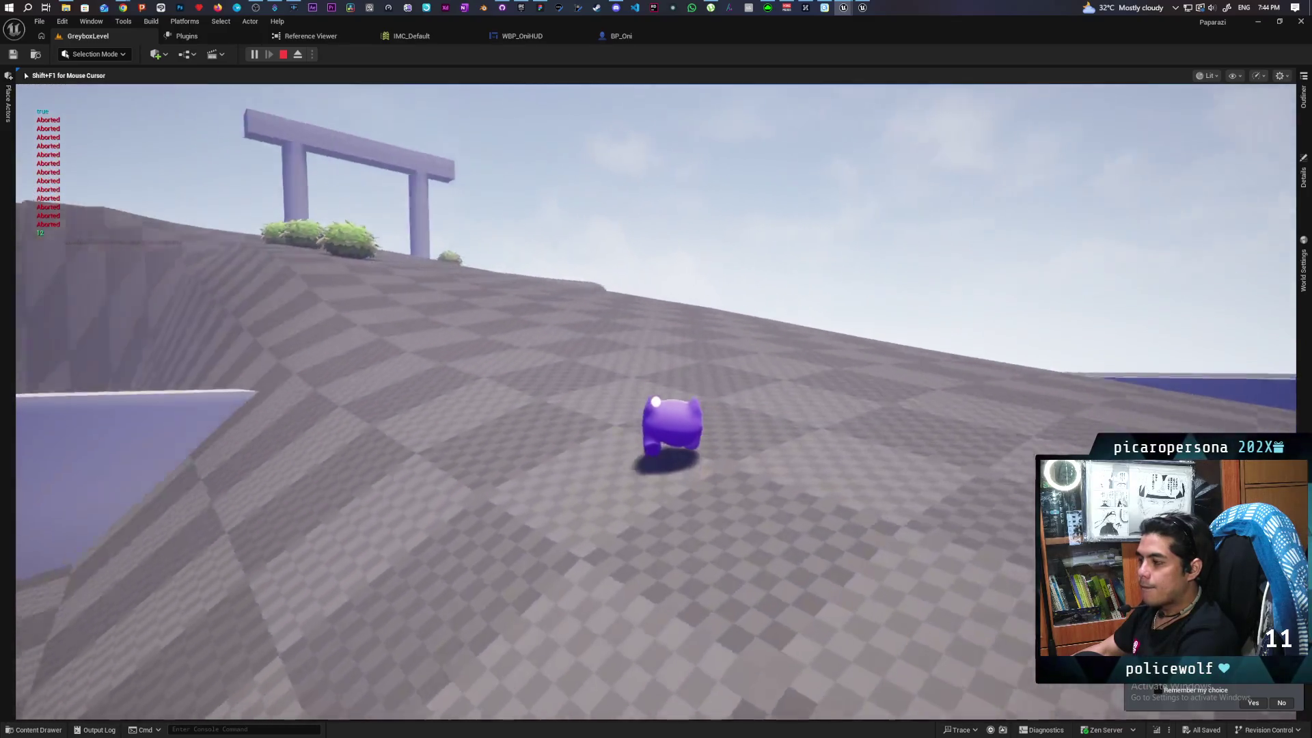
key(w)
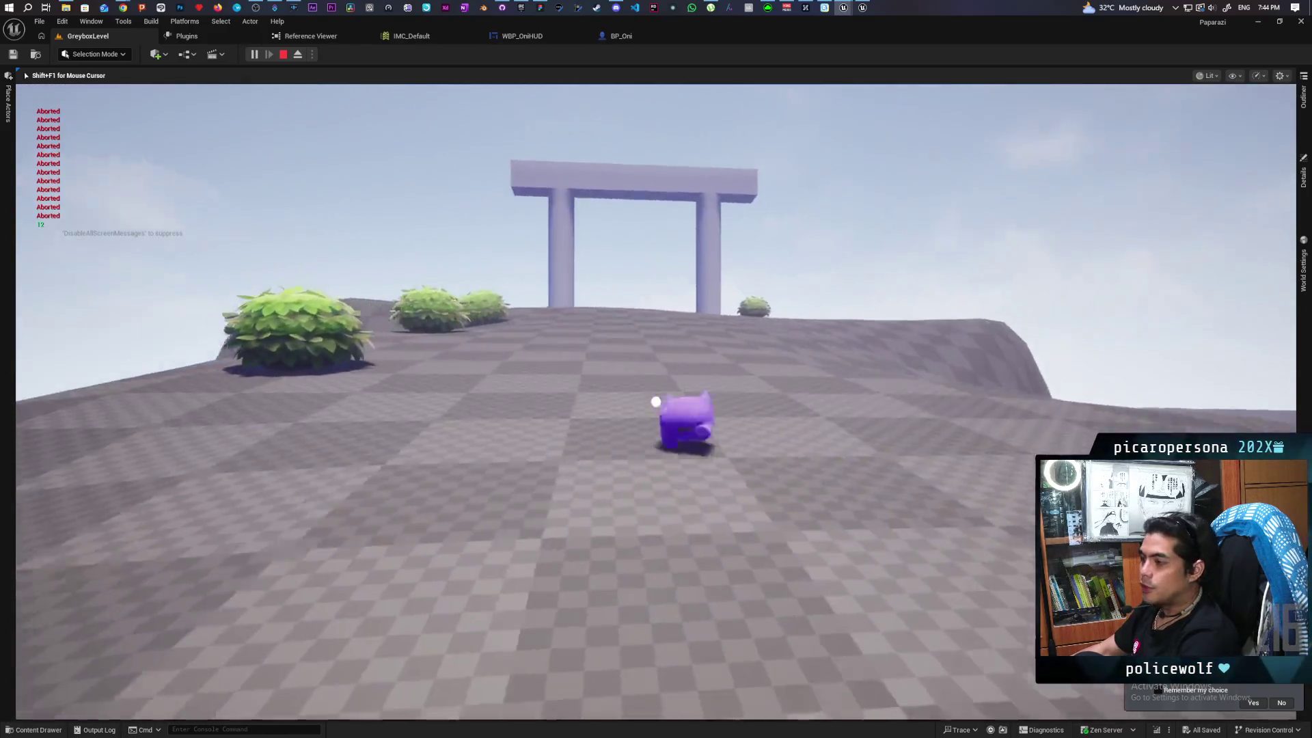
key(w)
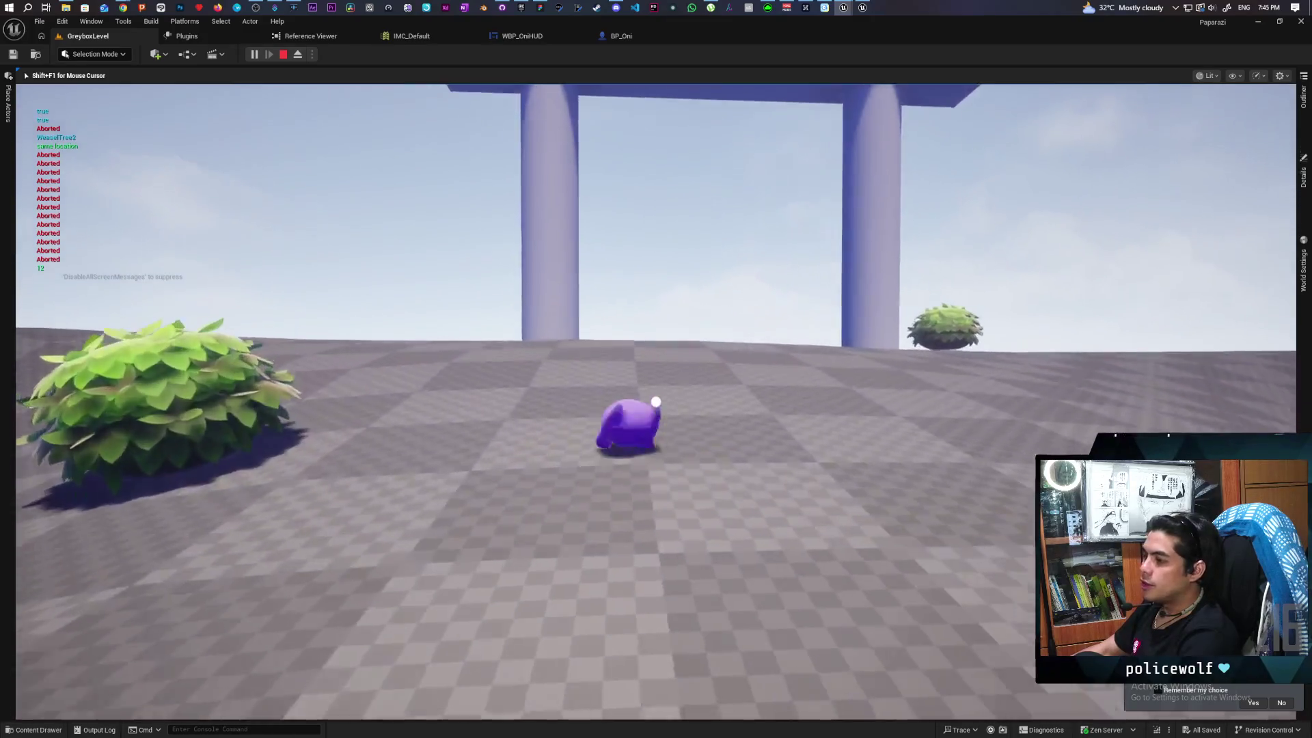
key(w)
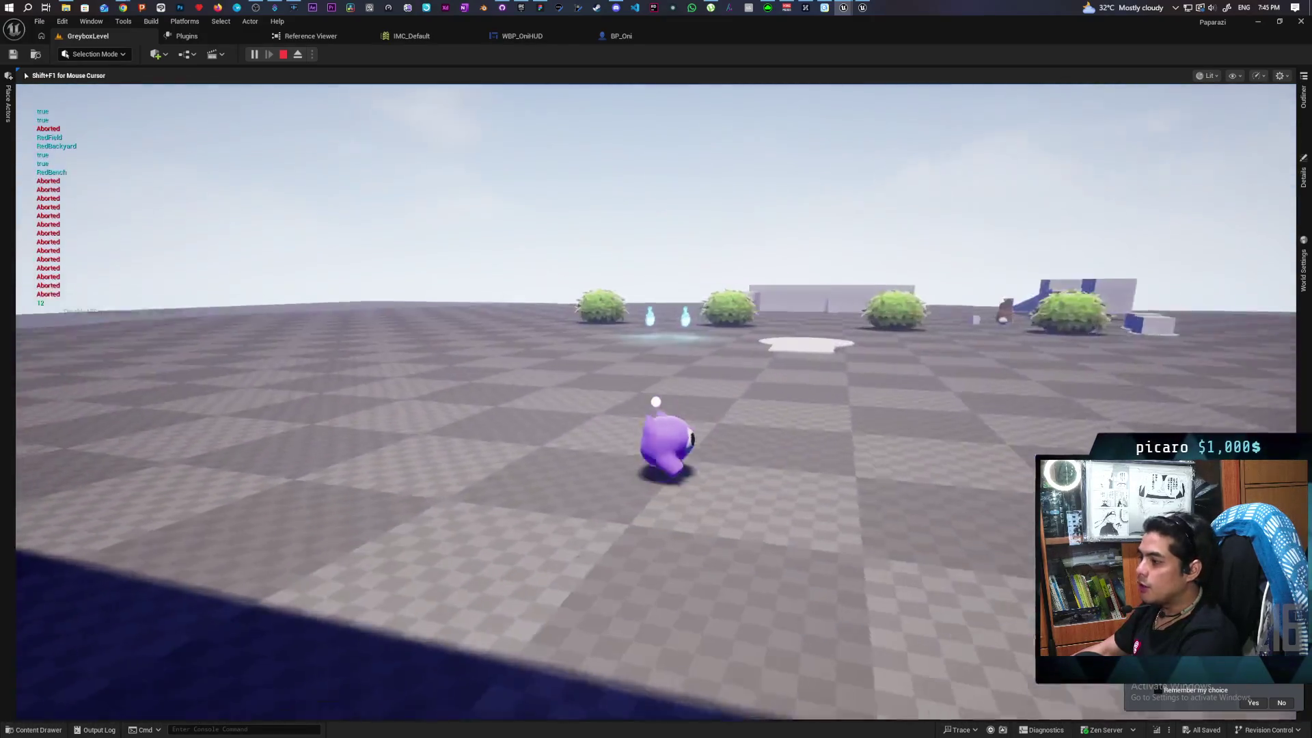
key(w)
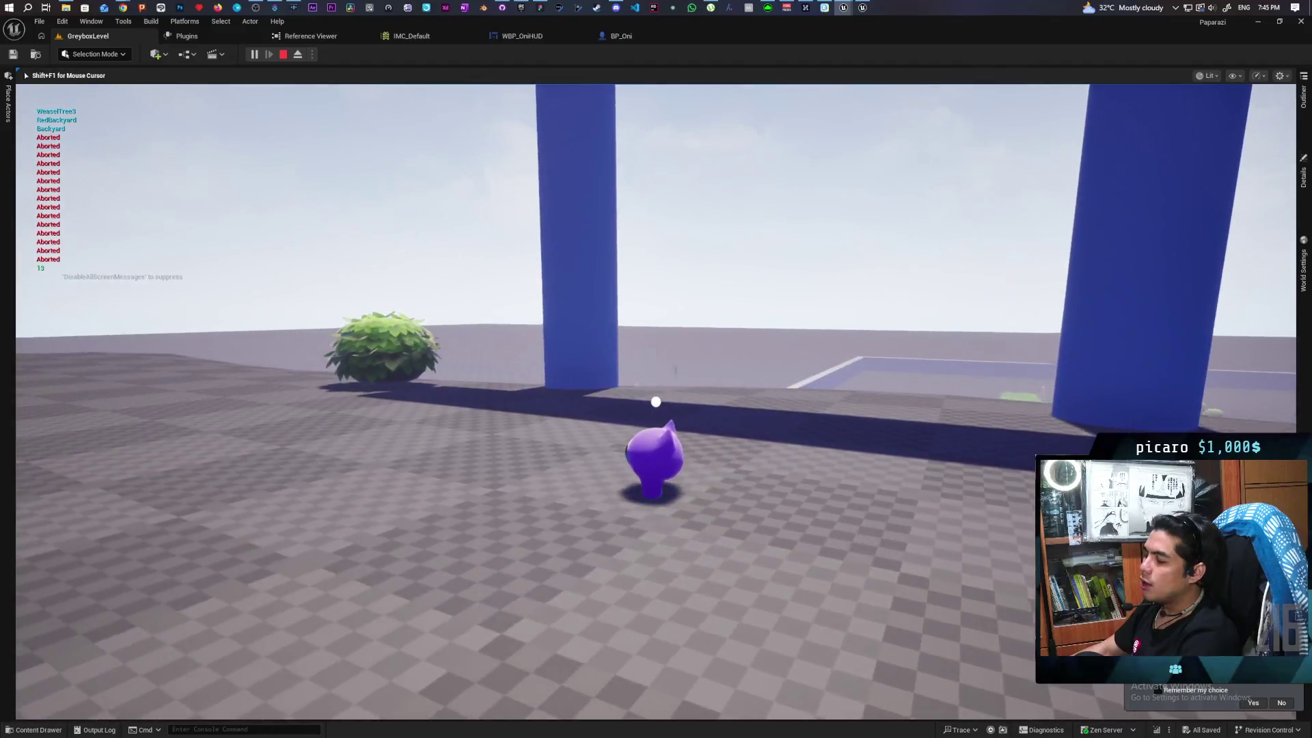
key(w)
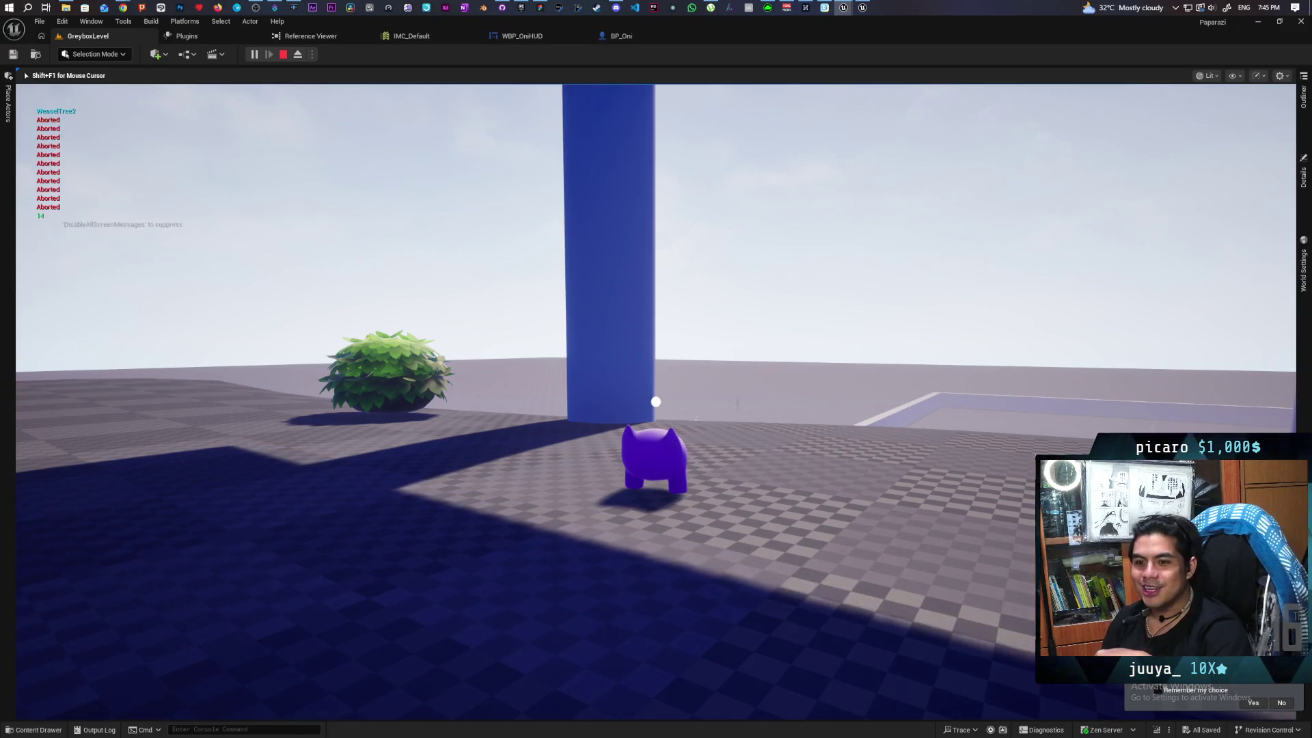
Walk through the T-shaped gate to the backyard, then stop the playtest
scroll(656, 402, up, 3)
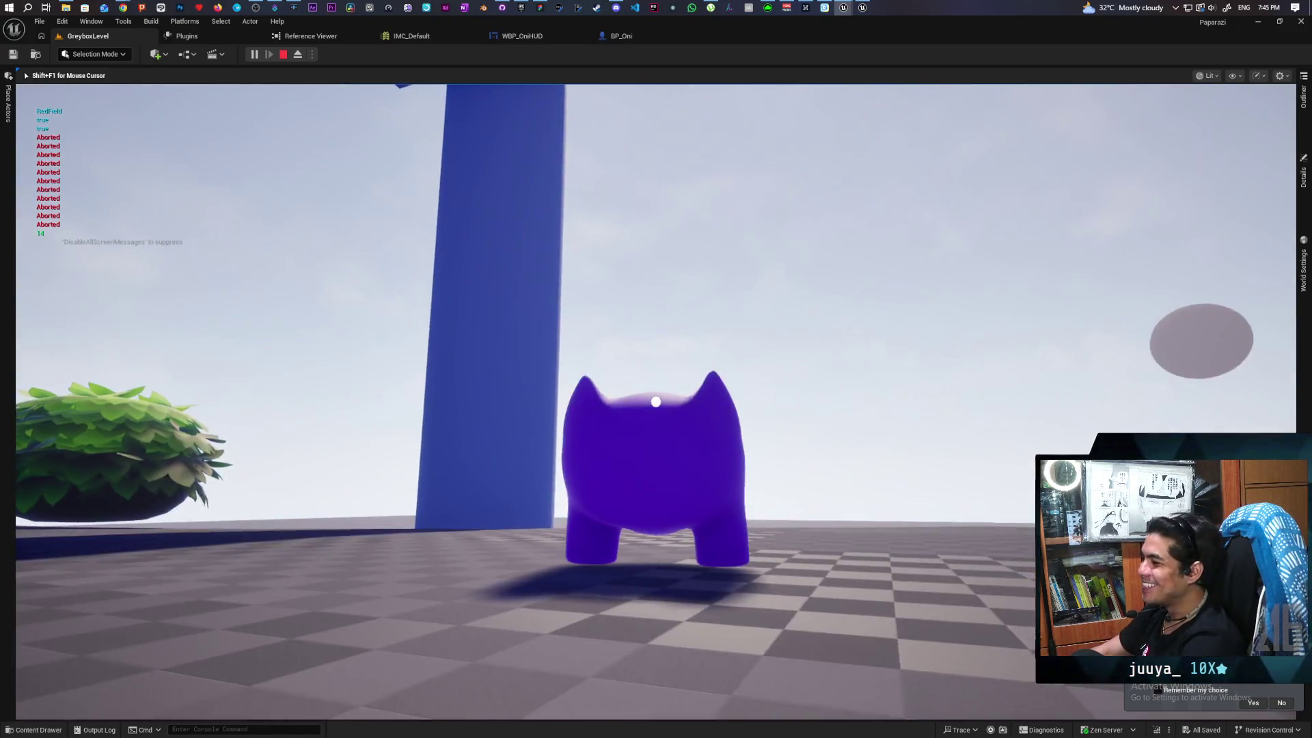
scroll(656, 402, down, 3)
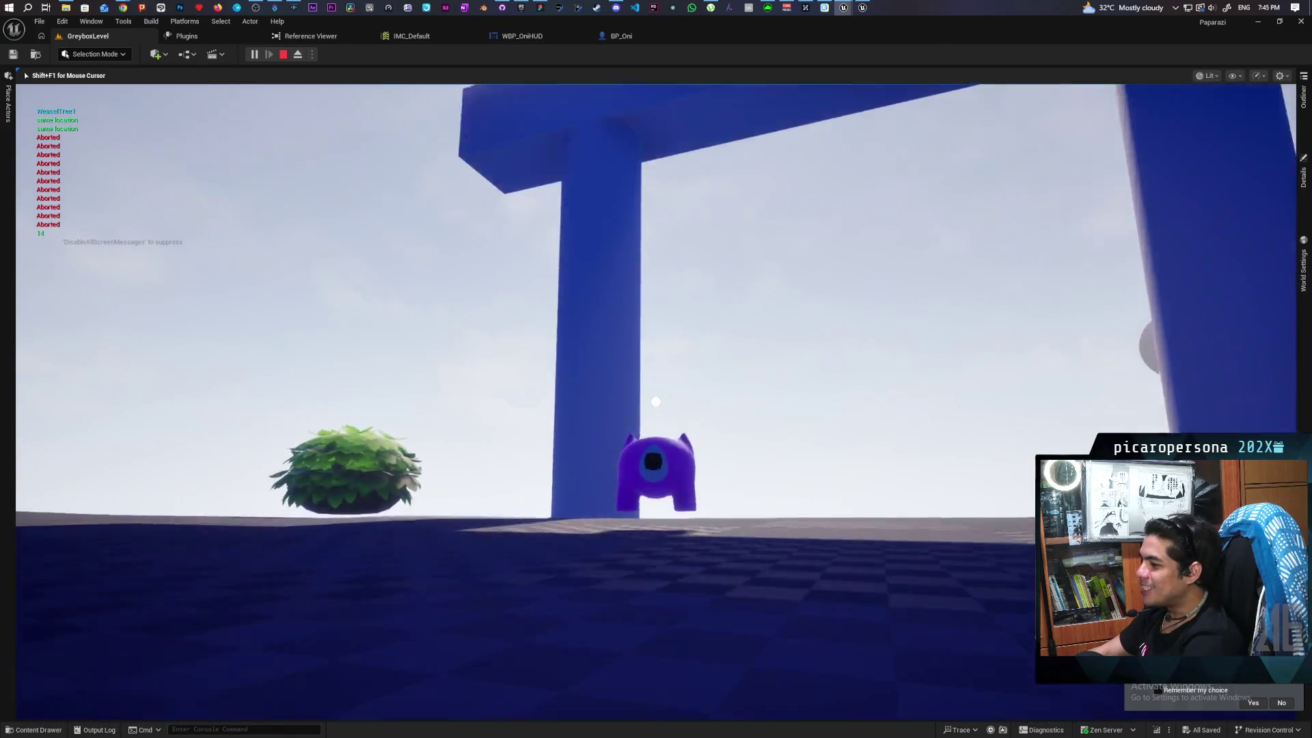
key(a)
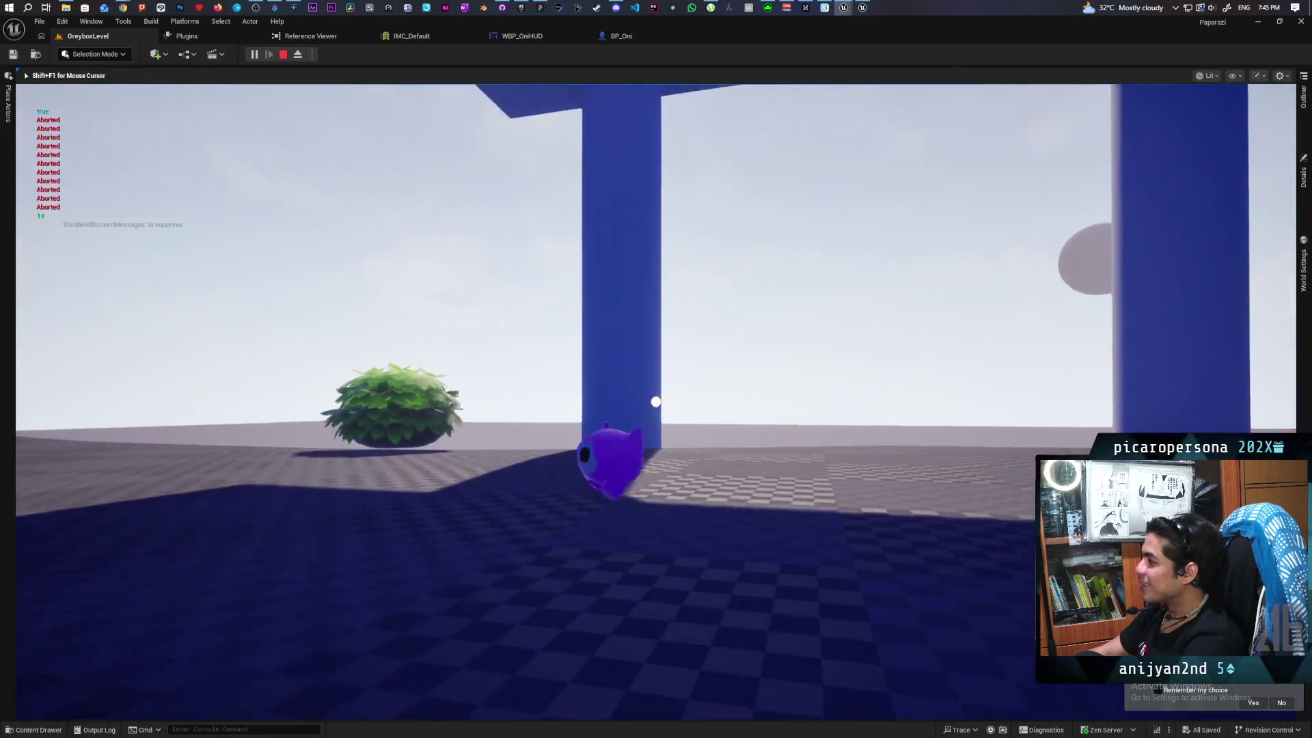
key(s)
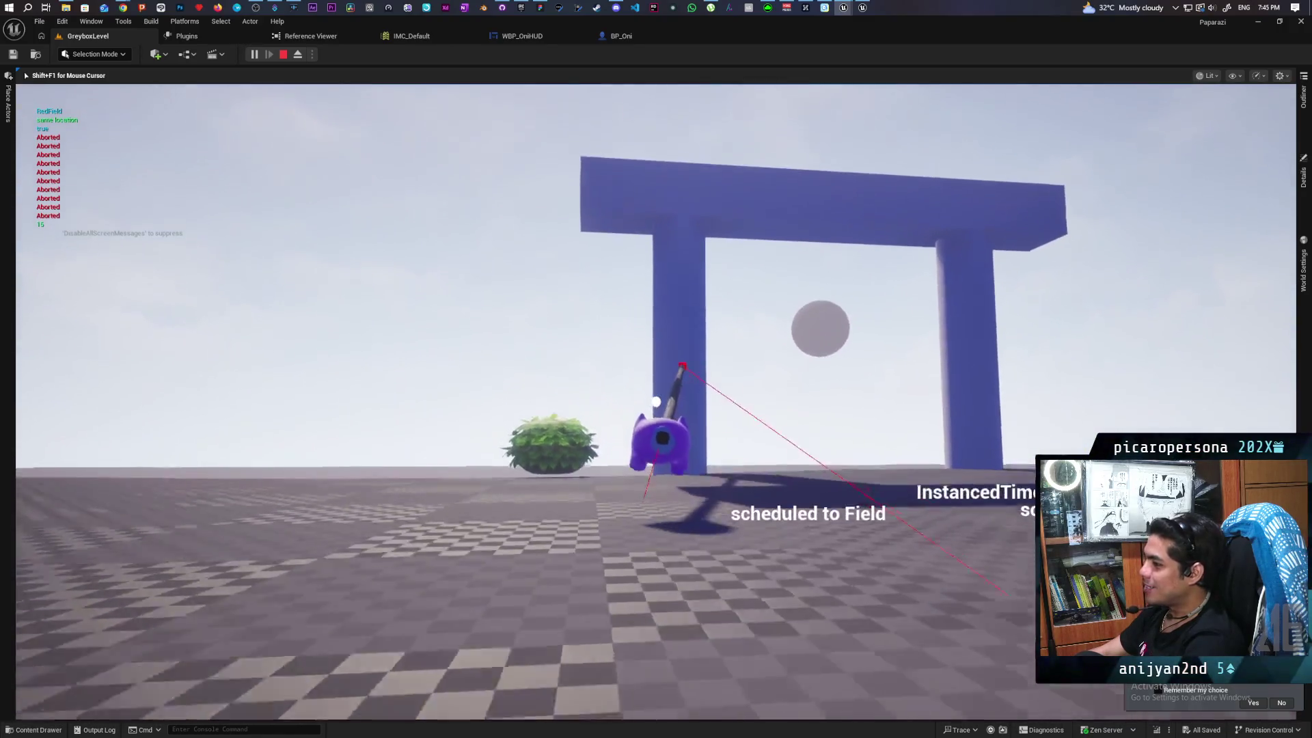
key(d)
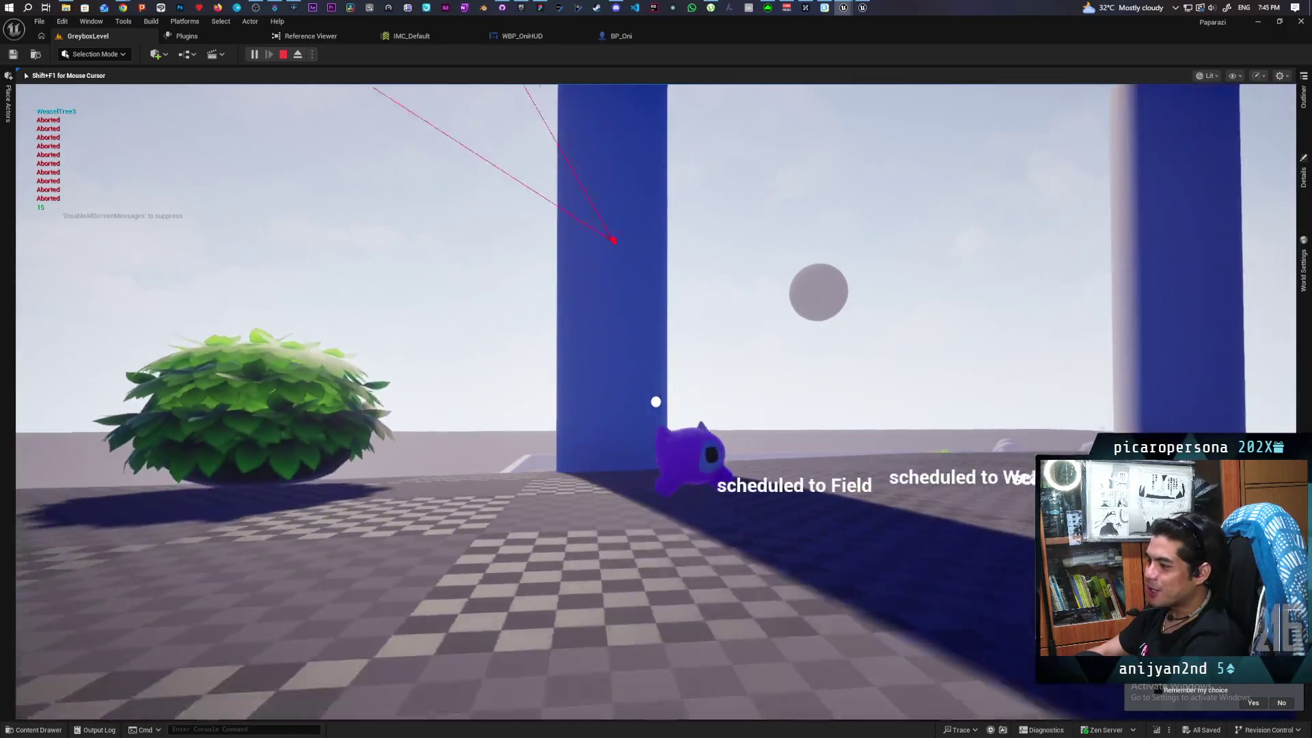
key(w)
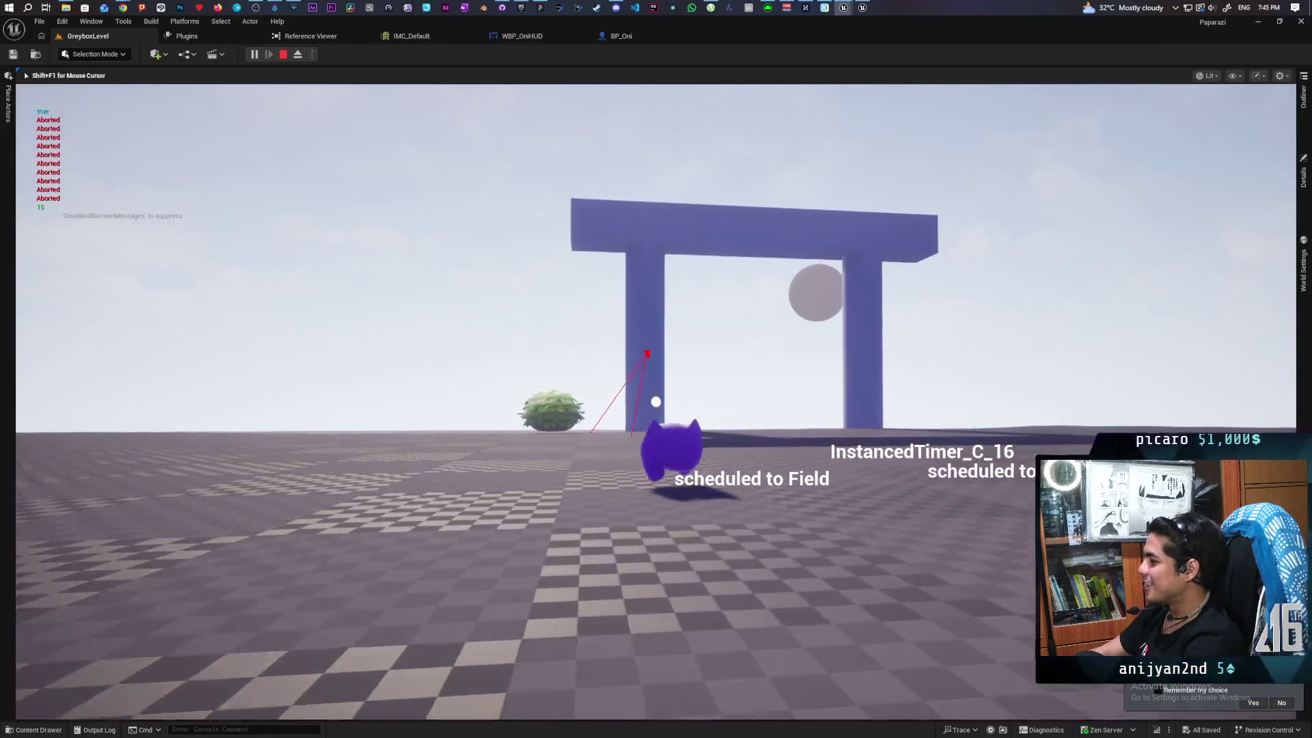
key(a)
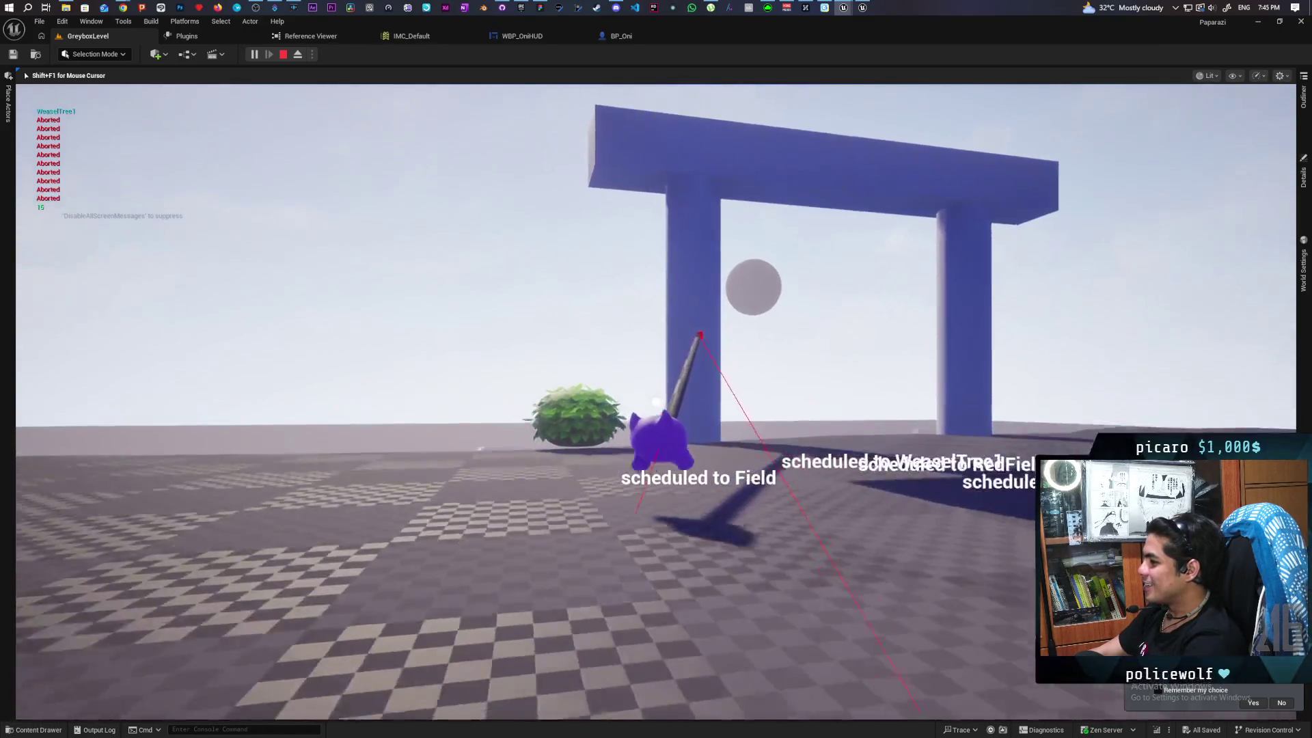
key(w)
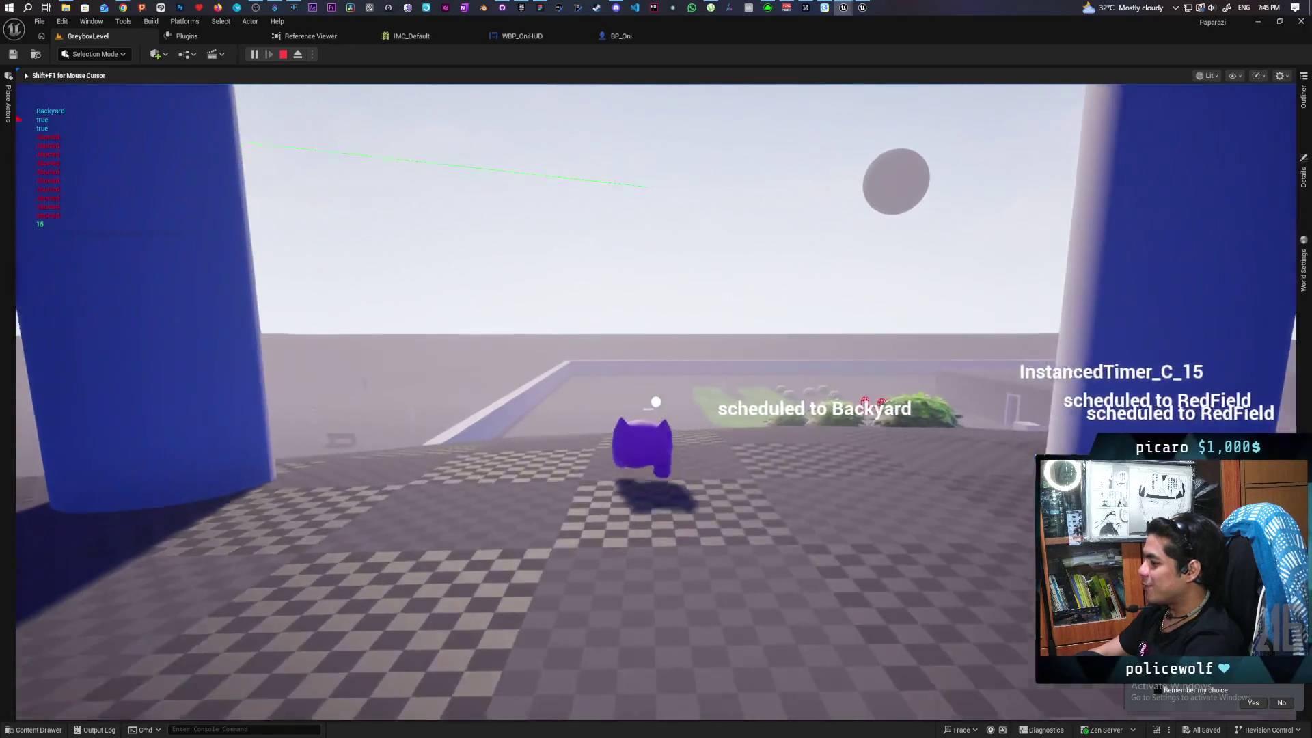
key(w)
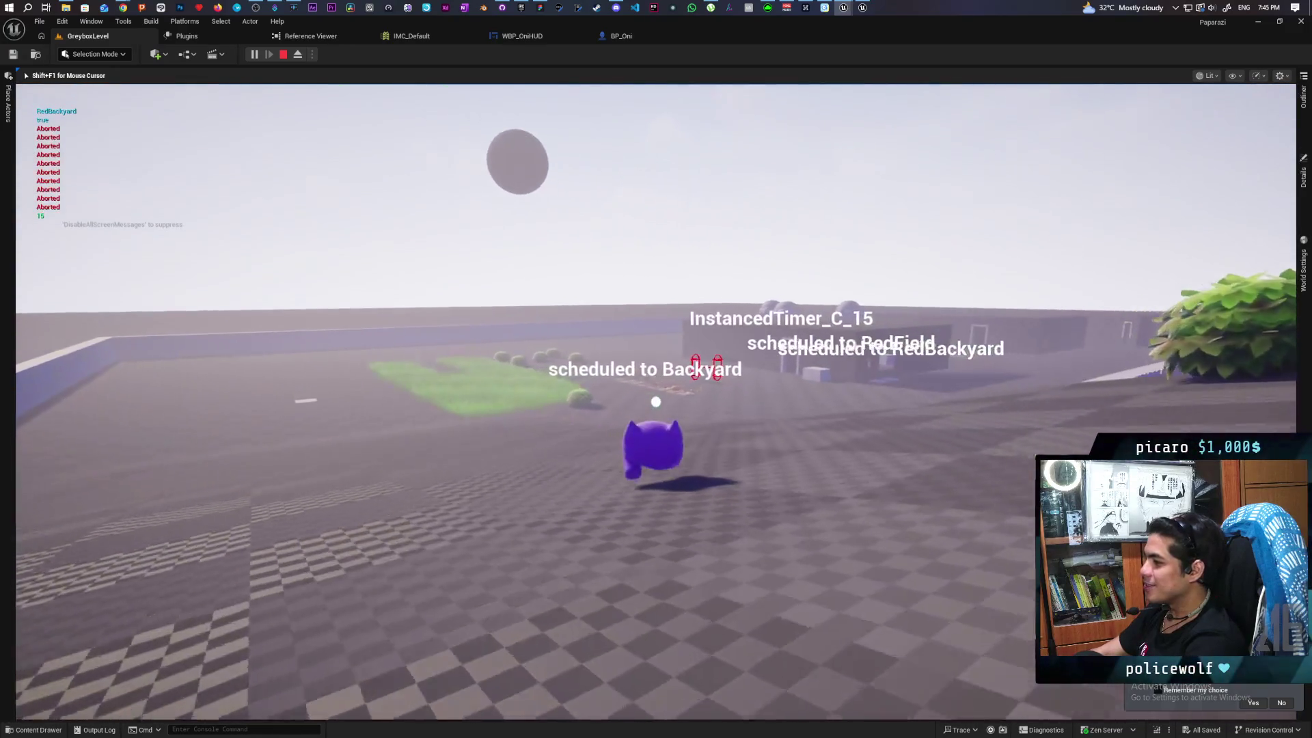
key(Escape)
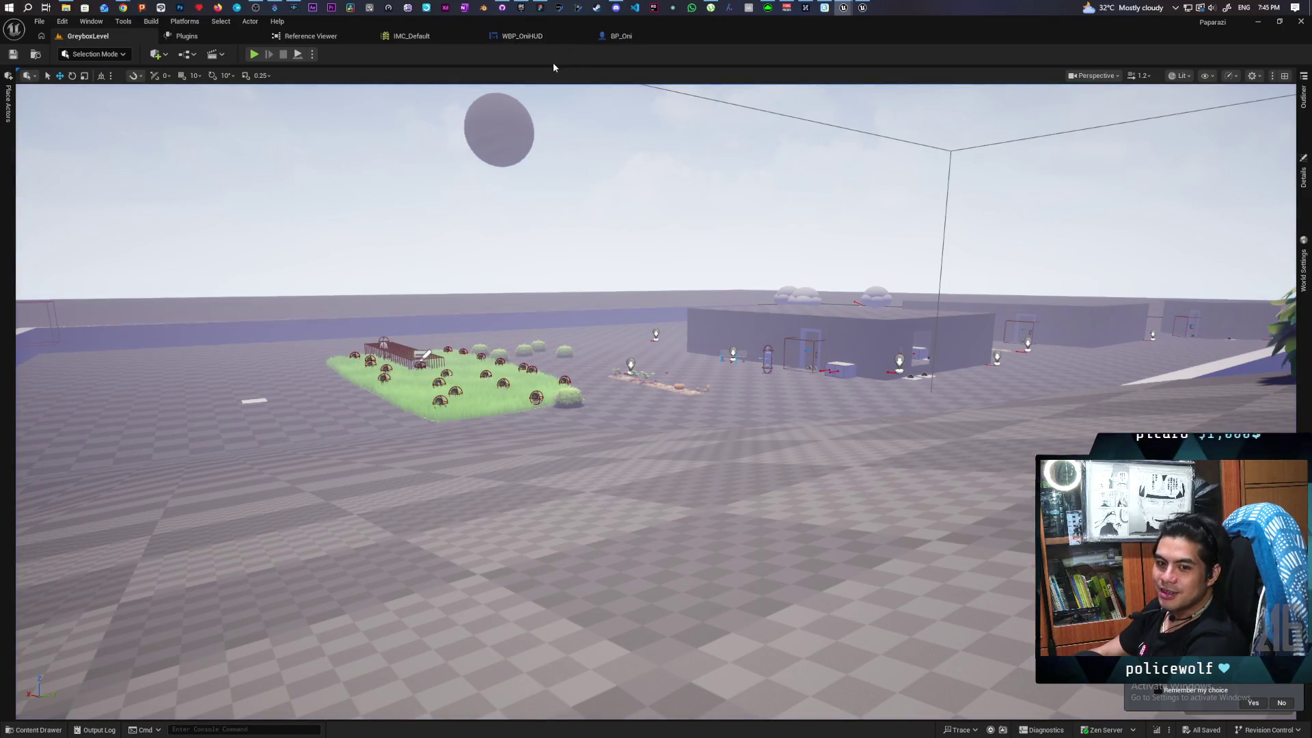
click(670, 38)
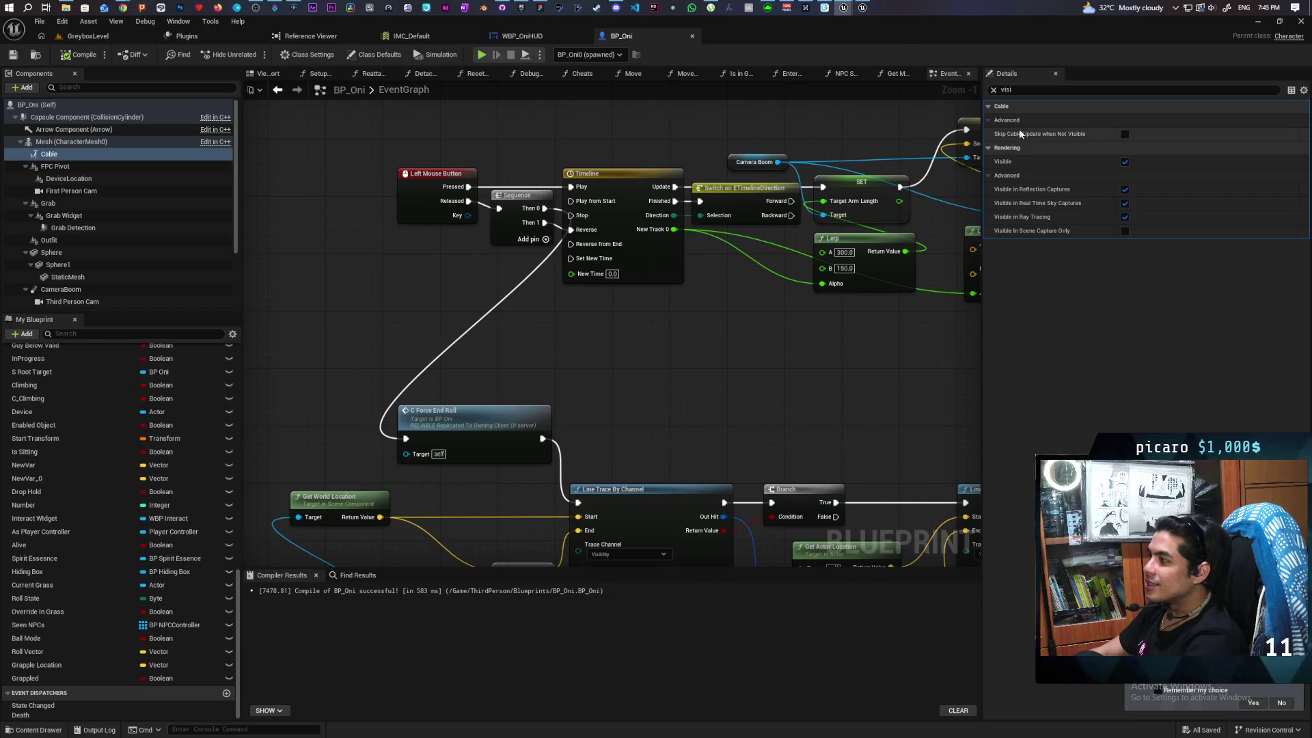
Check the mesh and Cable materials in Details and browse to the Cable's M_Oni asset
click(992, 90)
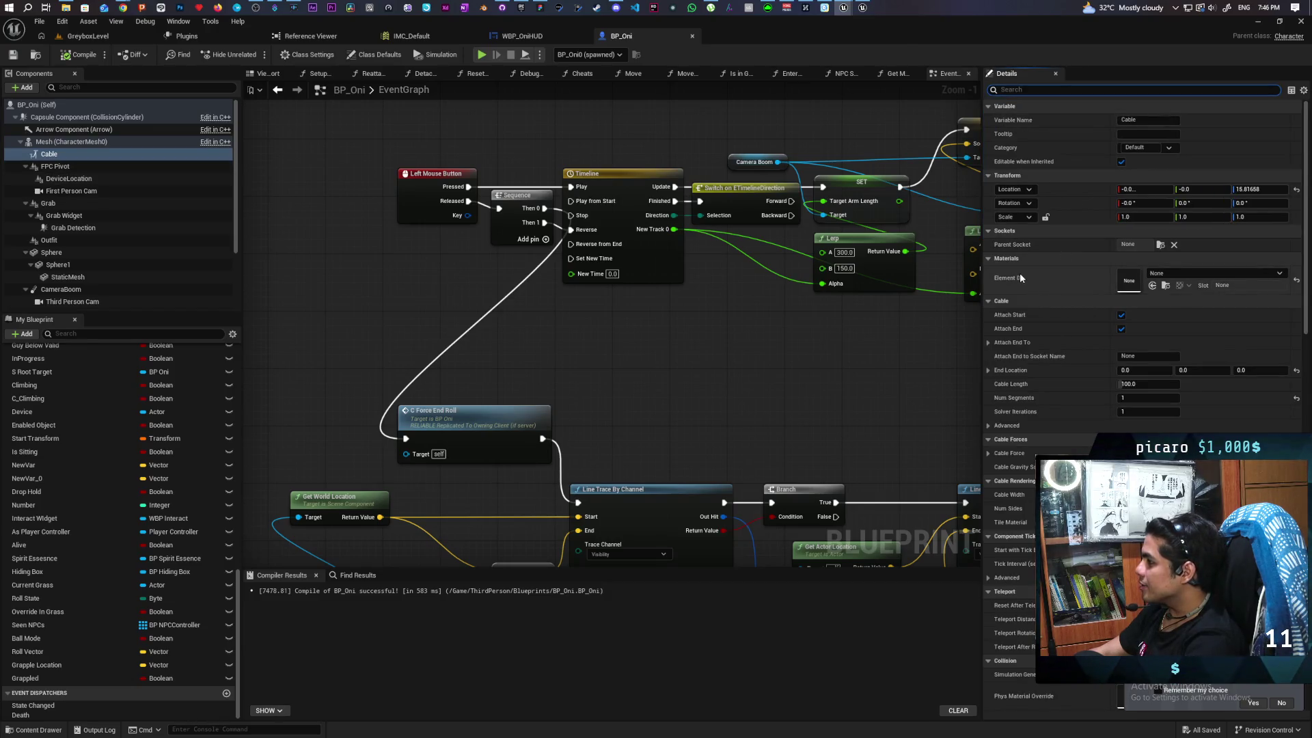
click(47, 142)
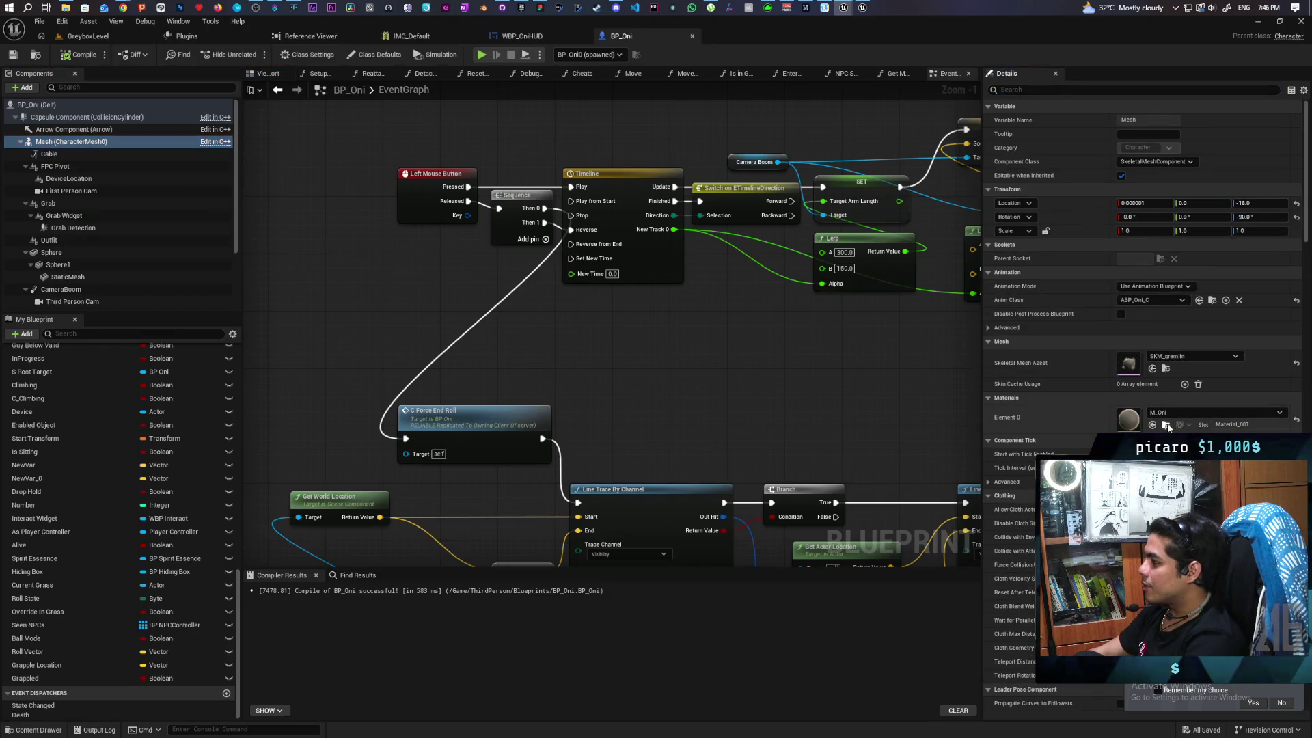
click(1166, 425)
click(102, 155)
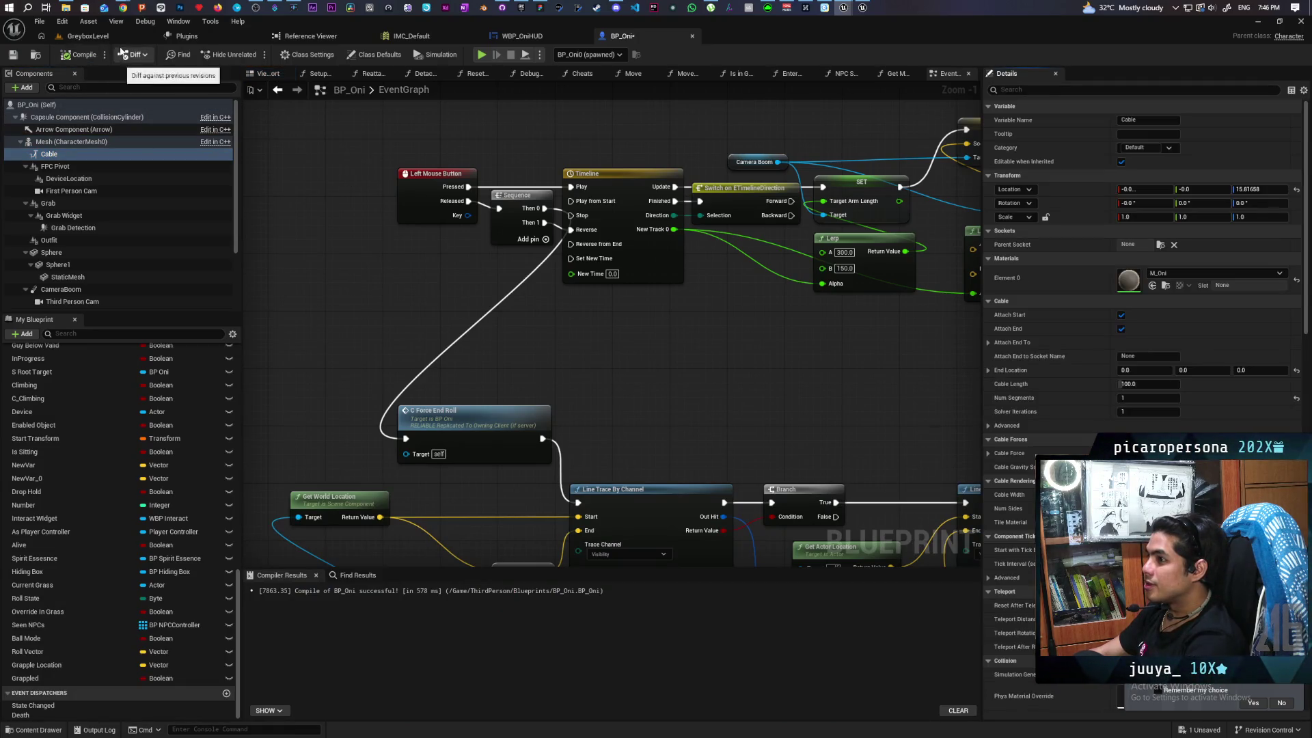
click(1165, 286)
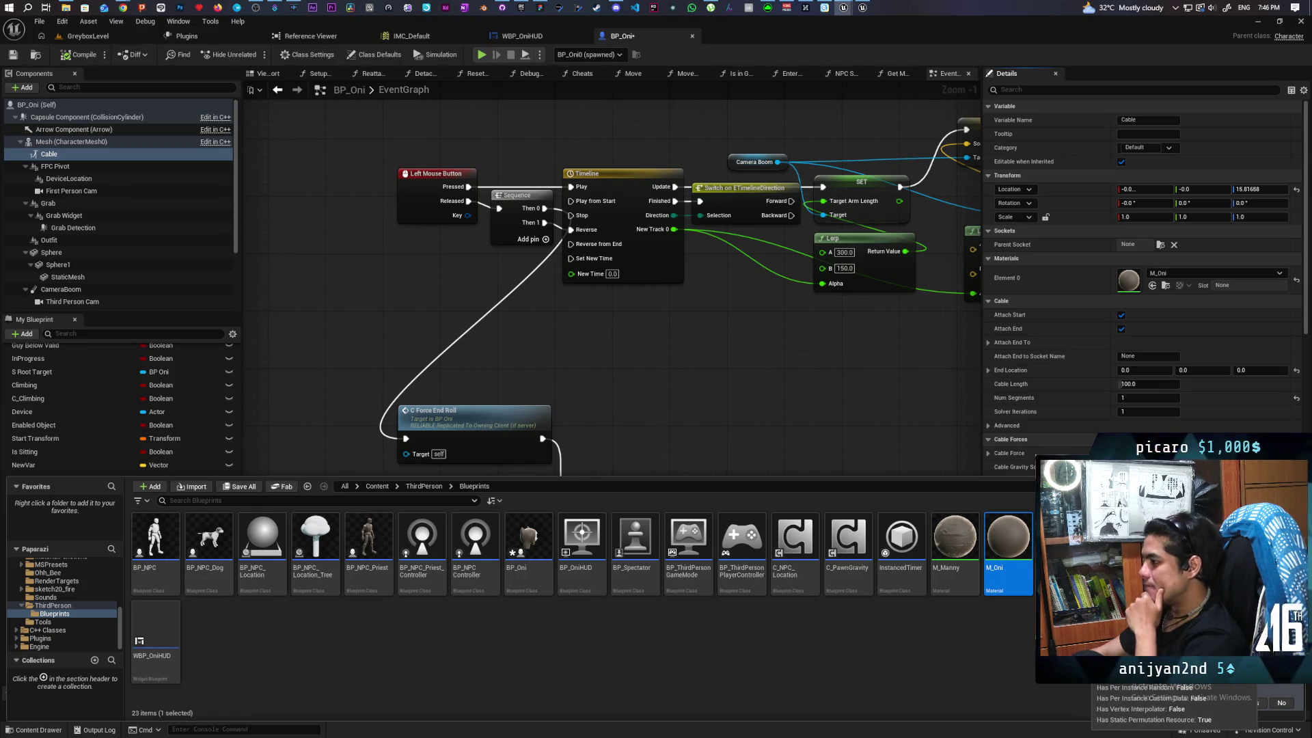
Open the M_Oni material graph and inspect its Color parameter node
double_click(1007, 548)
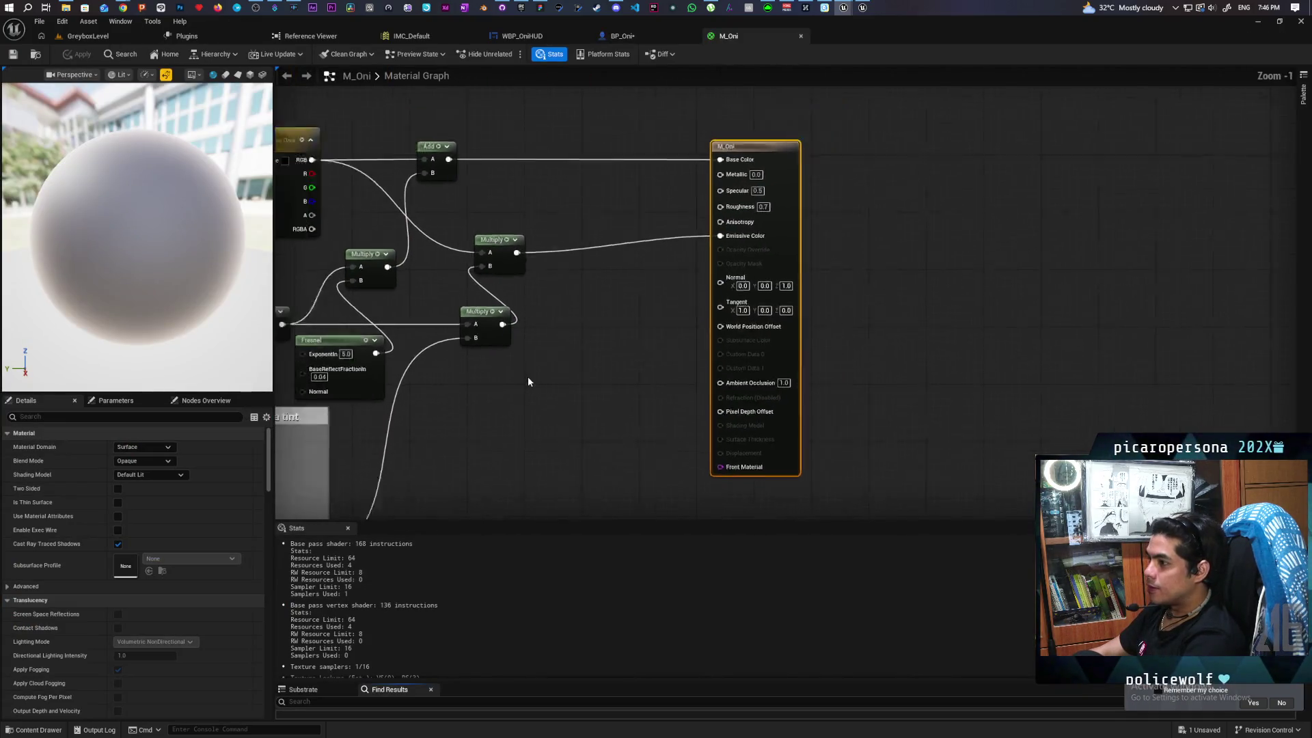
scroll(712, 350, up, 1)
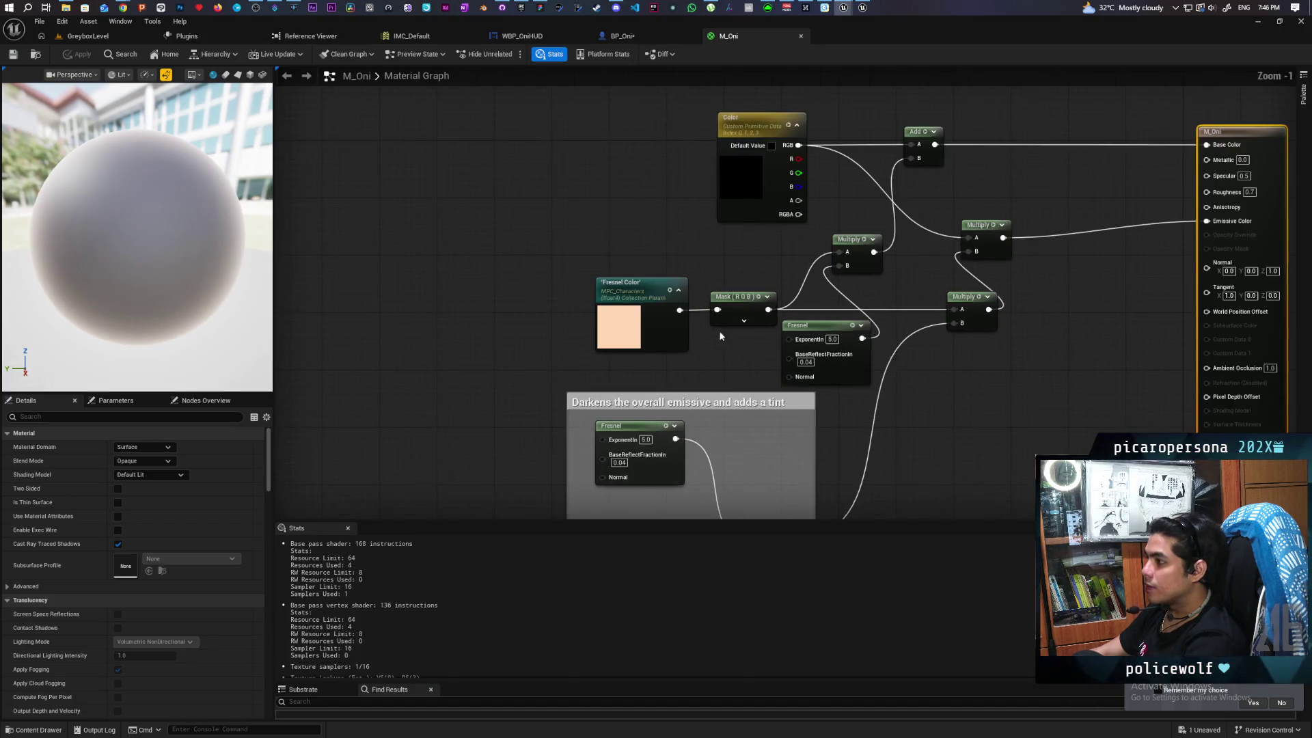
click(578, 293)
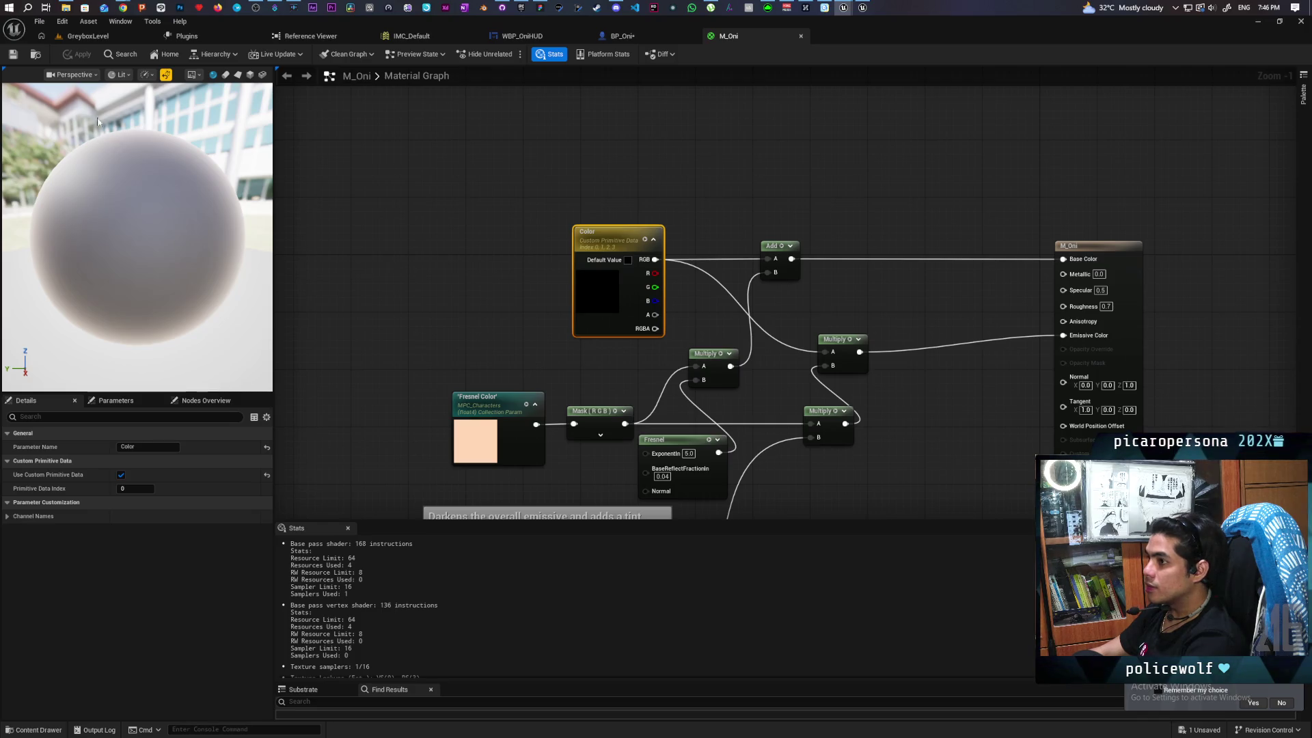
Create the MI_OniTongue material instance from M_Oni in the Content Drawer
click(35, 728)
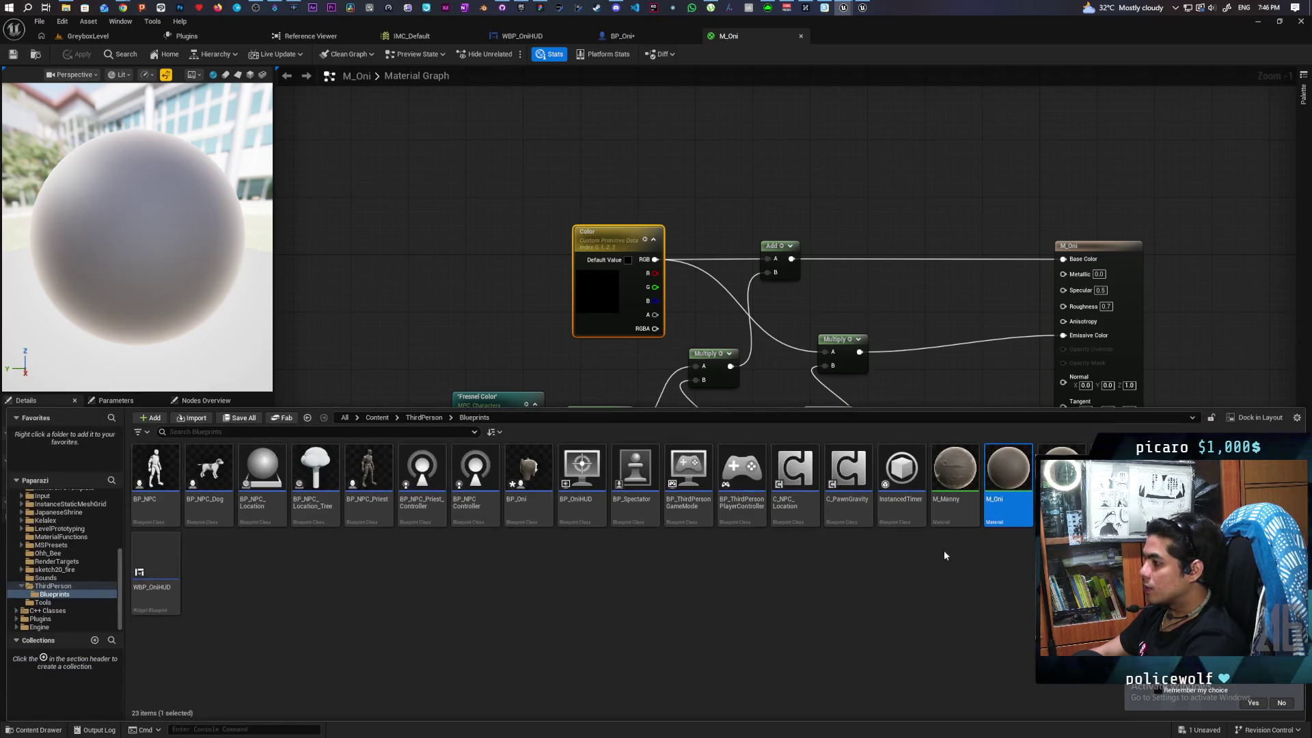
right_click(1003, 474)
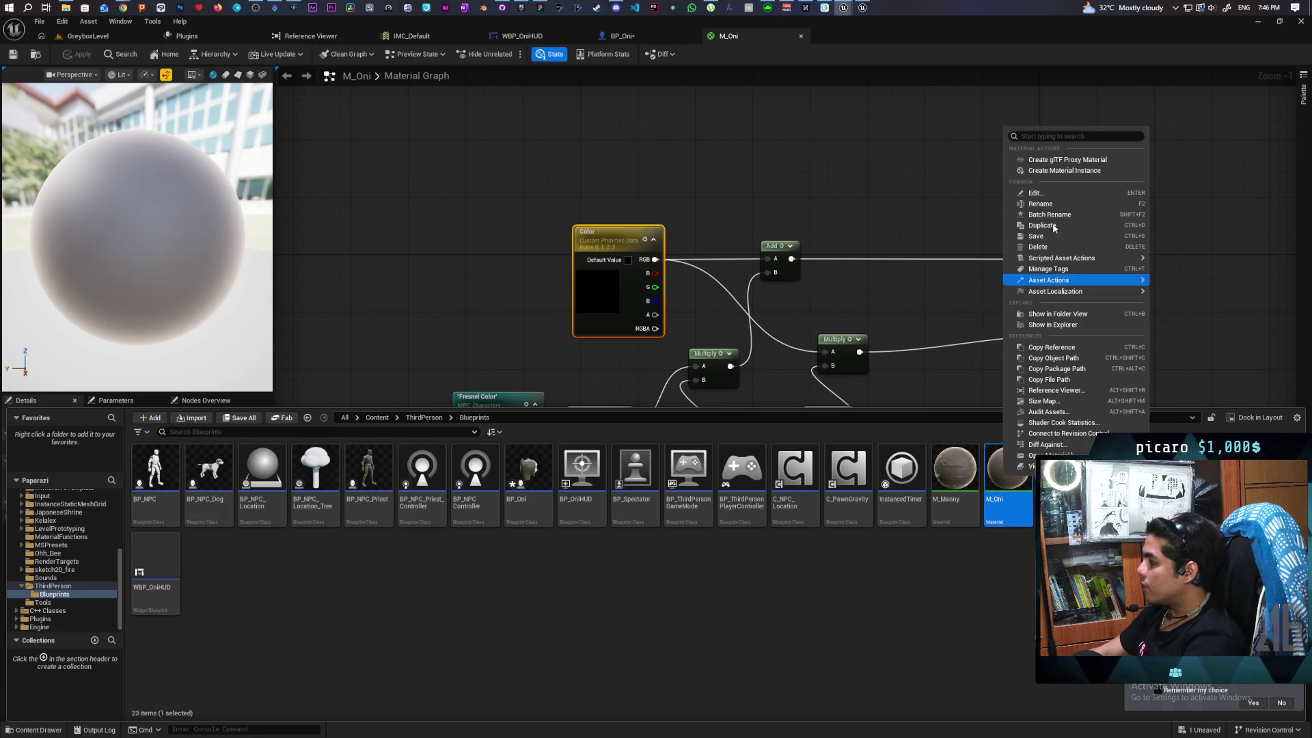
click(1074, 171)
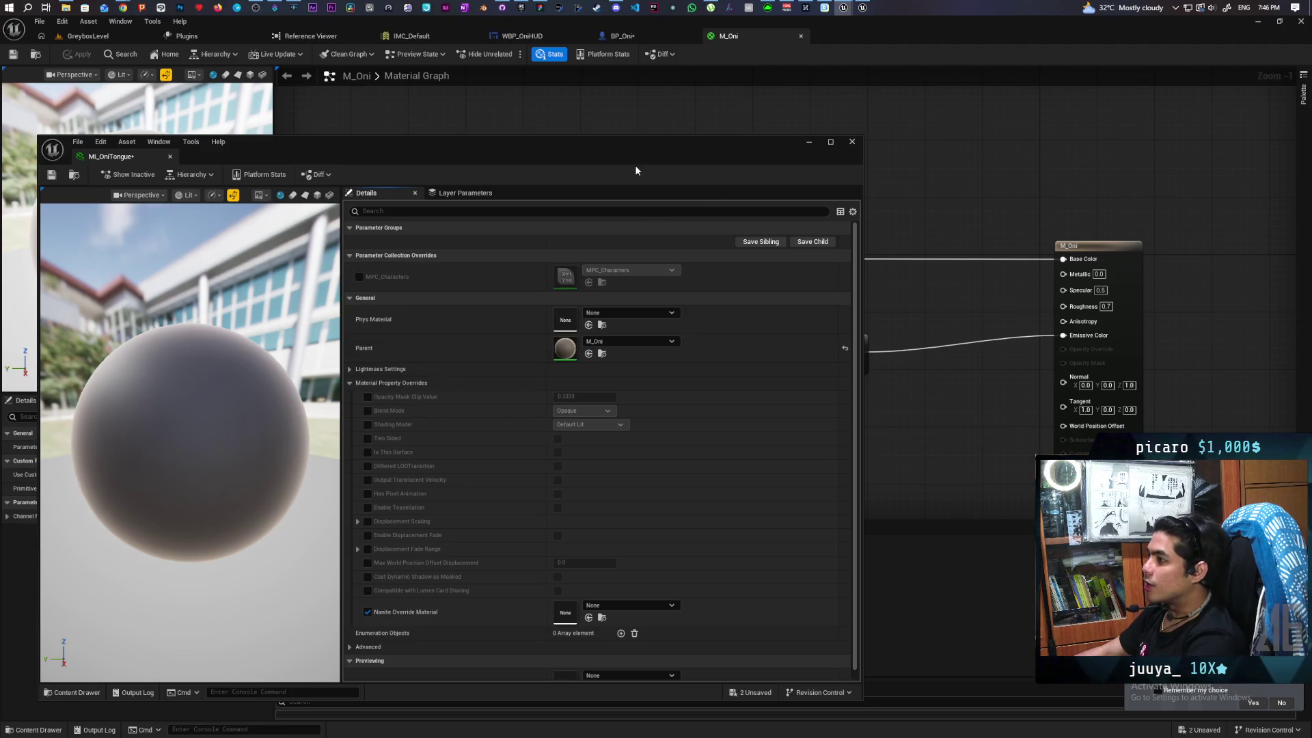
drag(716, 162, 745, 217)
Back in the M_Oni graph, add a named reroute node wired from the Color node's RGB output
click(835, 193)
drag(651, 201, 757, 232)
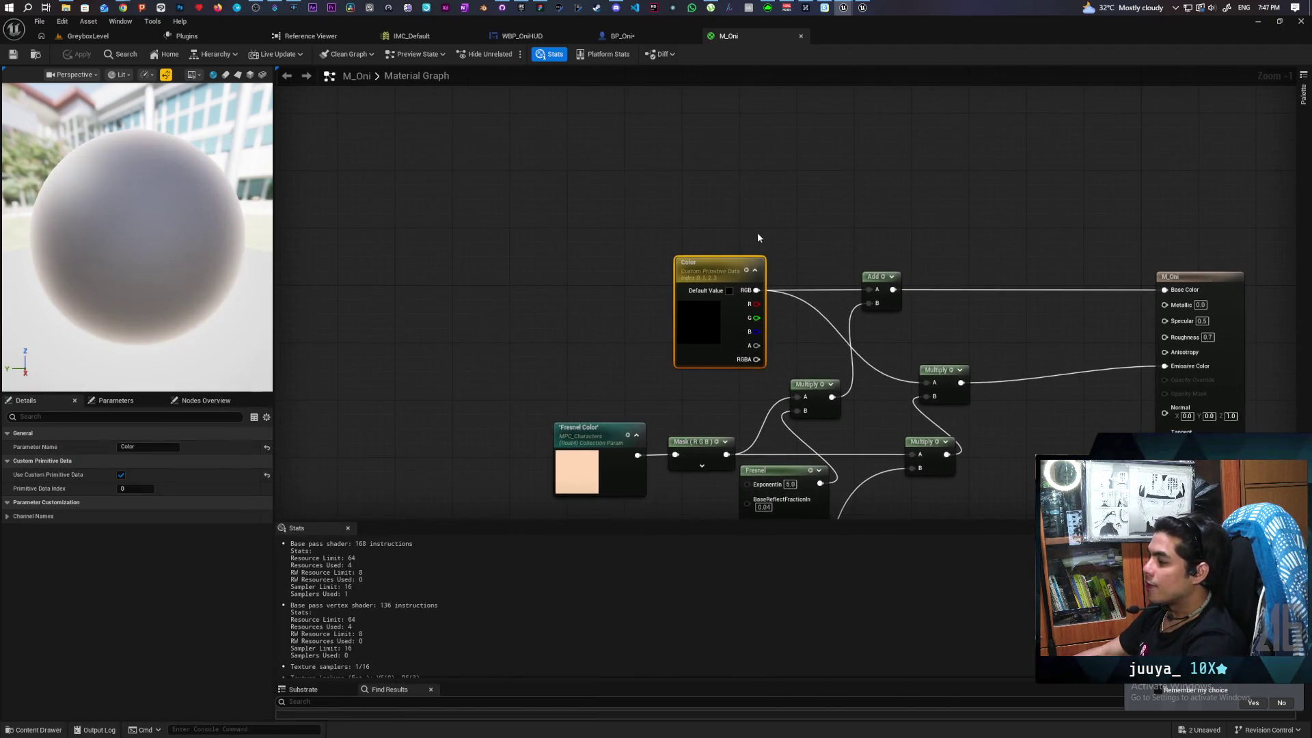
mouse_move(840, 258)
mouse_down()
mouse_move(925, 221)
mouse_move(798, 250)
mouse_up()
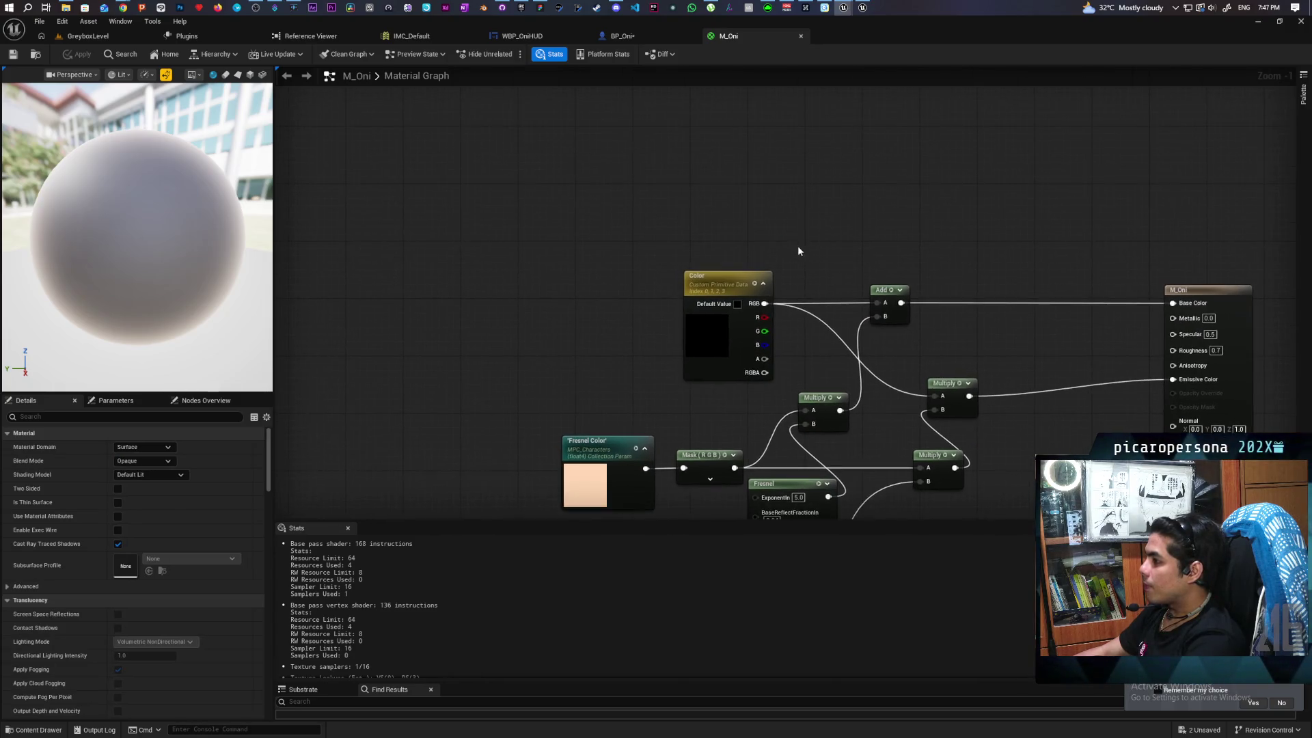
mouse_move(700, 284)
mouse_down()
mouse_move(550, 284)
mouse_move(693, 279)
mouse_up()
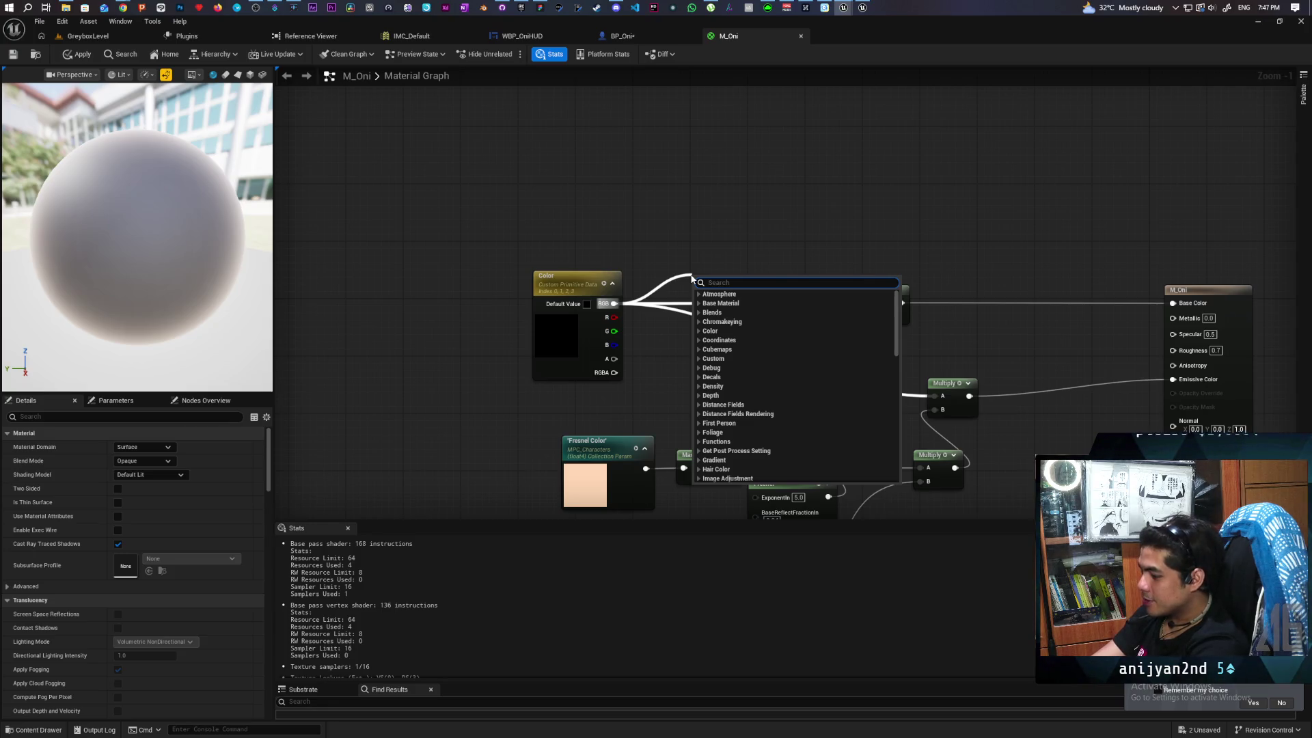
text(named)
key(Return)
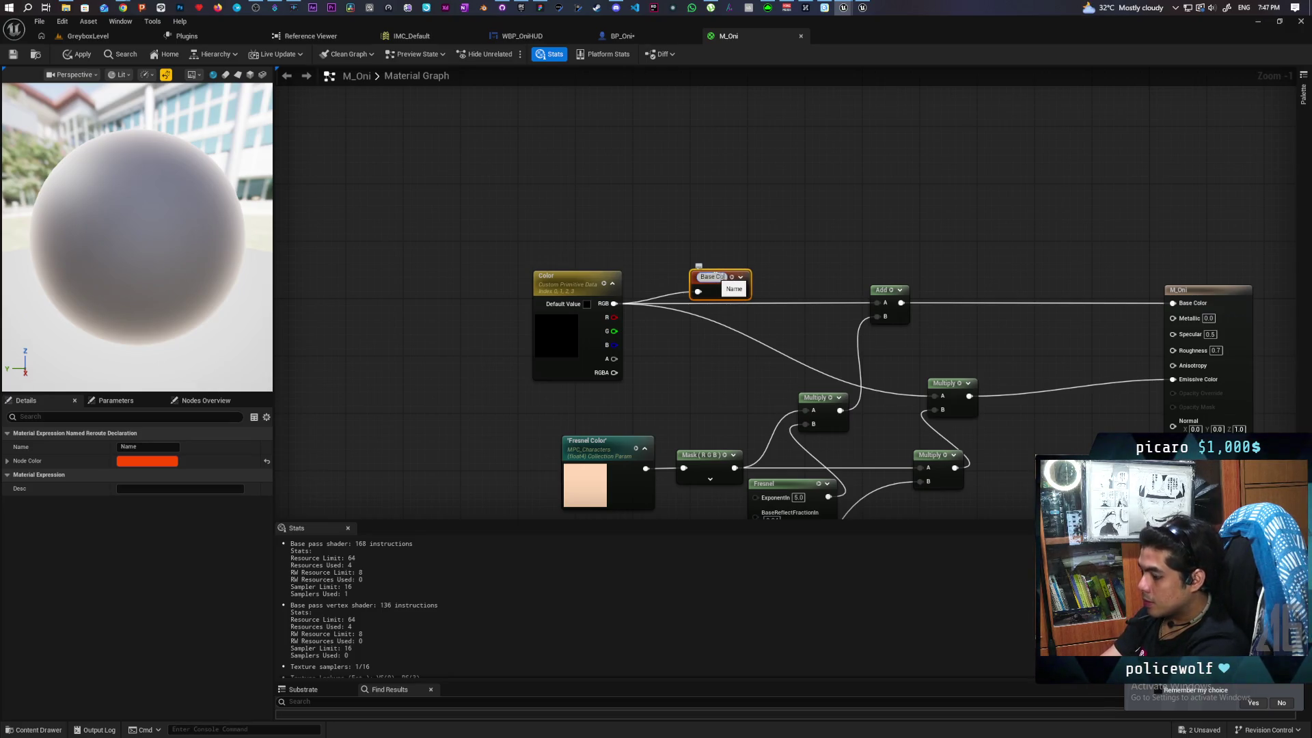
Name the reroute 'Base Color', feed the Add and Multiply nodes from it, and connect Color RGB into it
click(736, 249)
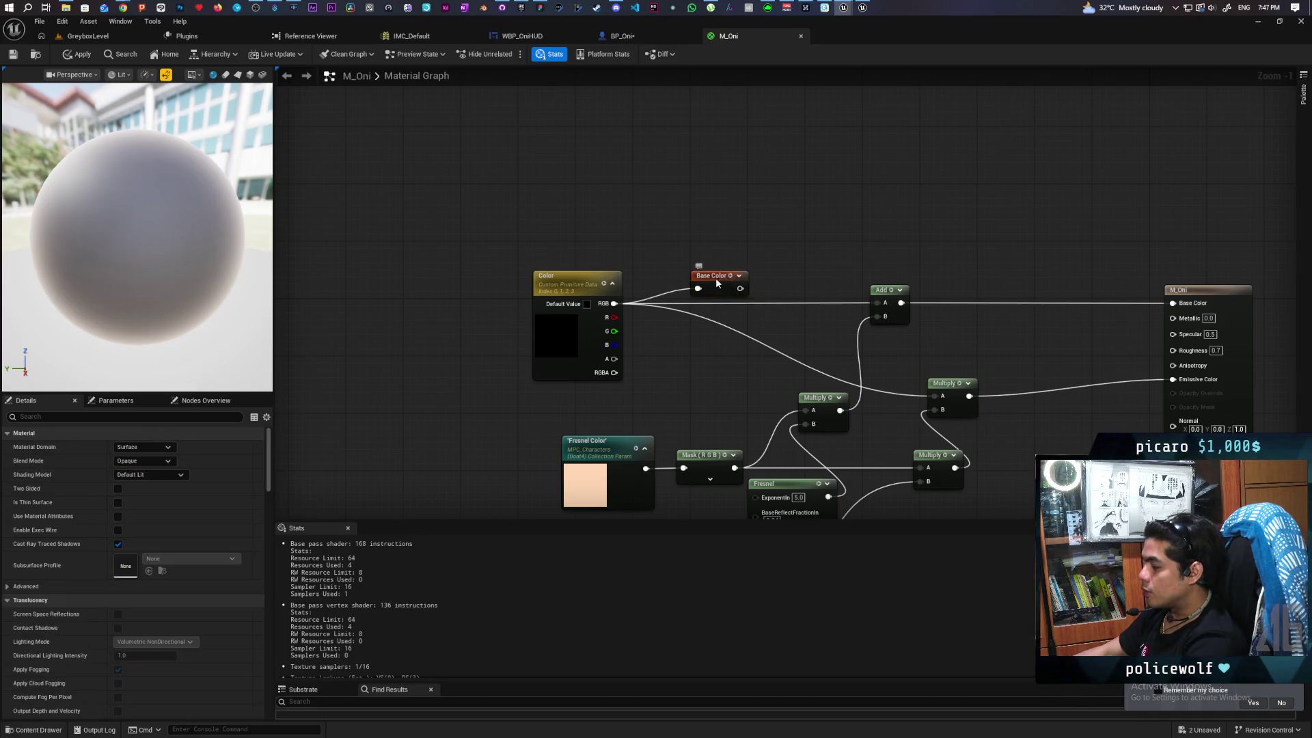
drag(717, 282, 718, 253)
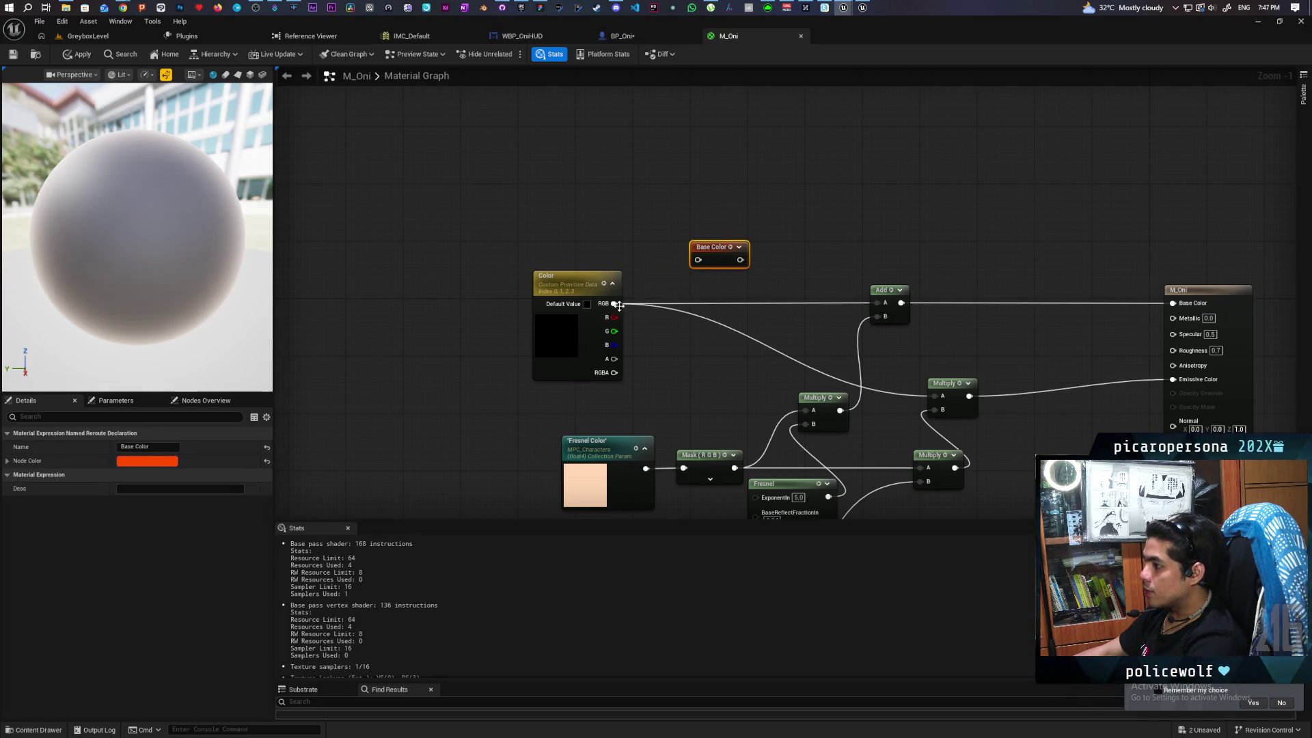
drag(619, 306, 740, 260)
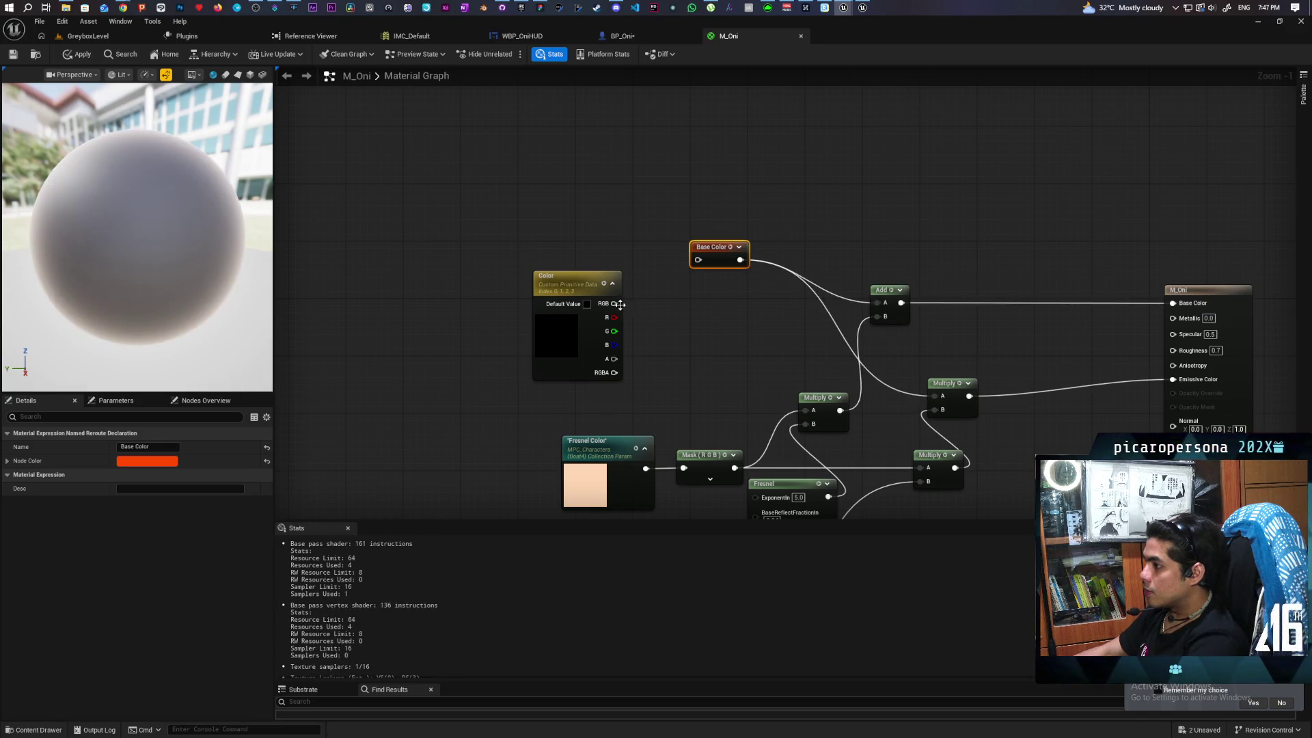
drag(620, 304, 698, 260)
drag(547, 277, 437, 277)
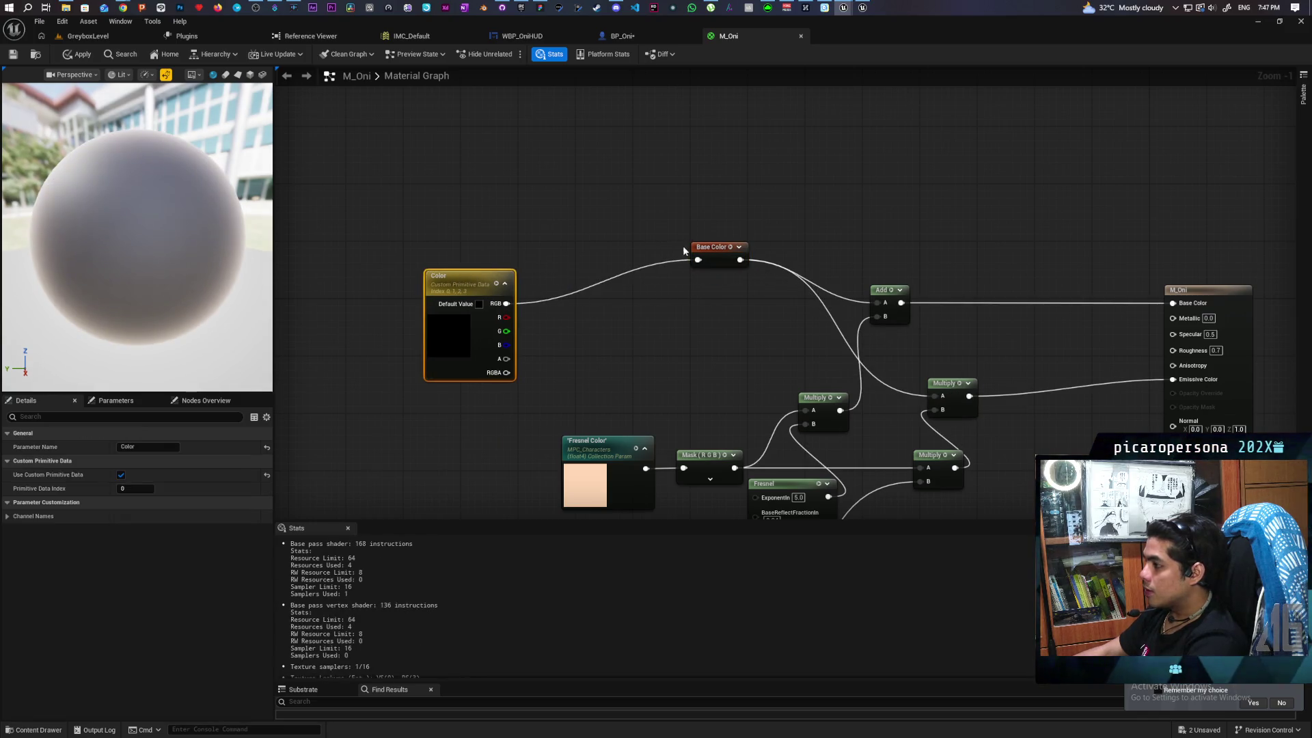
mouse_move(714, 252)
mouse_down()
mouse_move(635, 296)
mouse_move(655, 296)
mouse_up()
Add a switch node, then delete the plain Switch that was placed by mistake
click(591, 334)
right_click(549, 317)
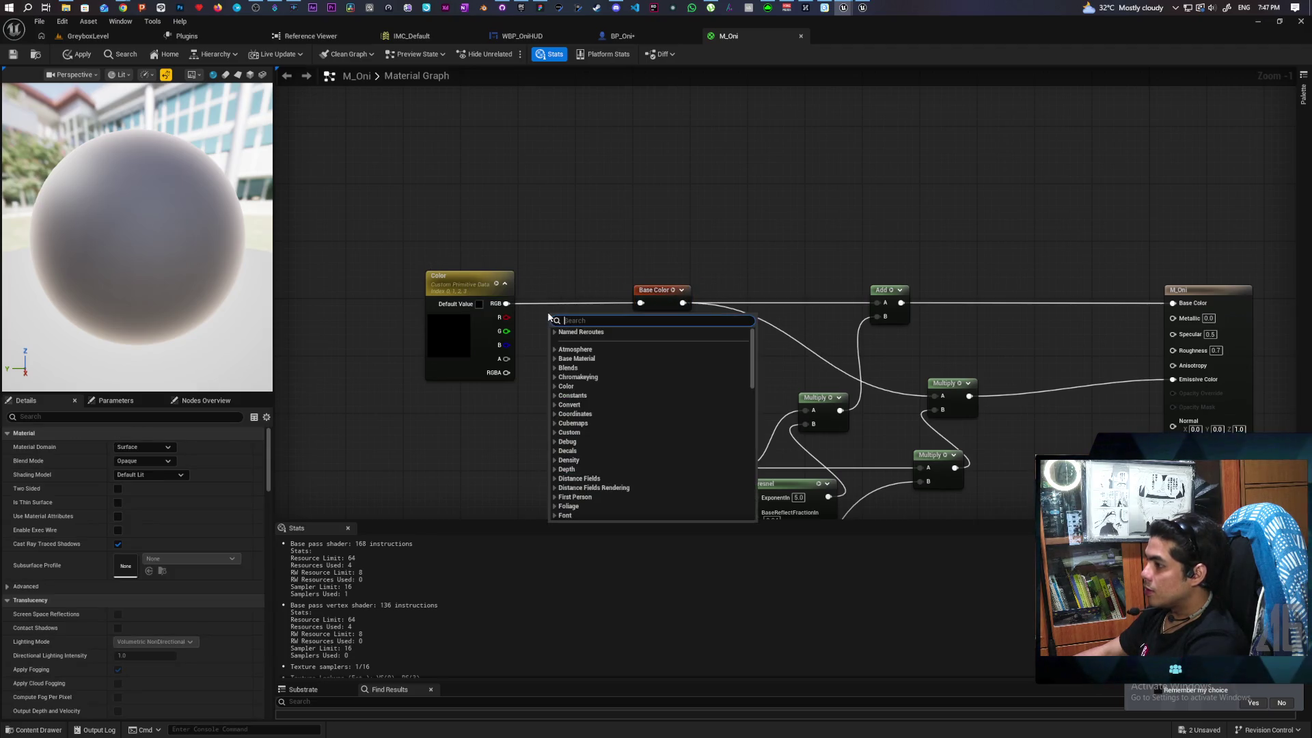
text(static)
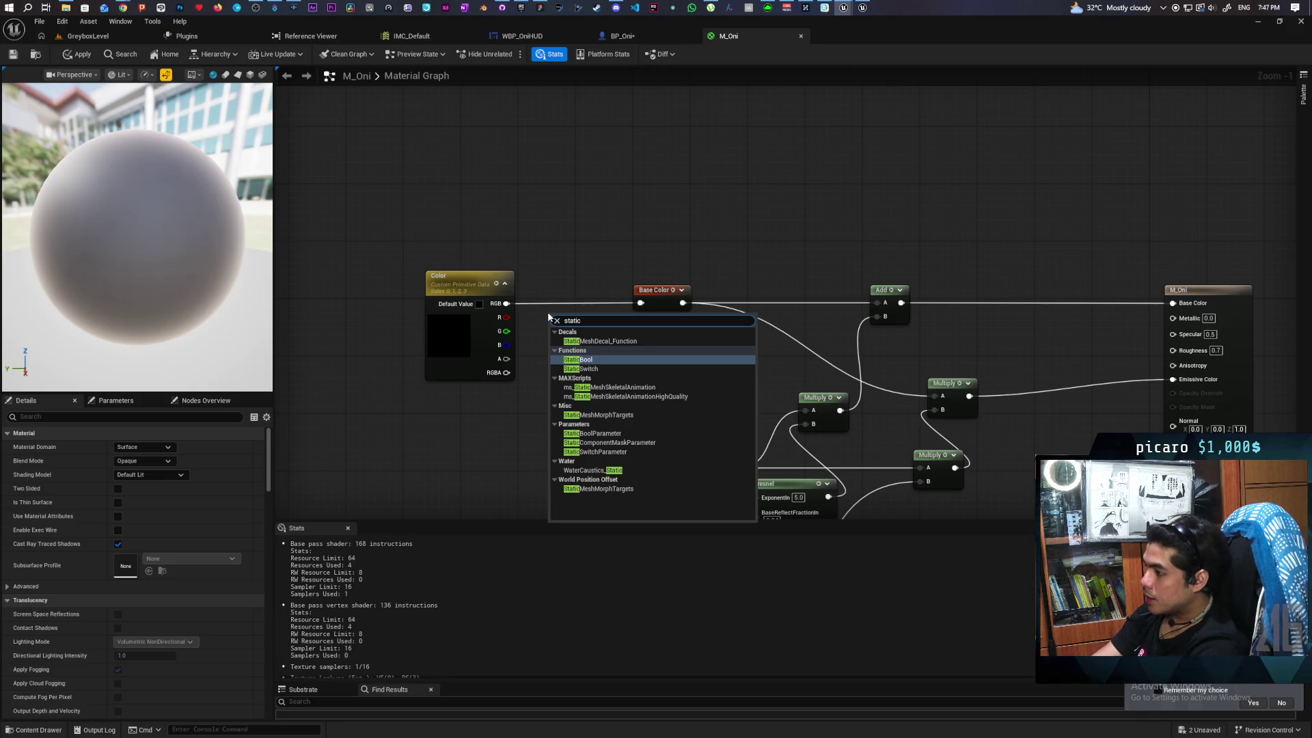
click(585, 368)
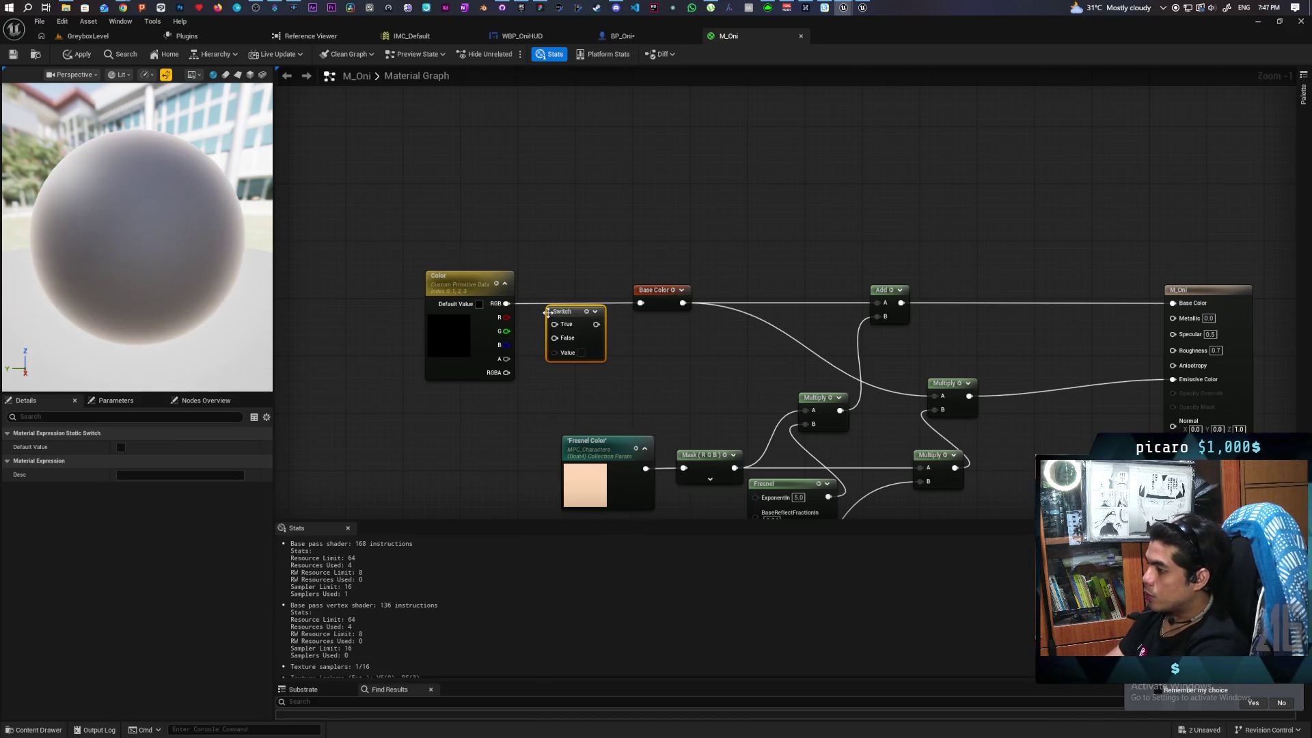
right_click(580, 318)
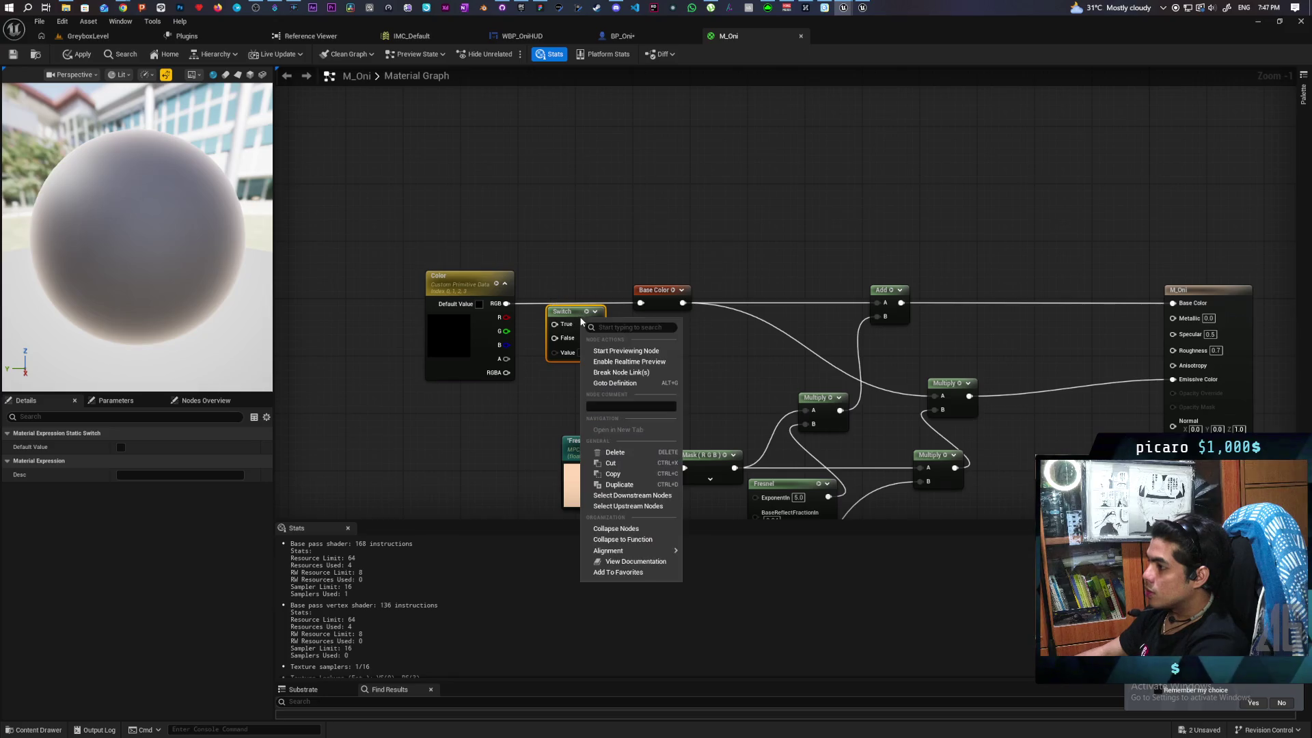
click(552, 329)
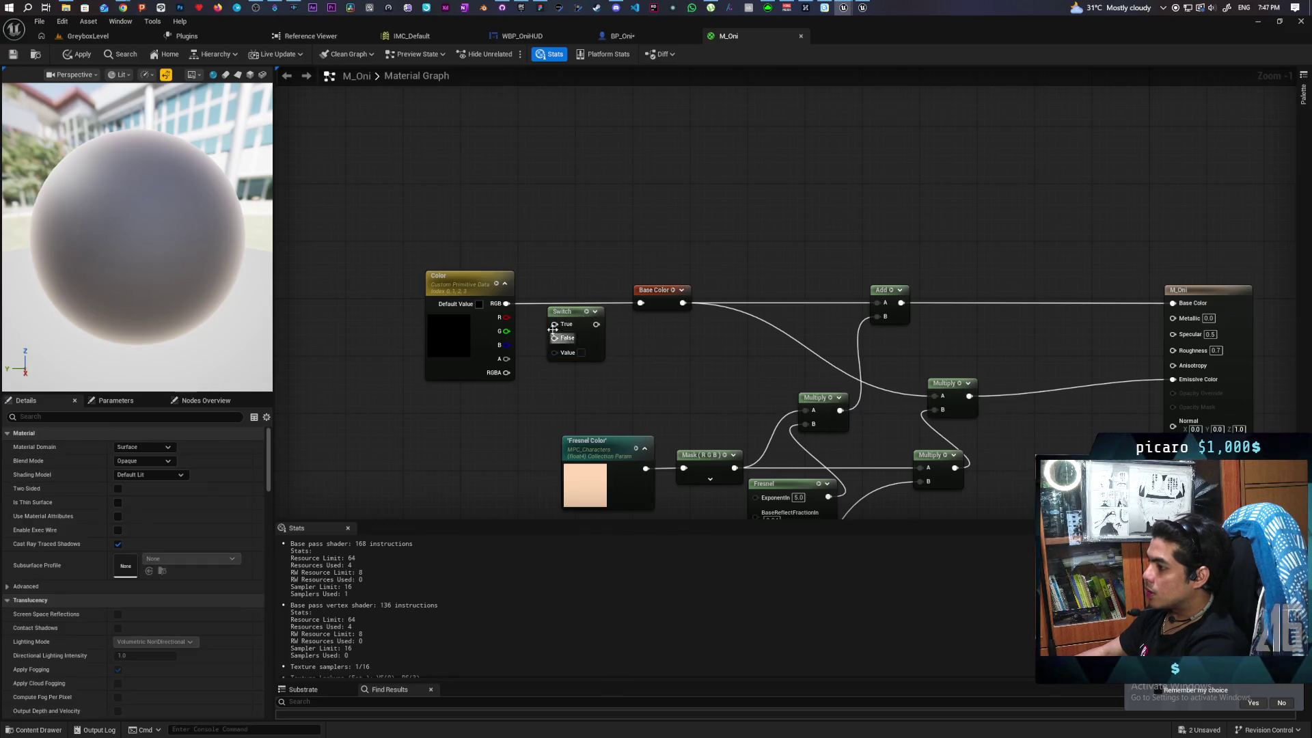
click(597, 329)
key(Delete)
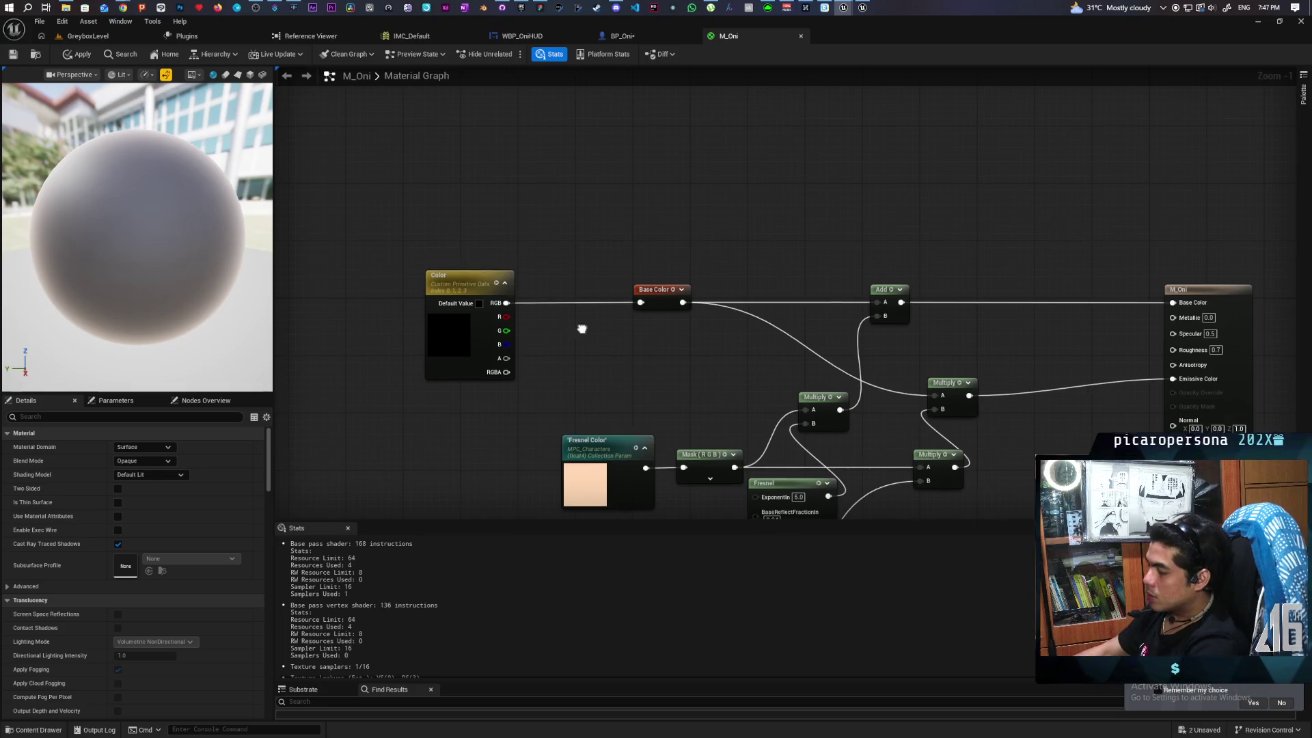
Add a StaticSwitchParameter node named 'Use Primitive Data'
right_click(580, 328)
text(static switc)
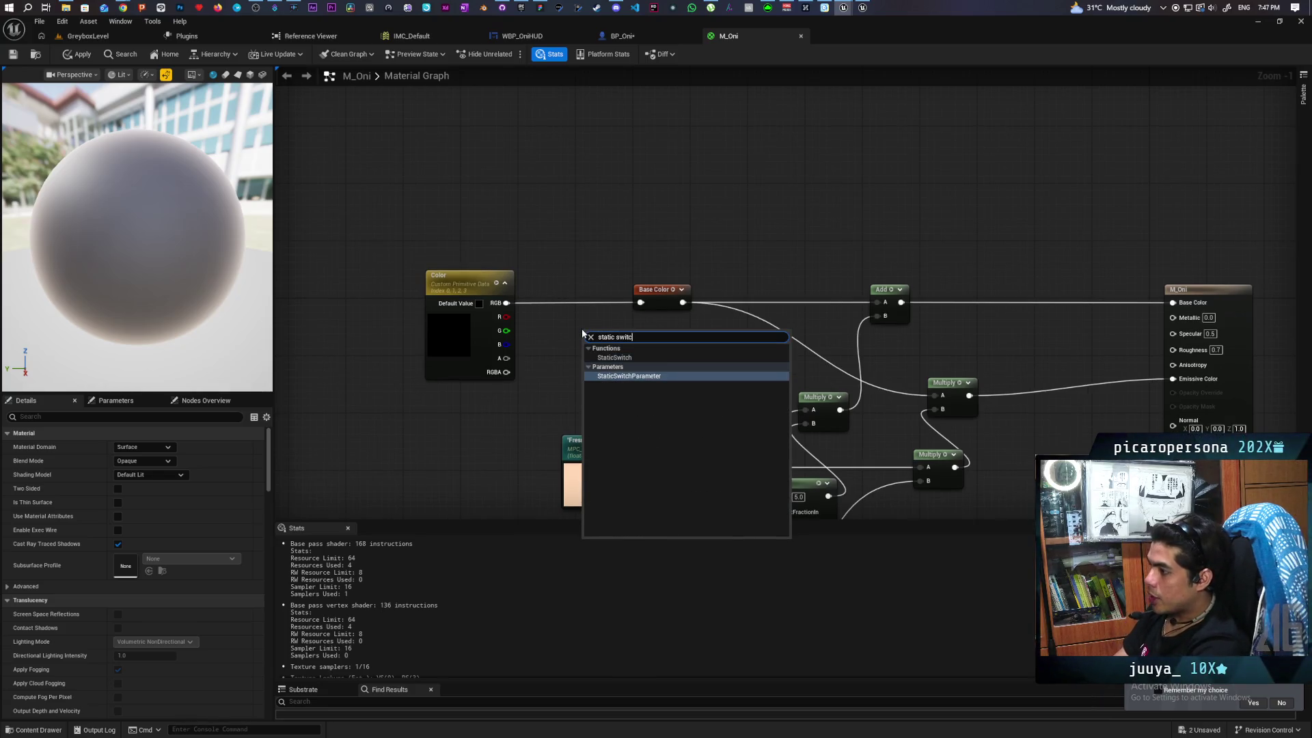
click(628, 375)
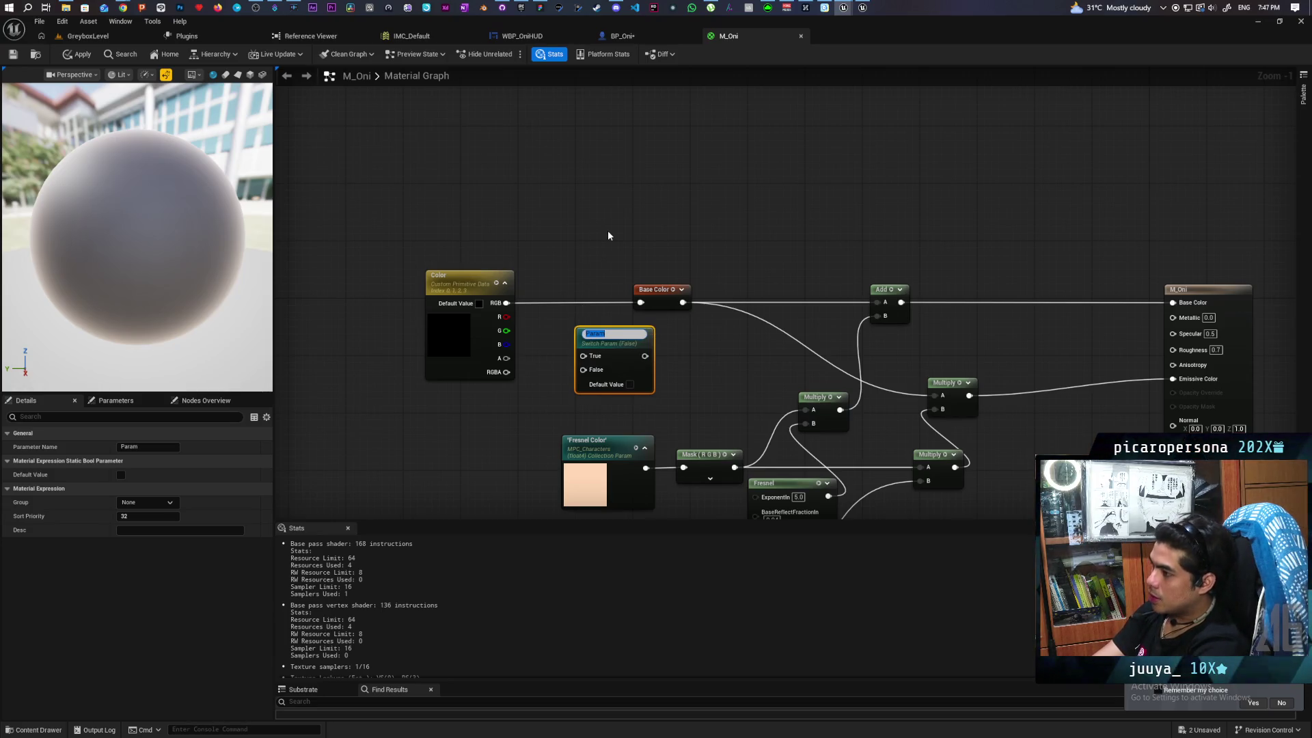
text(Use Primitive Dat)
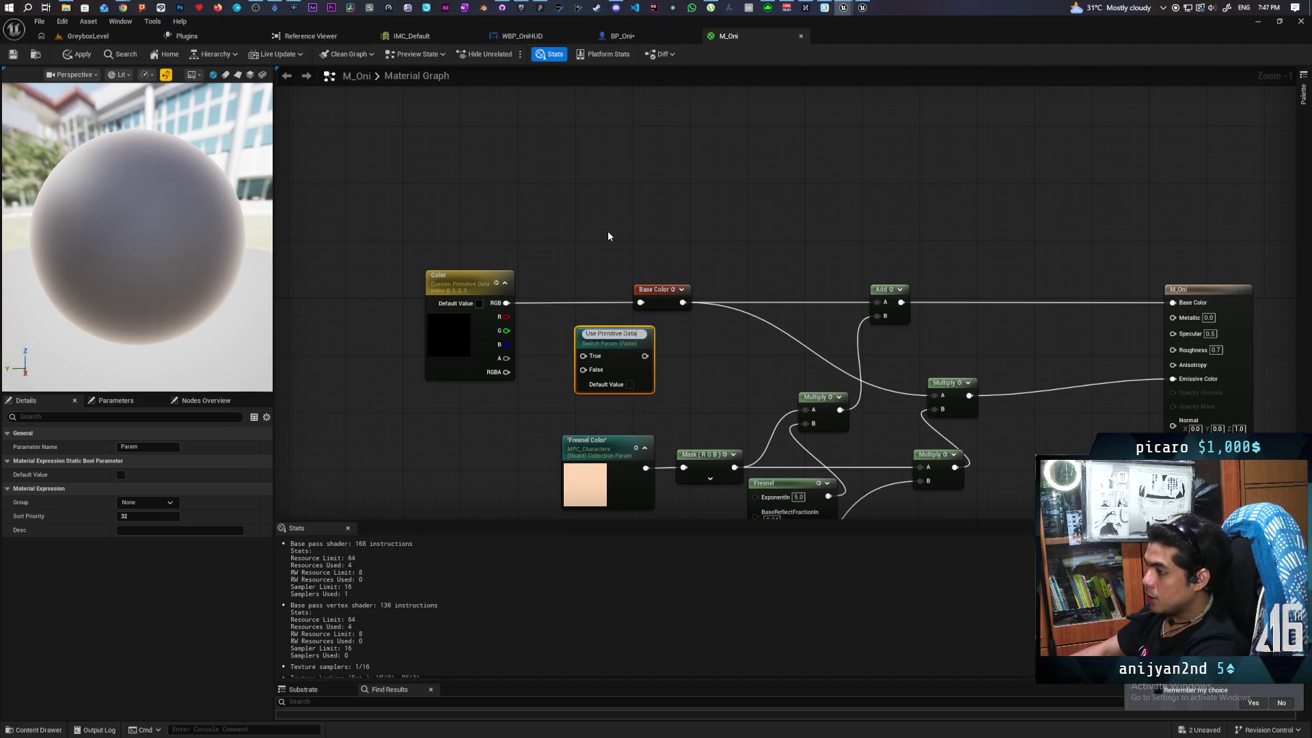
key(Return)
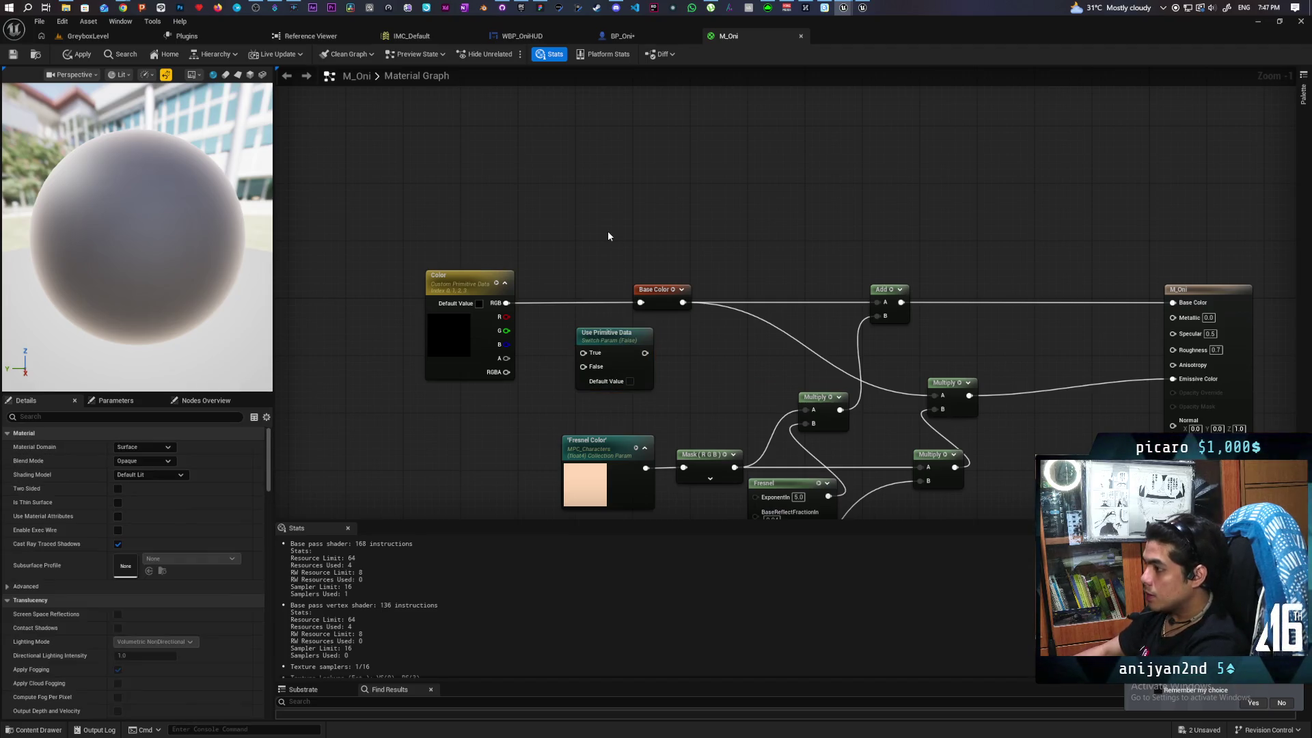
Default the switch to true and wire Color into True and the switch into Base Color
drag(662, 296, 685, 296)
click(629, 381)
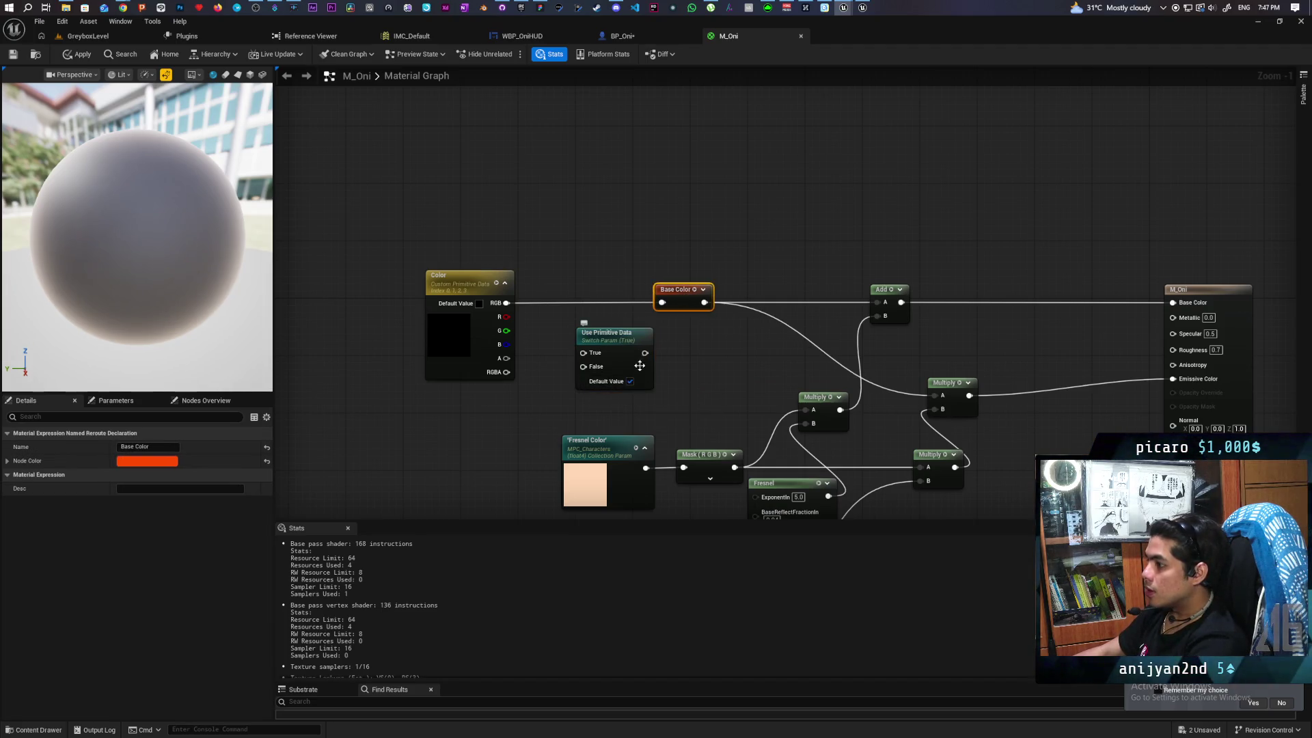
drag(615, 357, 593, 306)
drag(509, 302, 662, 302)
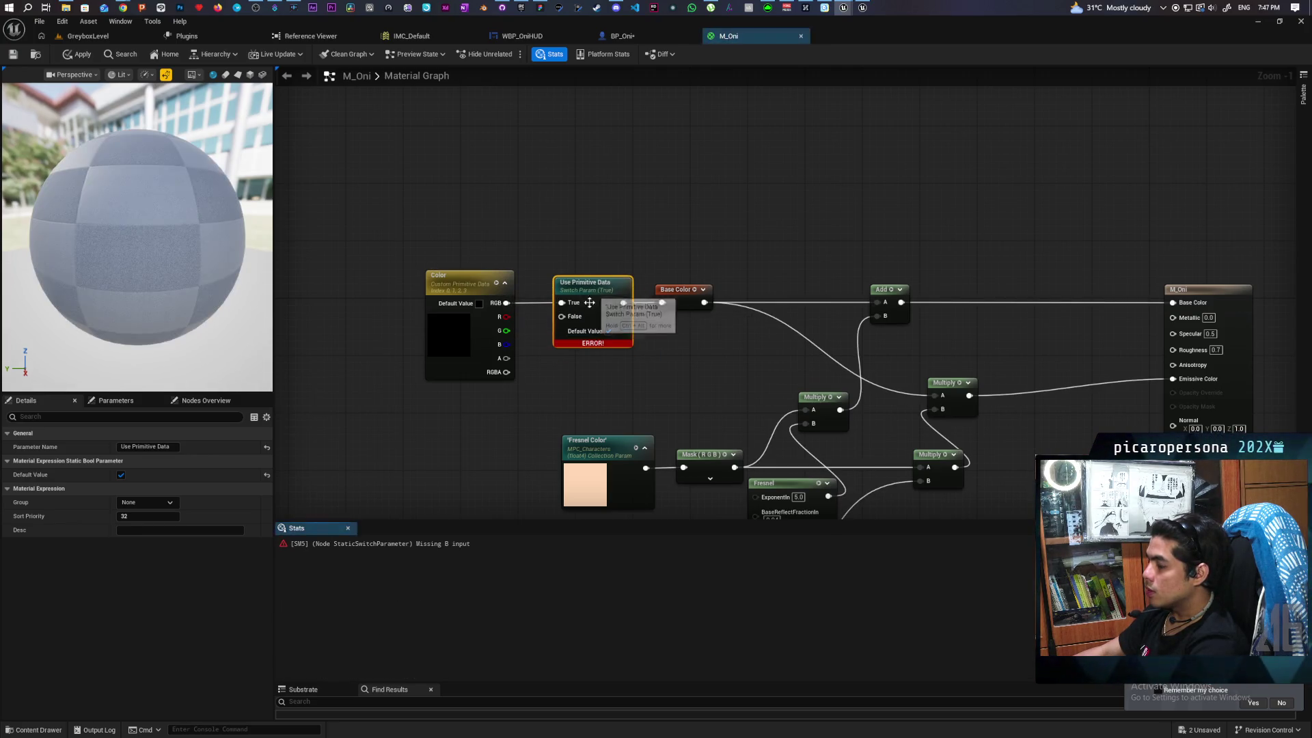
Add a black Constant3Vector and wire it into the switch's False input
drag(584, 391, 708, 299)
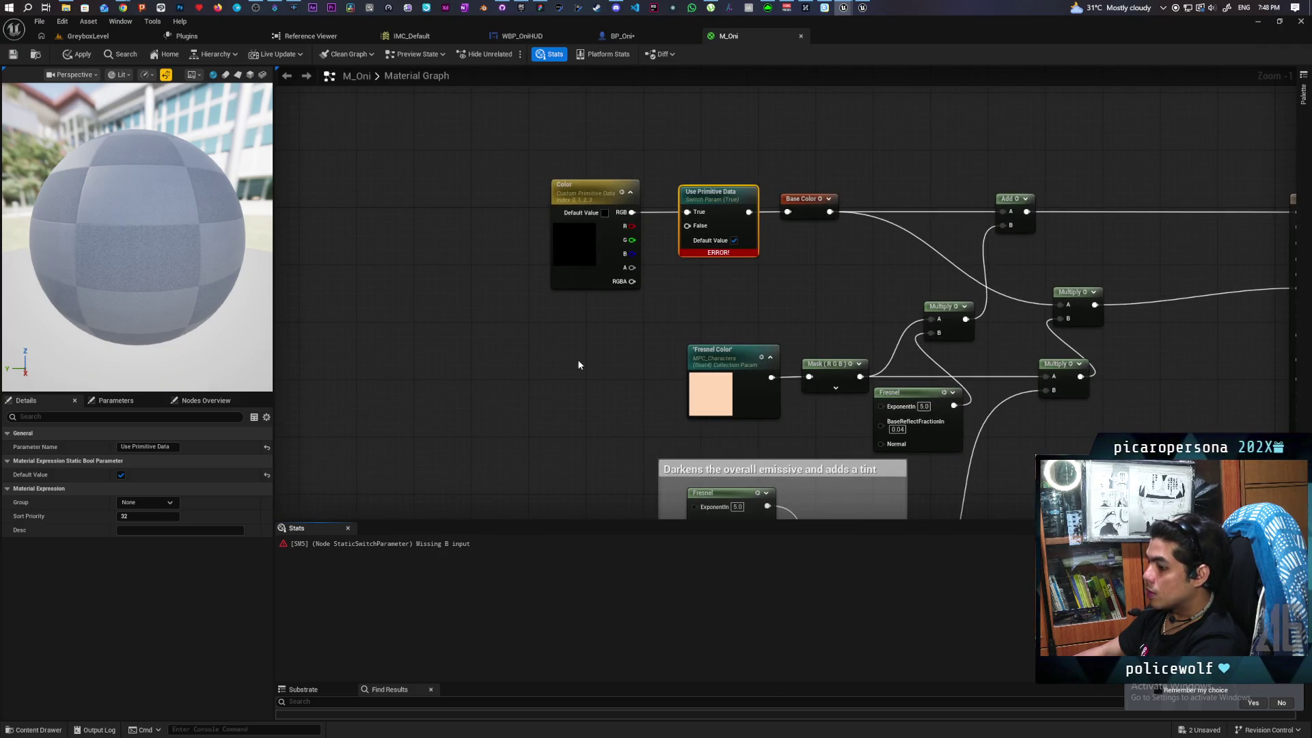
click(562, 339)
drag(649, 333, 687, 225)
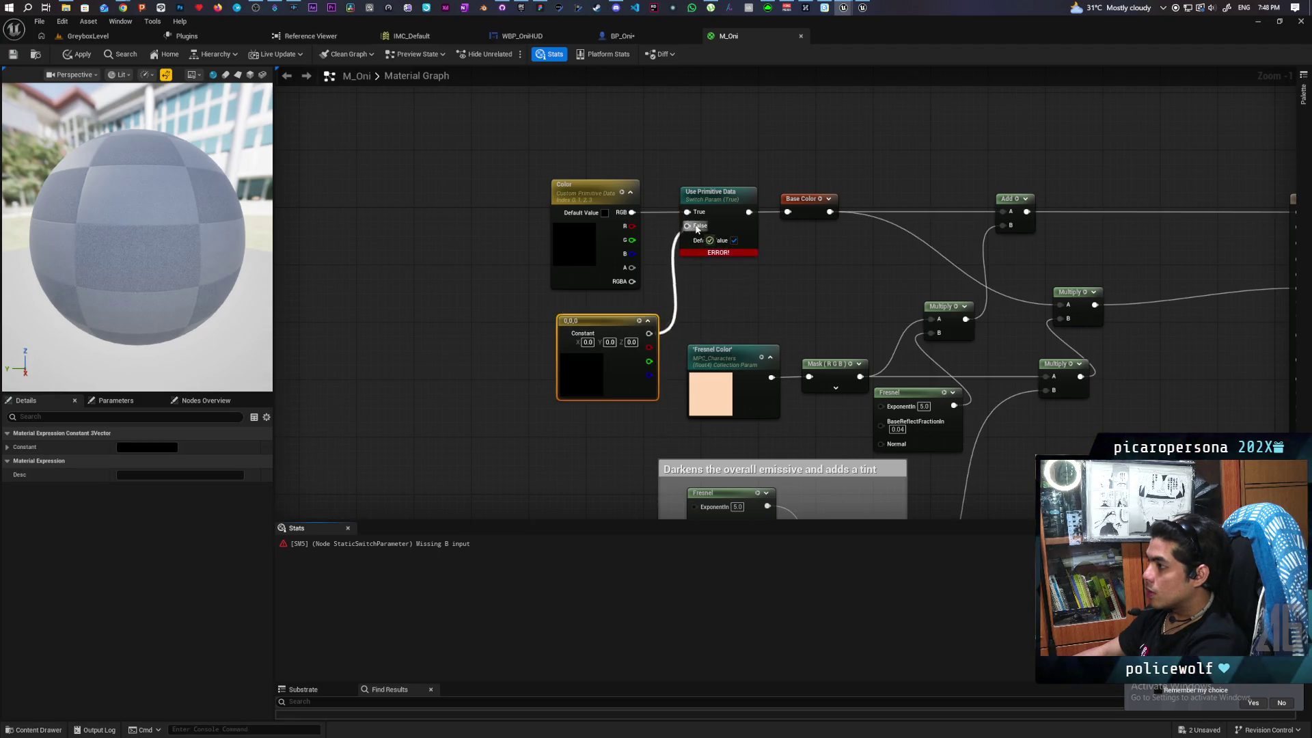
Convert the black constant into a vector parameter named 'Base Color'
drag(604, 324, 596, 326)
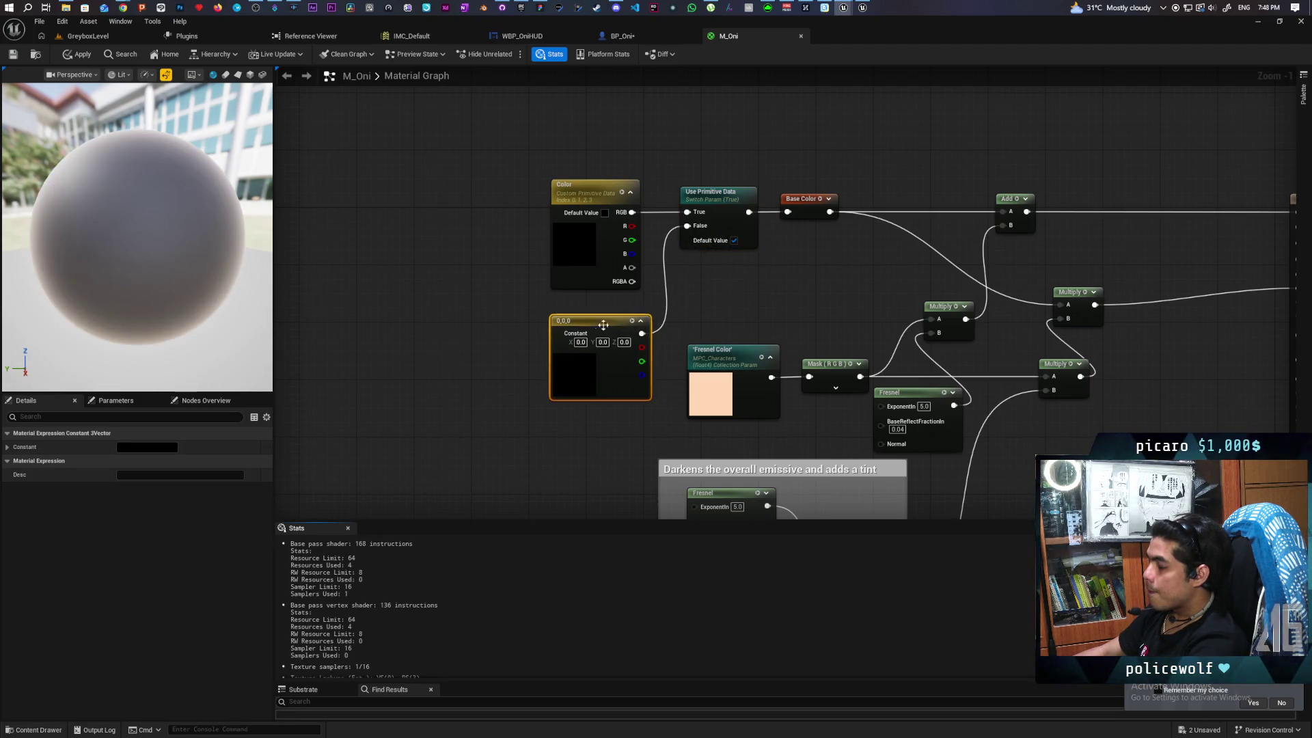
right_click(591, 320)
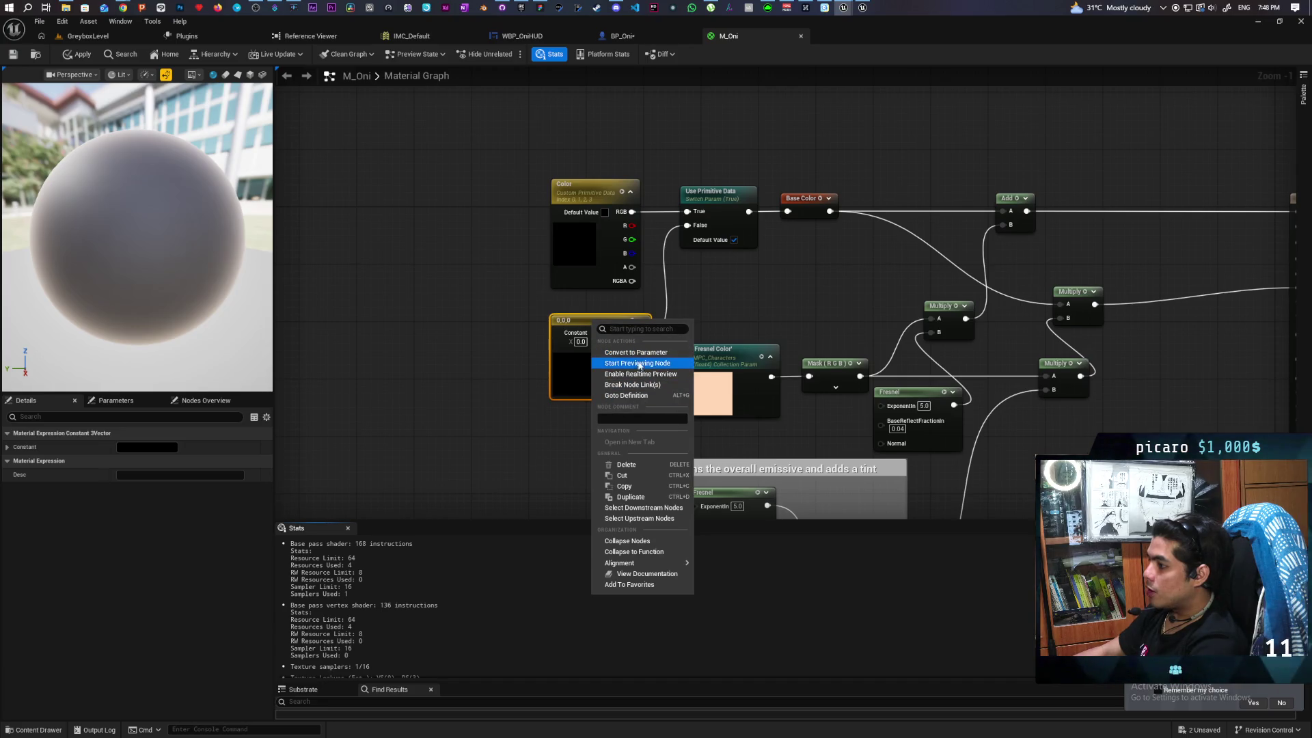
click(636, 352)
text(Base Color)
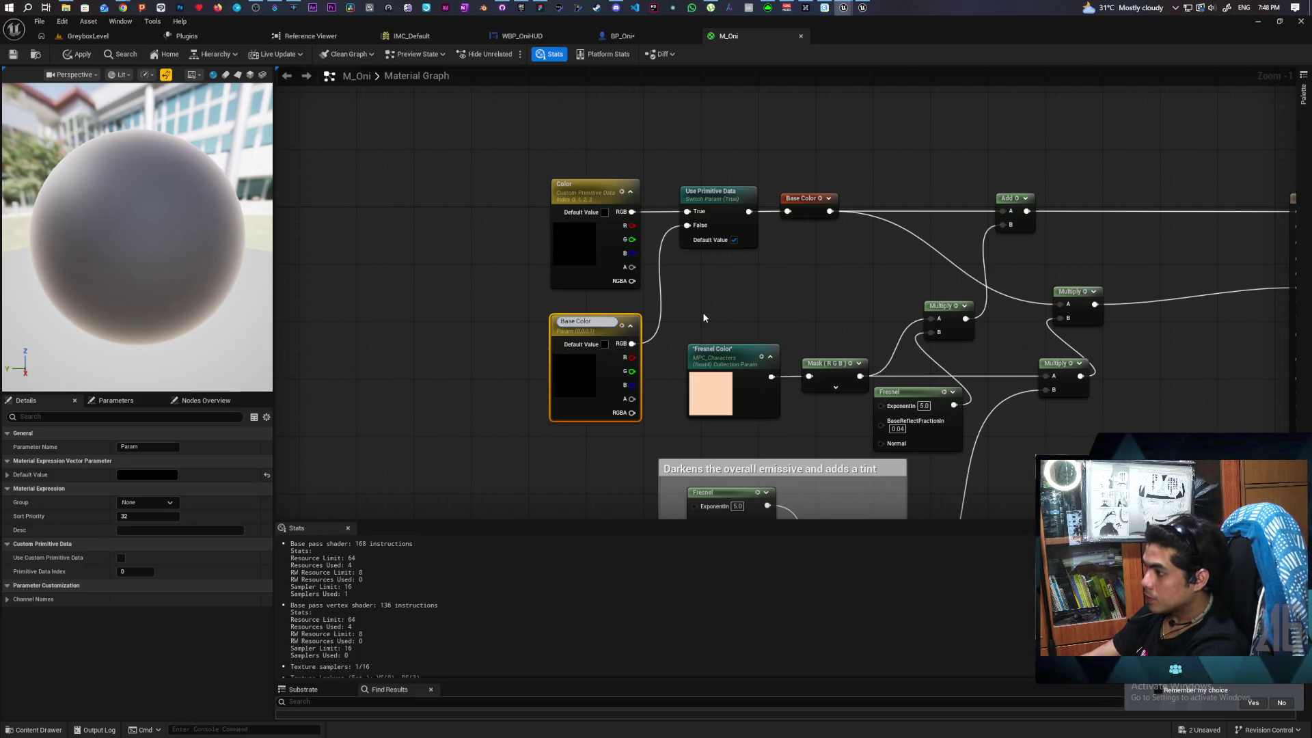
click(704, 318)
Apply the changes and save the M_Oni material
key(ctrl+shift+s)
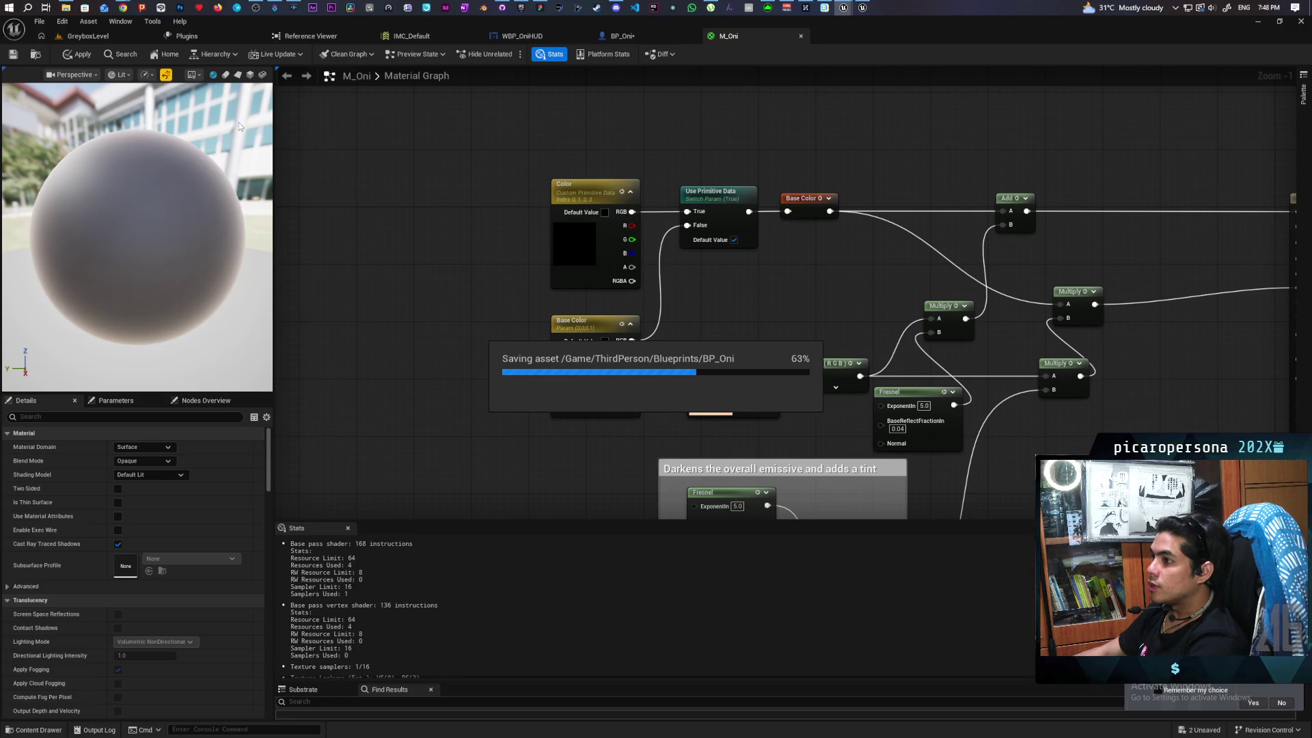
click(103, 39)
click(729, 36)
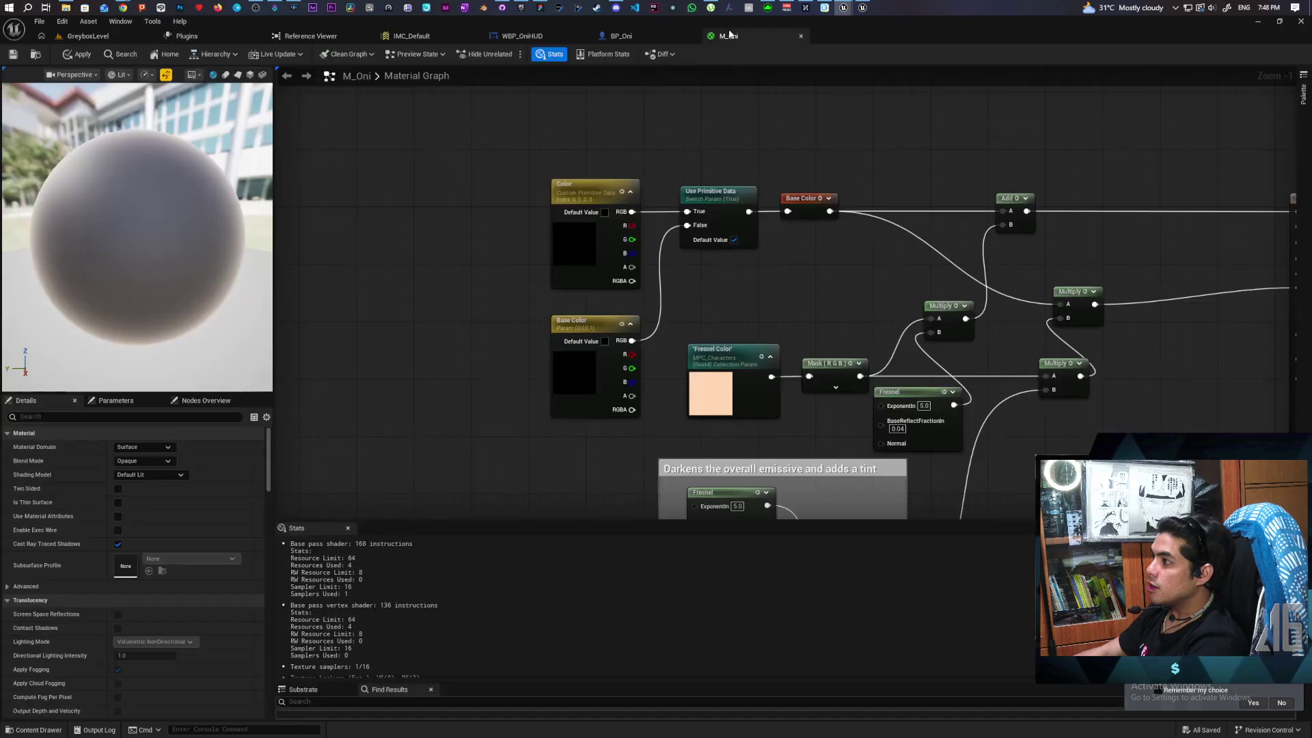
click(77, 54)
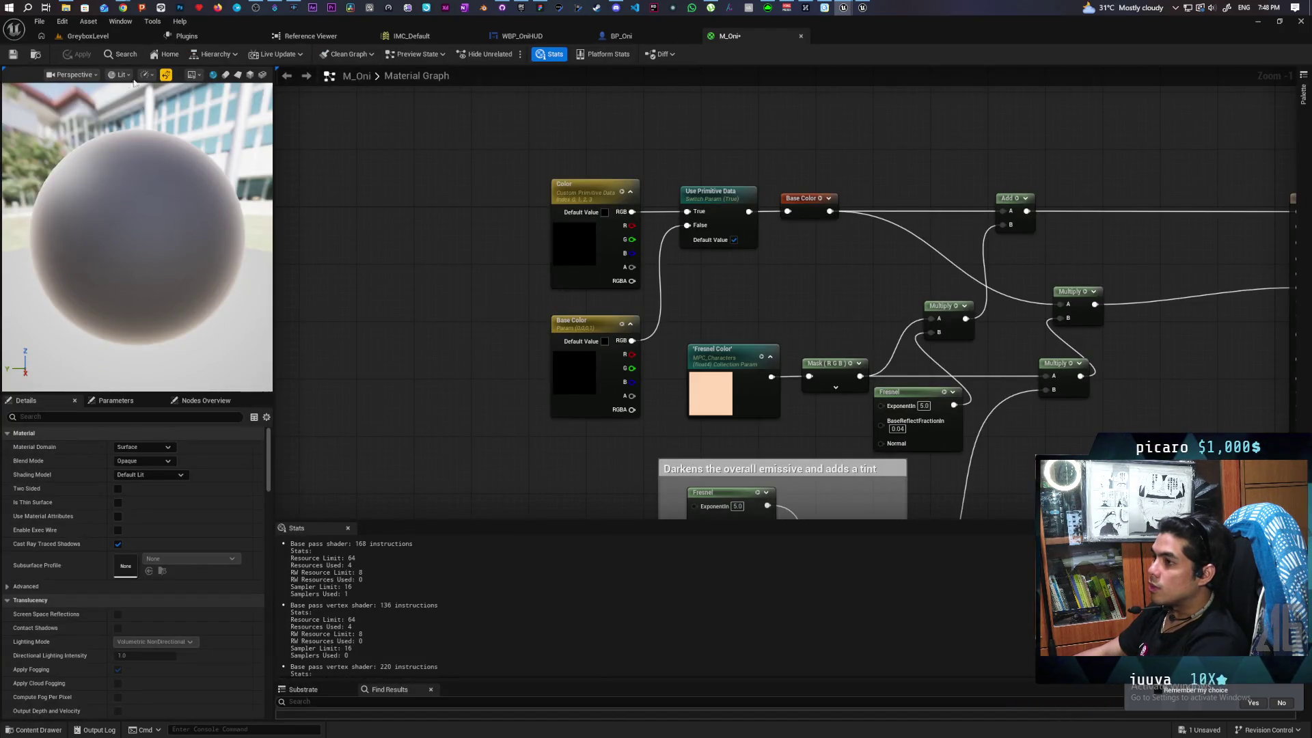
key(ctrl+s)
key(ctrl+b)
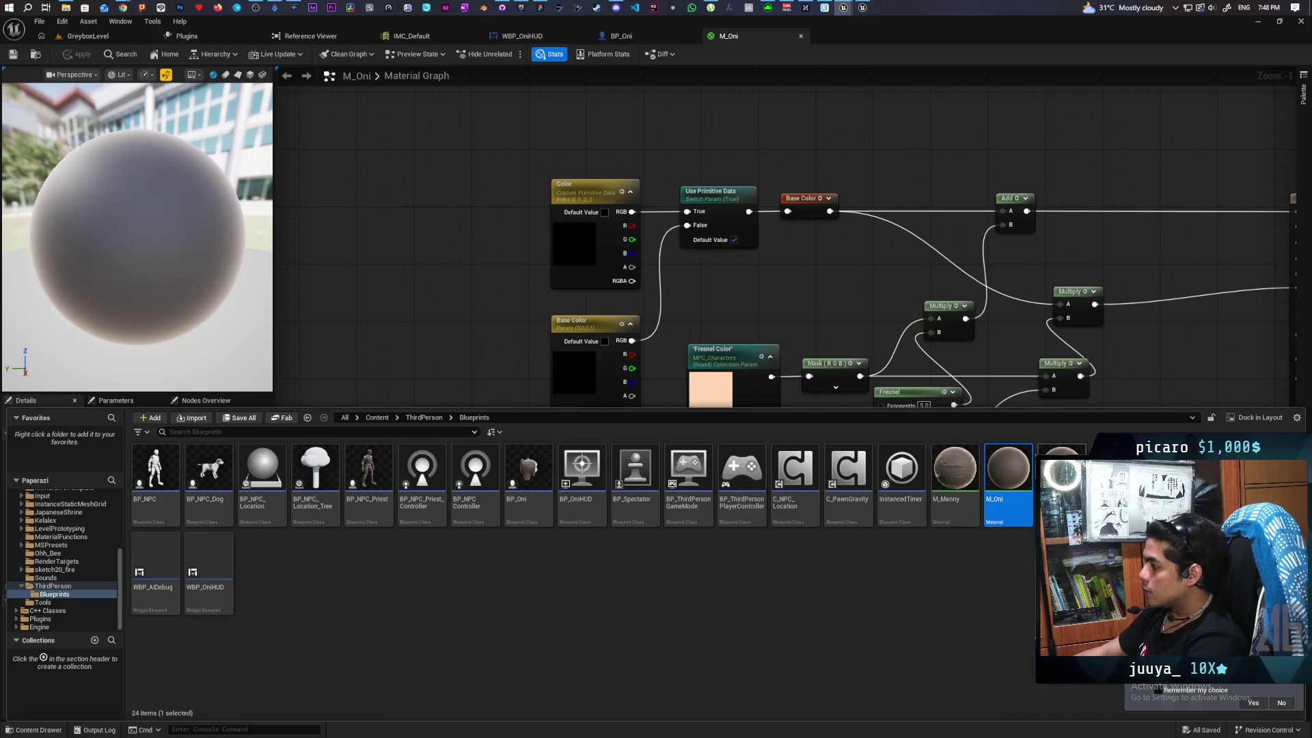
In MI_OniTongue, enable the Use Primitive Data and Base Color overrides, set Base Color to red, and save
double_click(1061, 468)
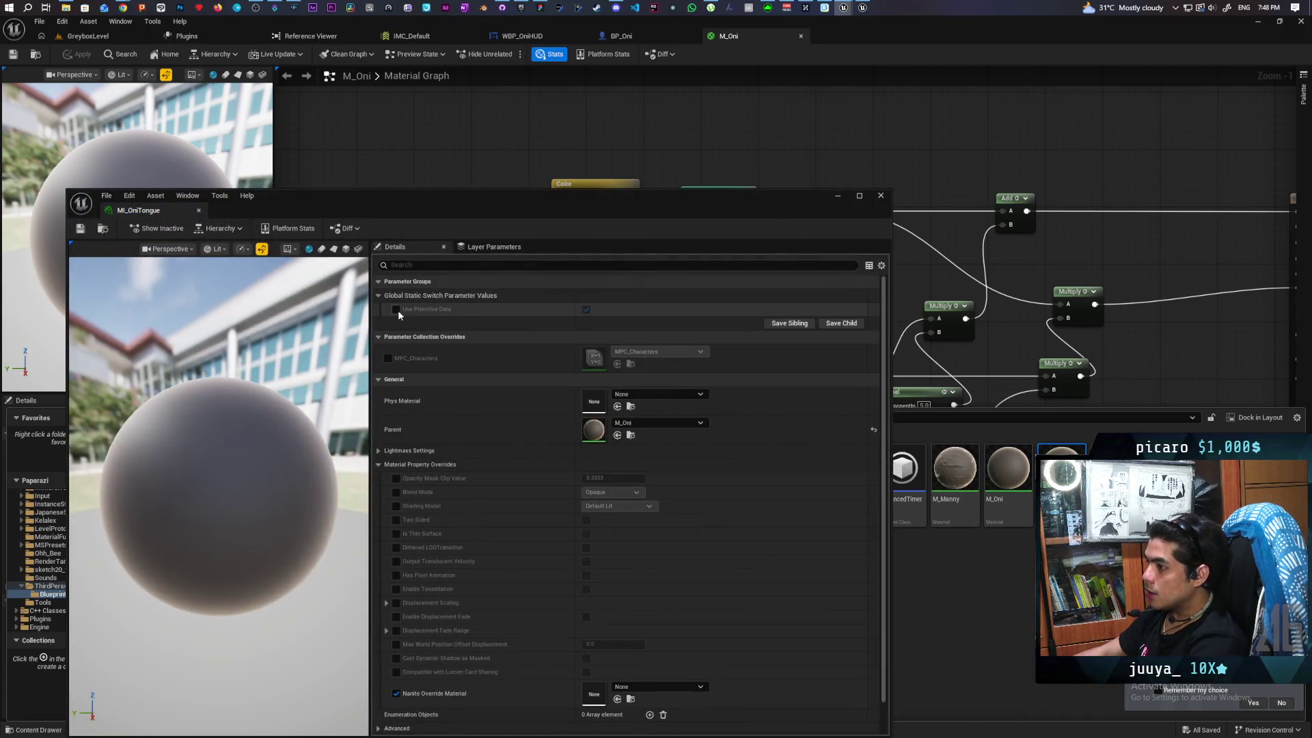
click(396, 309)
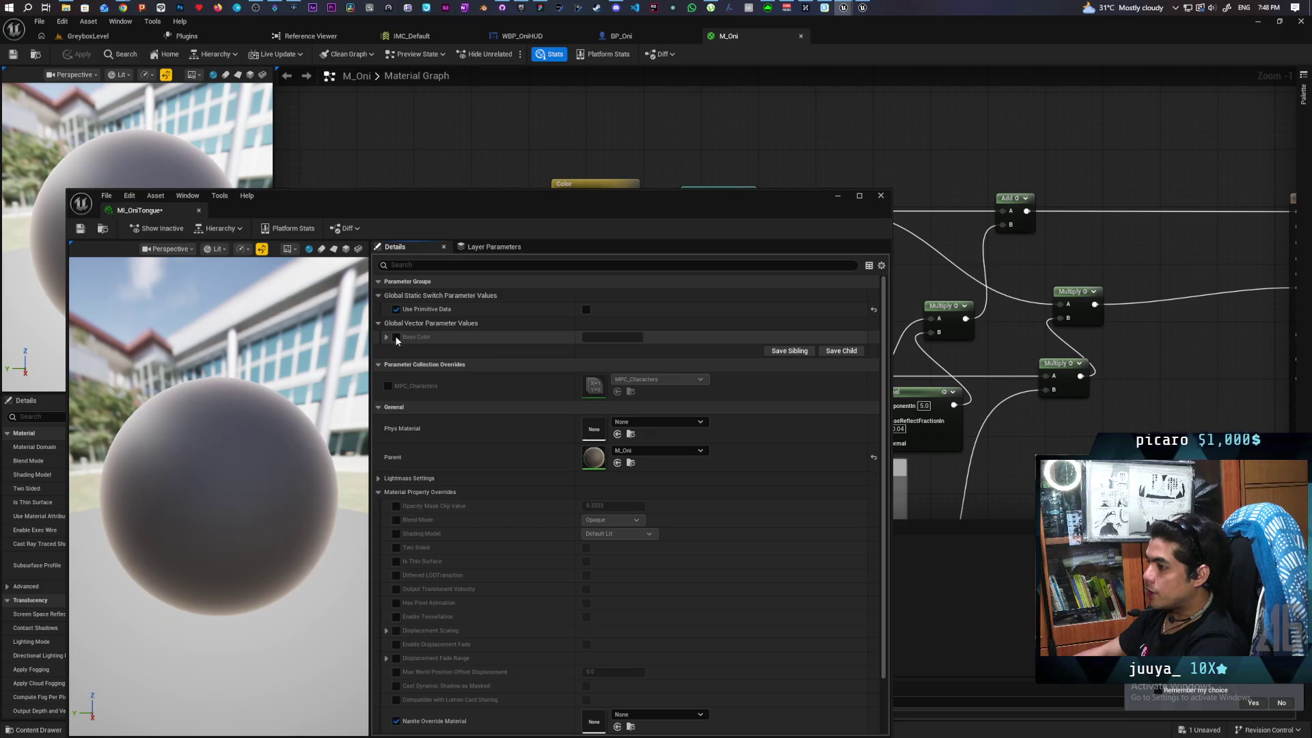
click(396, 337)
click(612, 337)
click(711, 409)
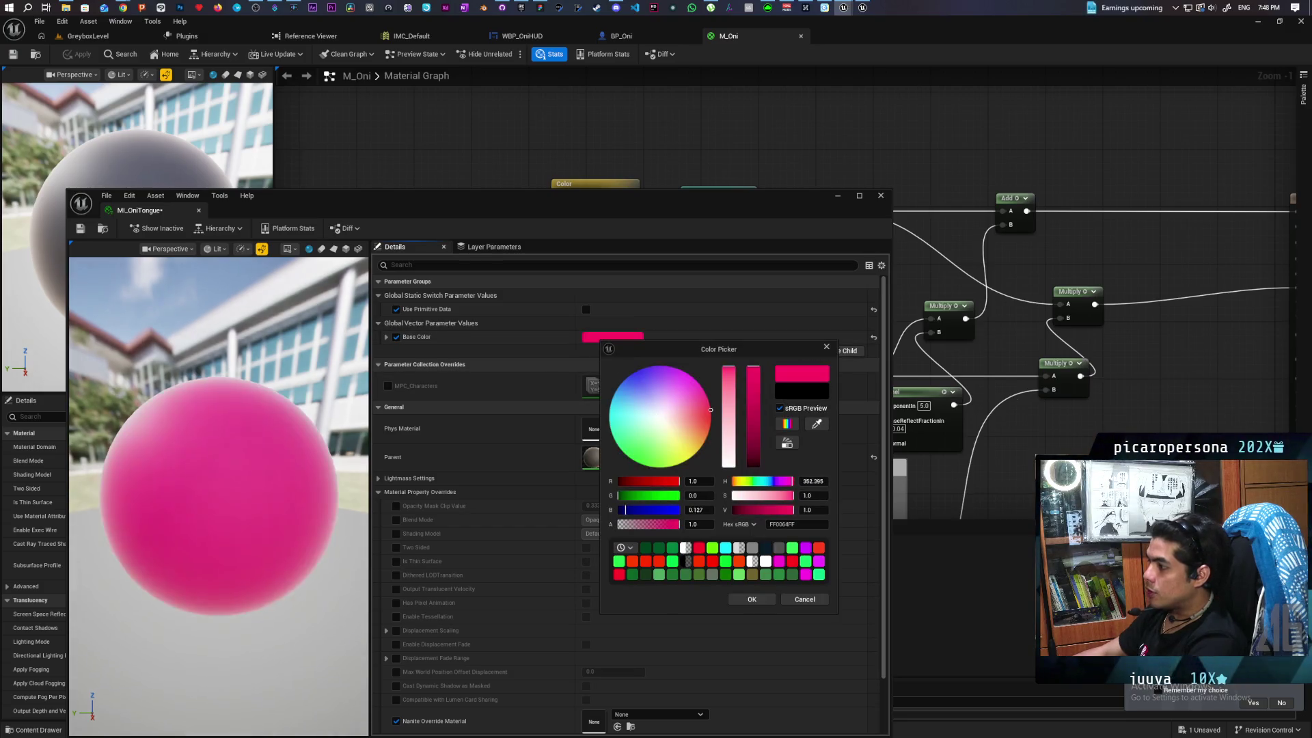
drag(711, 409, 712, 414)
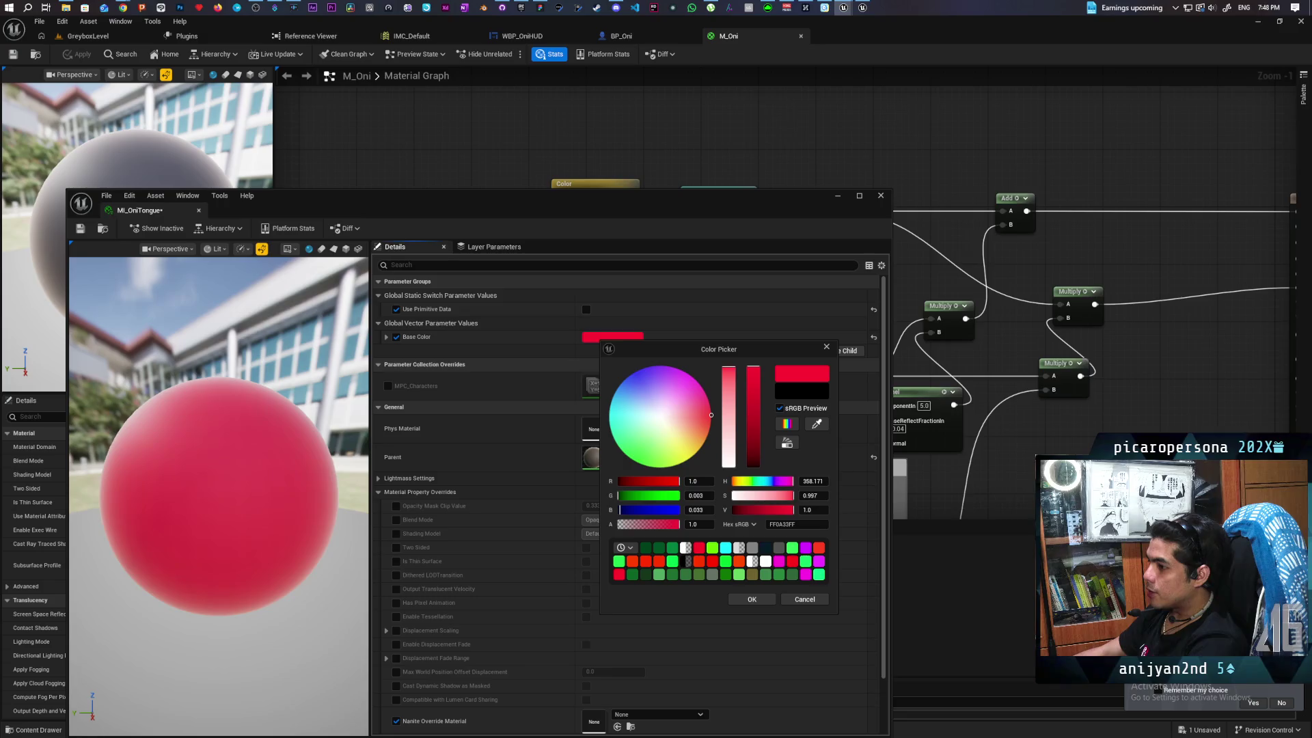
click(751, 599)
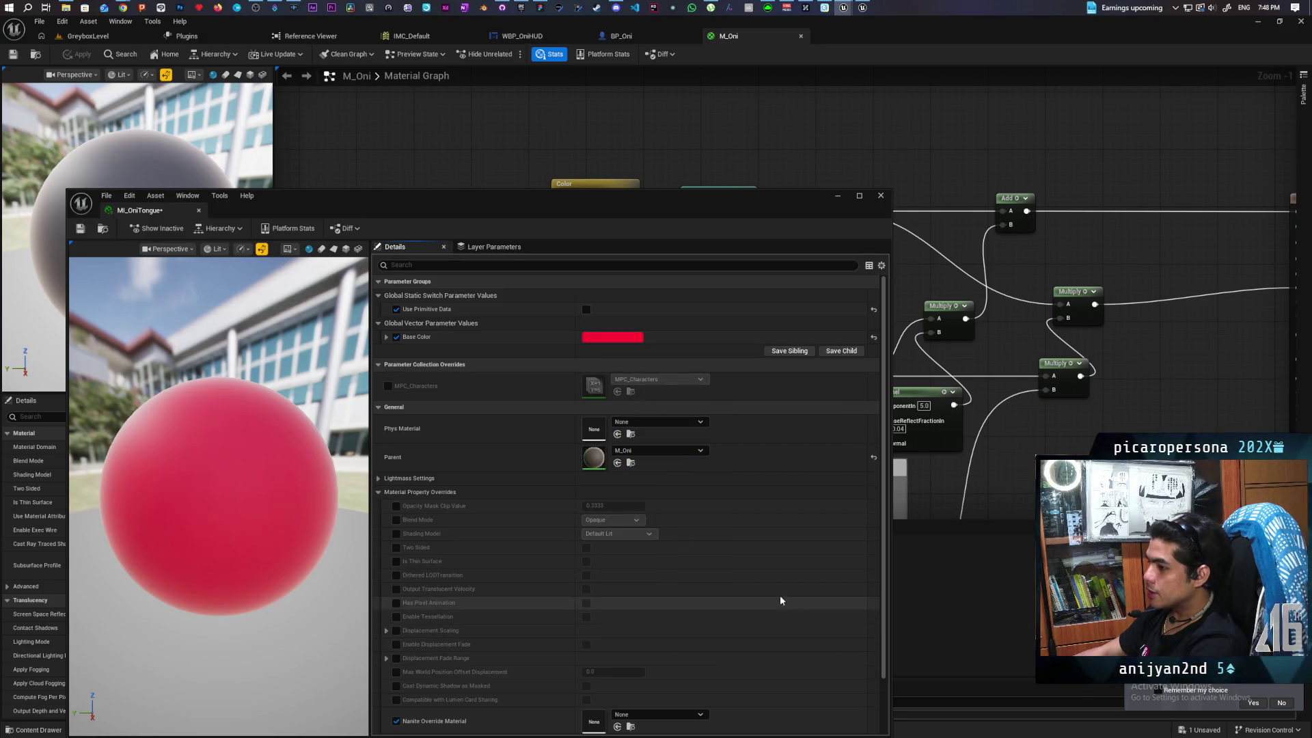
click(79, 230)
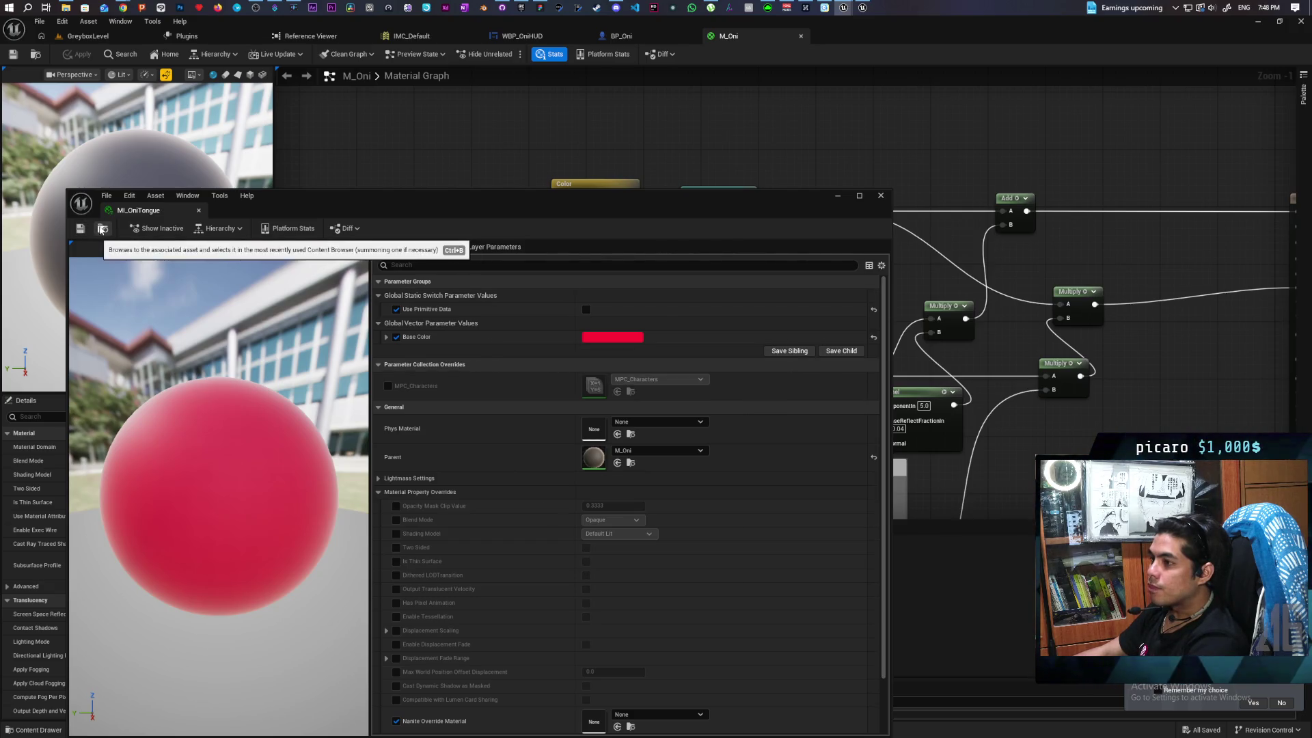
Assign MI_OniTongue as the BP_Oni Cable's Element 0 material and close the instance window
key(ctrl+space)
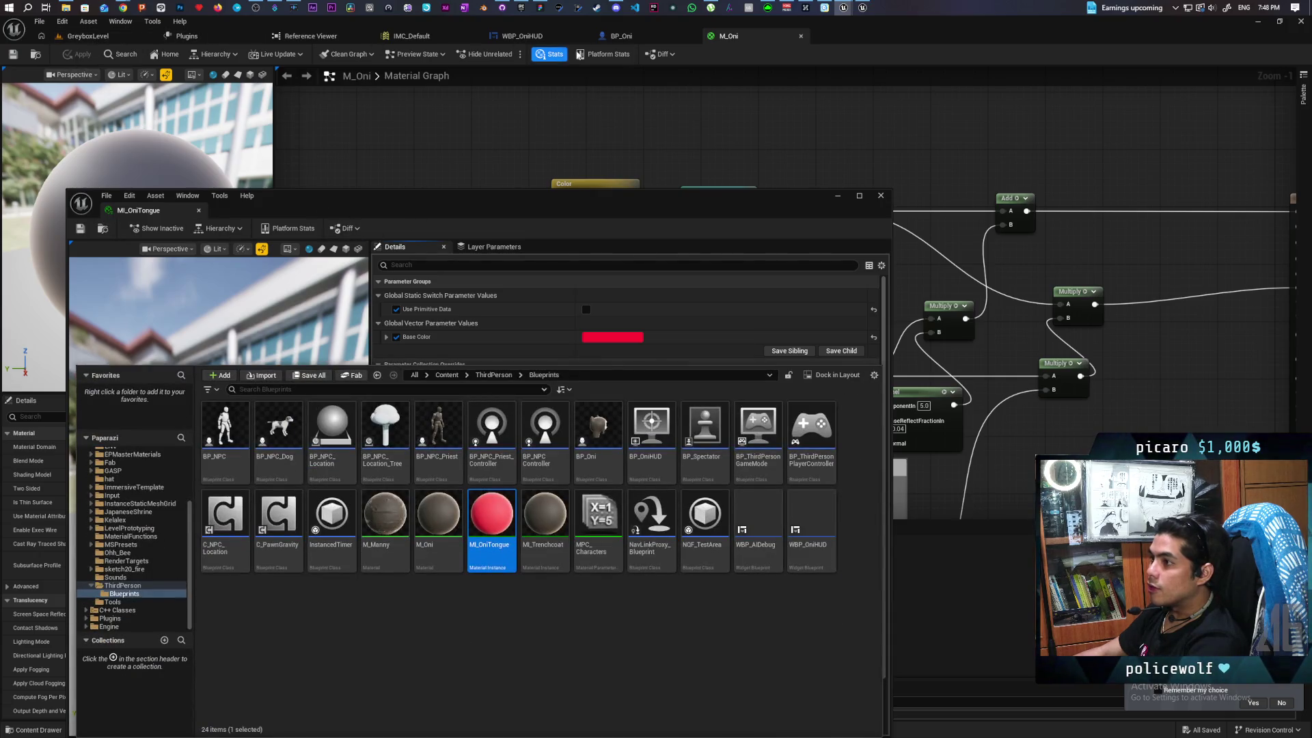
click(618, 36)
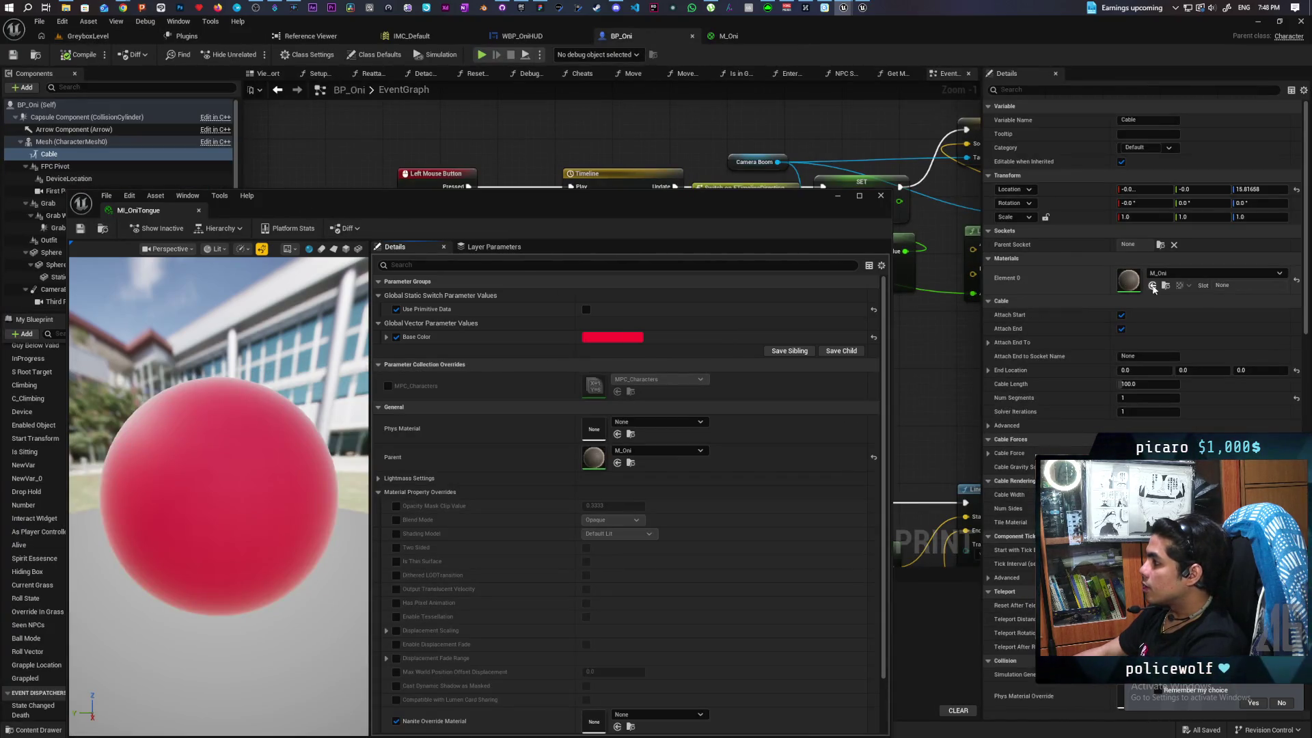
drag(678, 202, 657, 476)
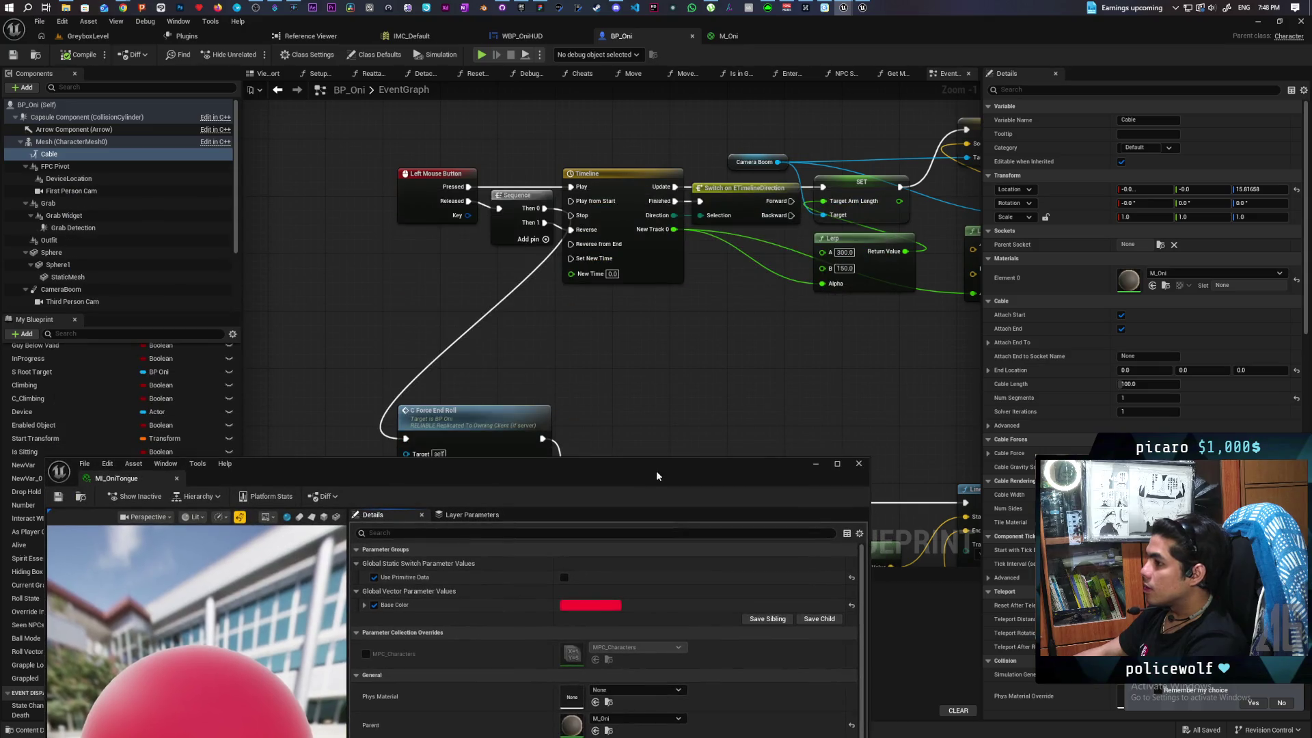
click(1153, 285)
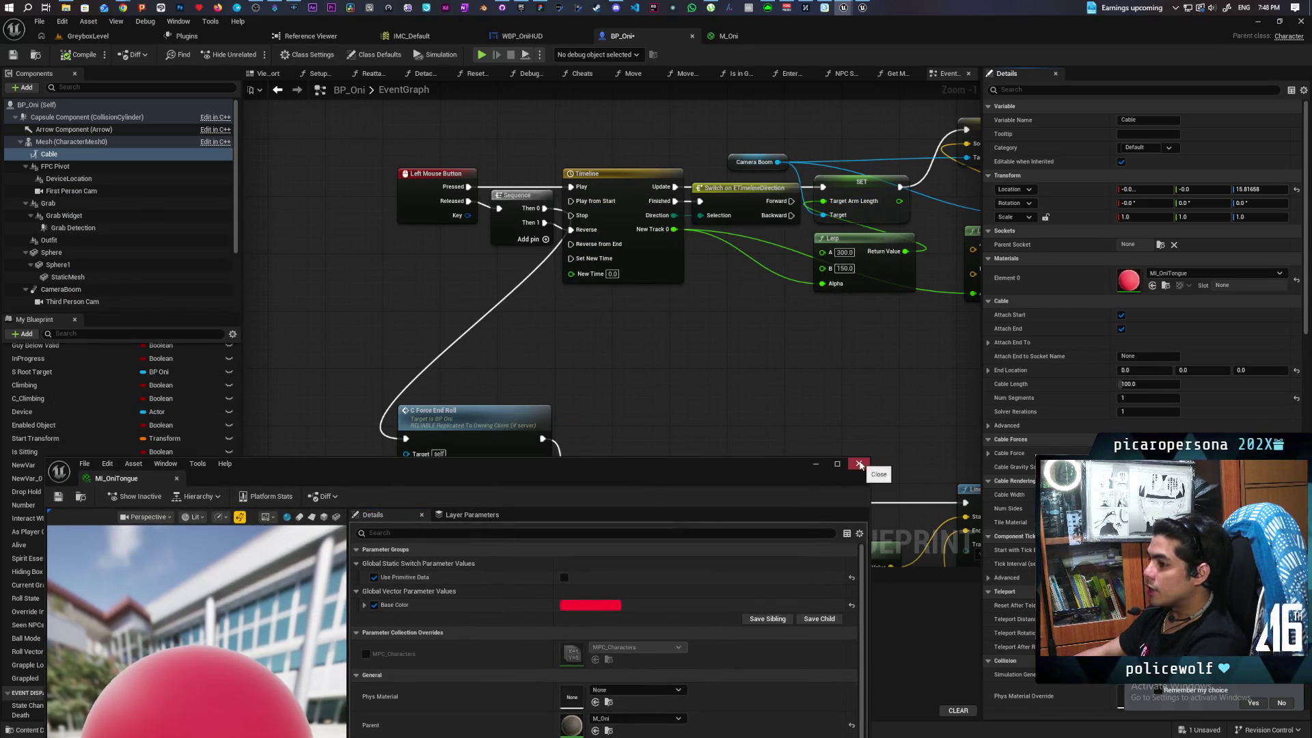
click(859, 466)
click(88, 34)
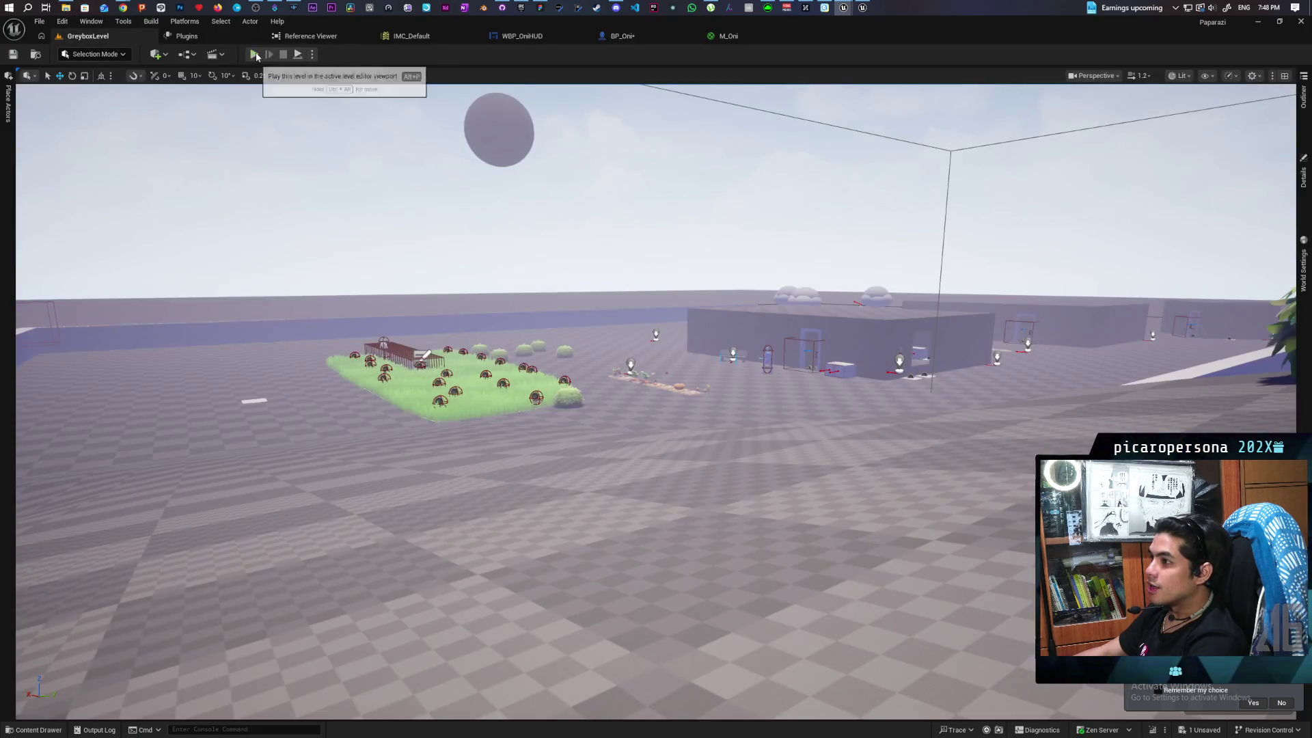
Playtest the level, walking forward and firing the tongue at the gate, pillars, trees and block, then stop
click(258, 55)
key(w)
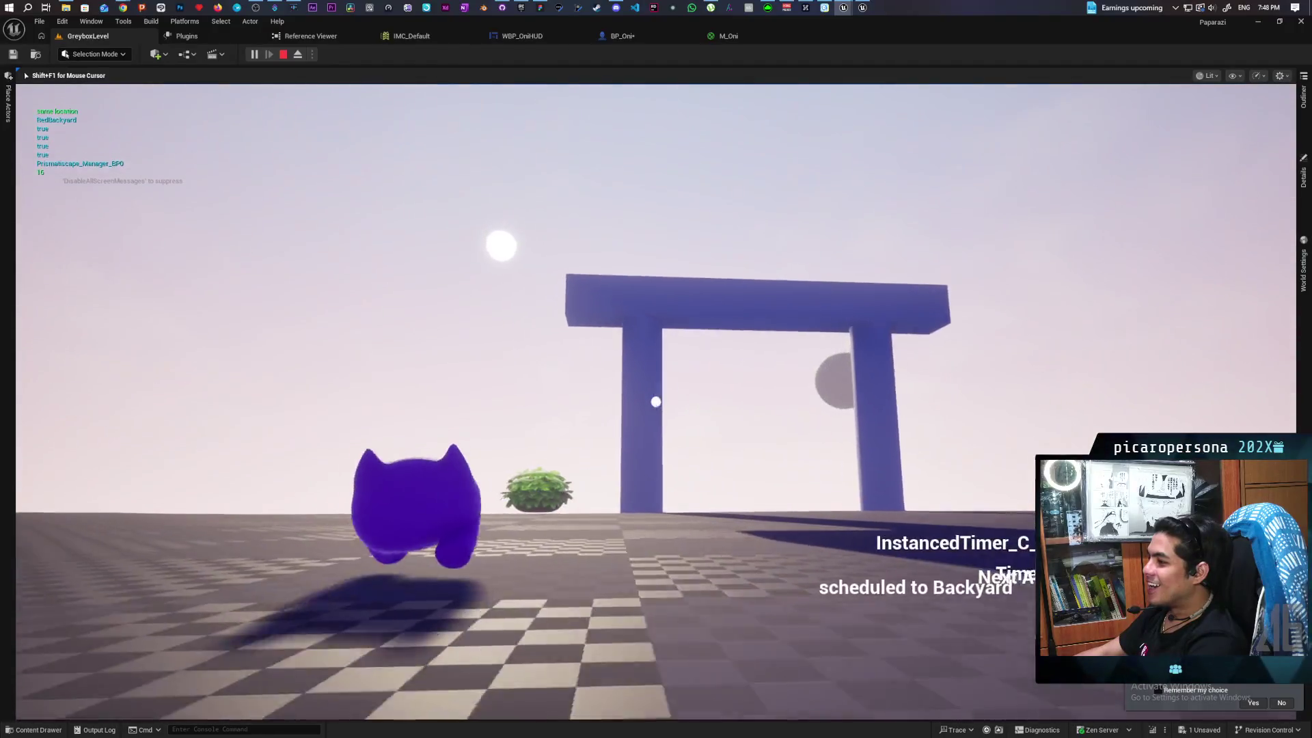
click(656, 402)
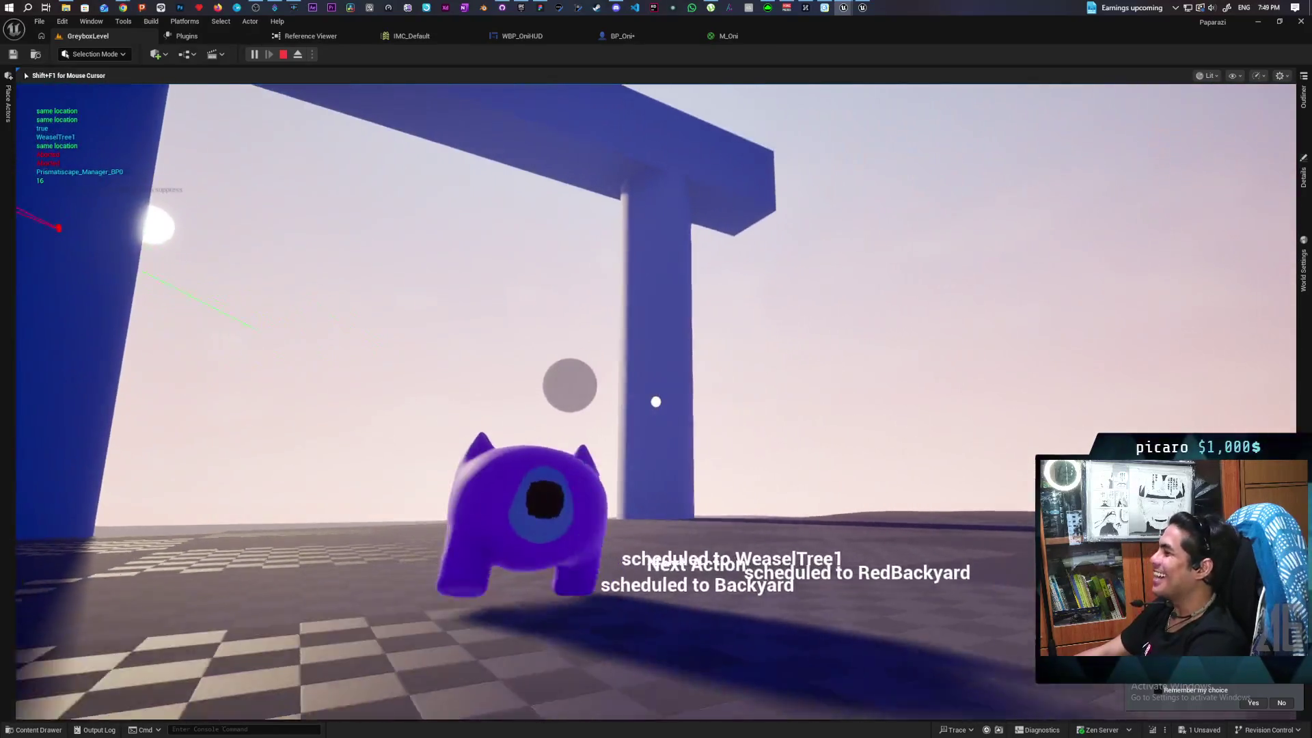
click(656, 402)
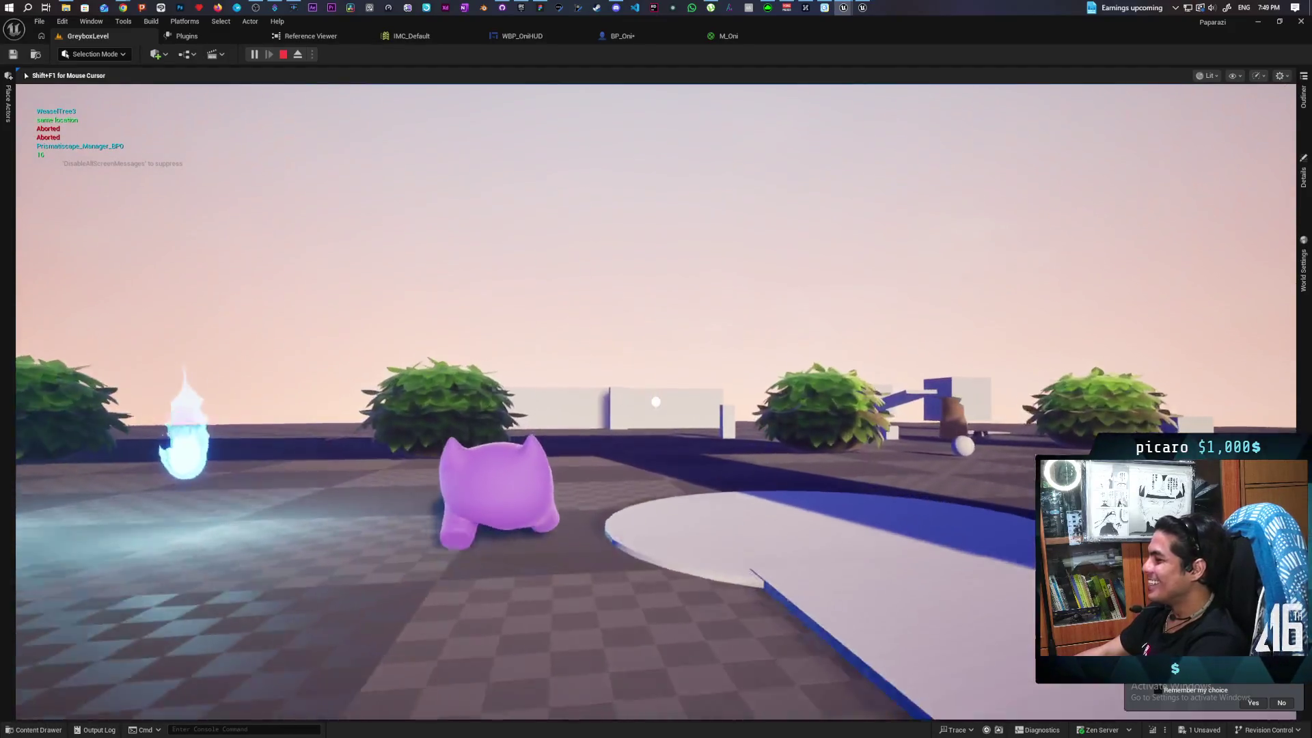
click(656, 402)
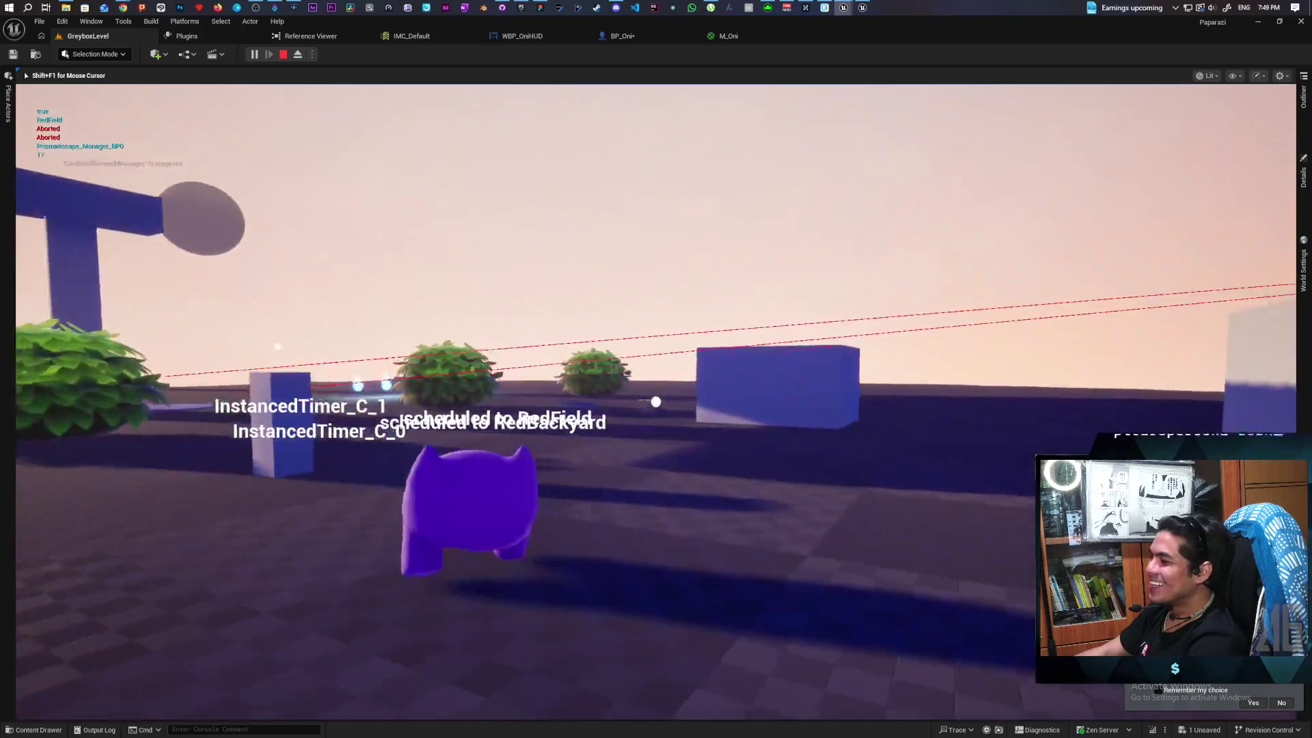
click(655, 402)
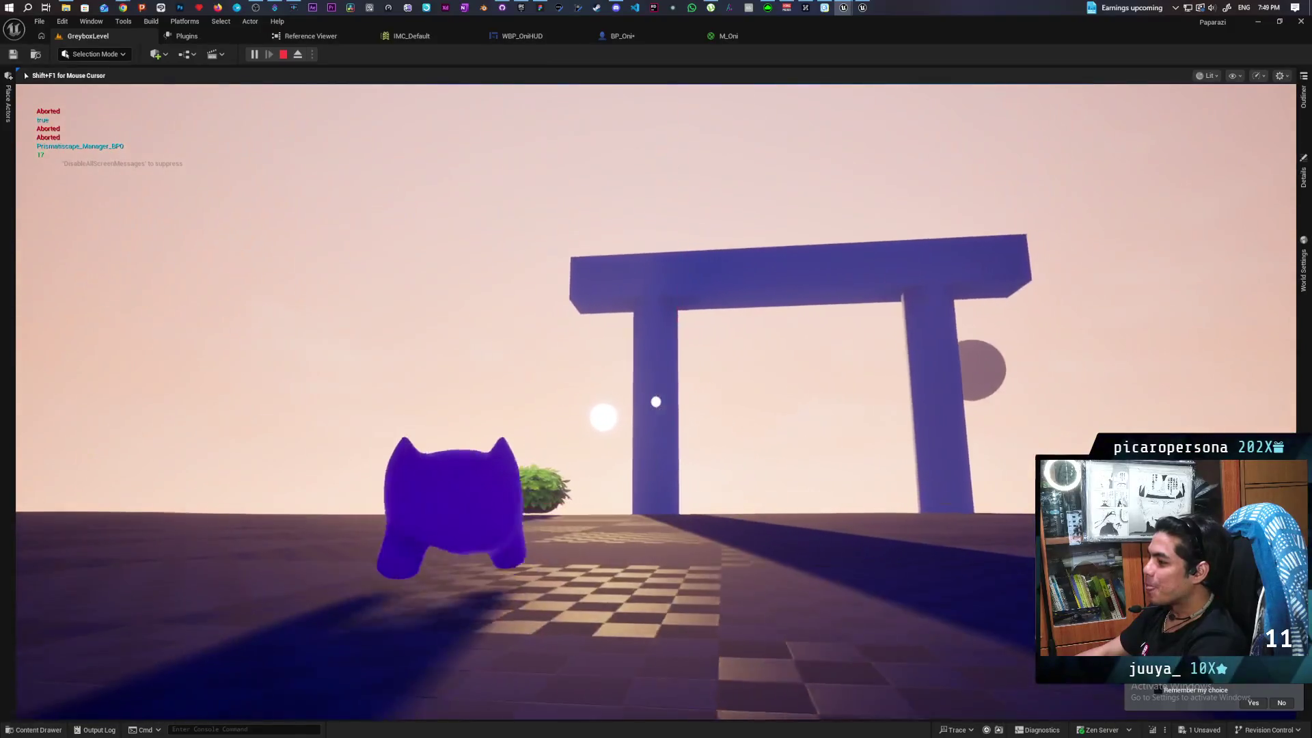
click(656, 402)
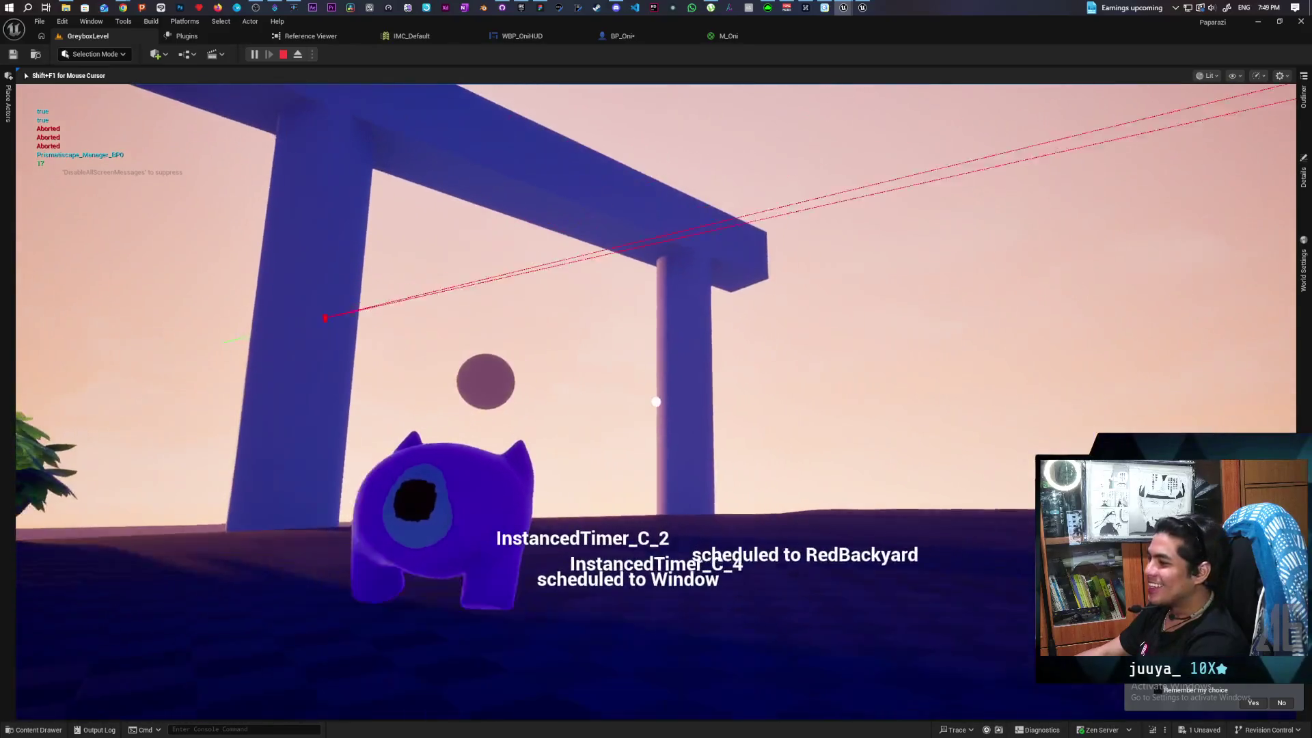
click(656, 401)
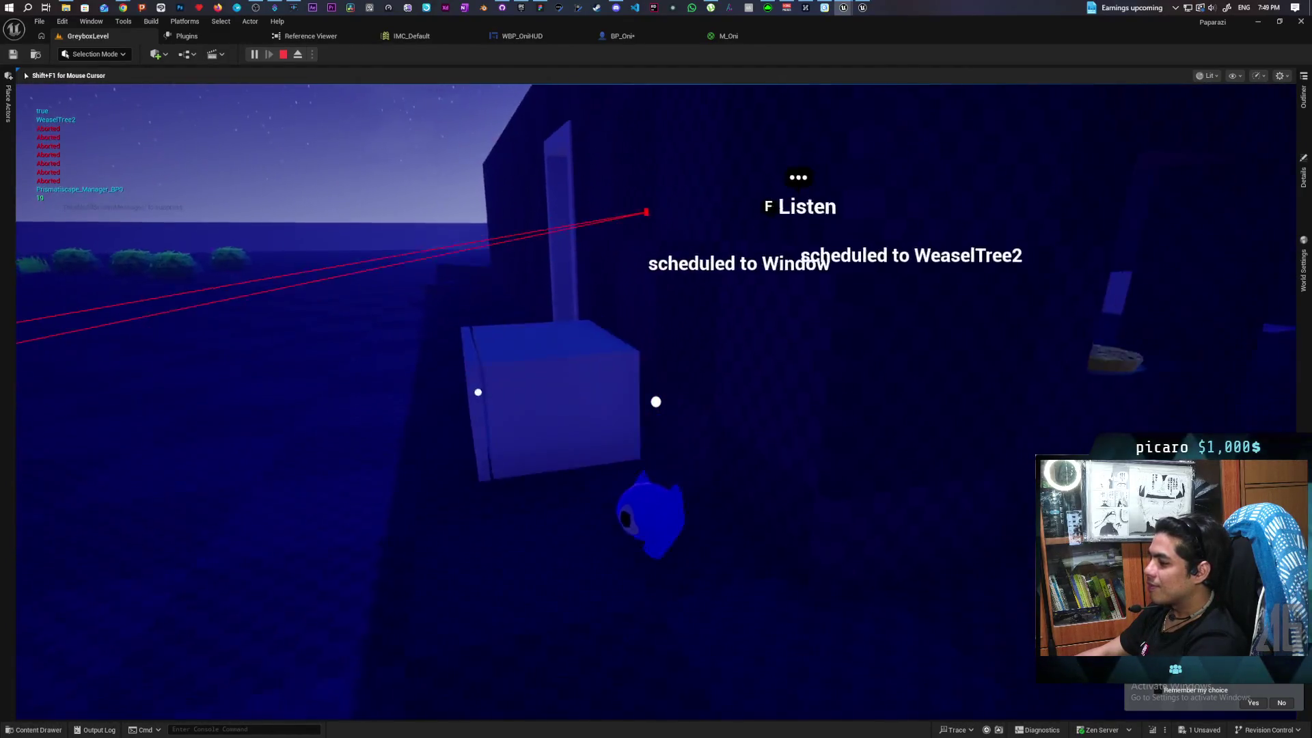
key(Escape)
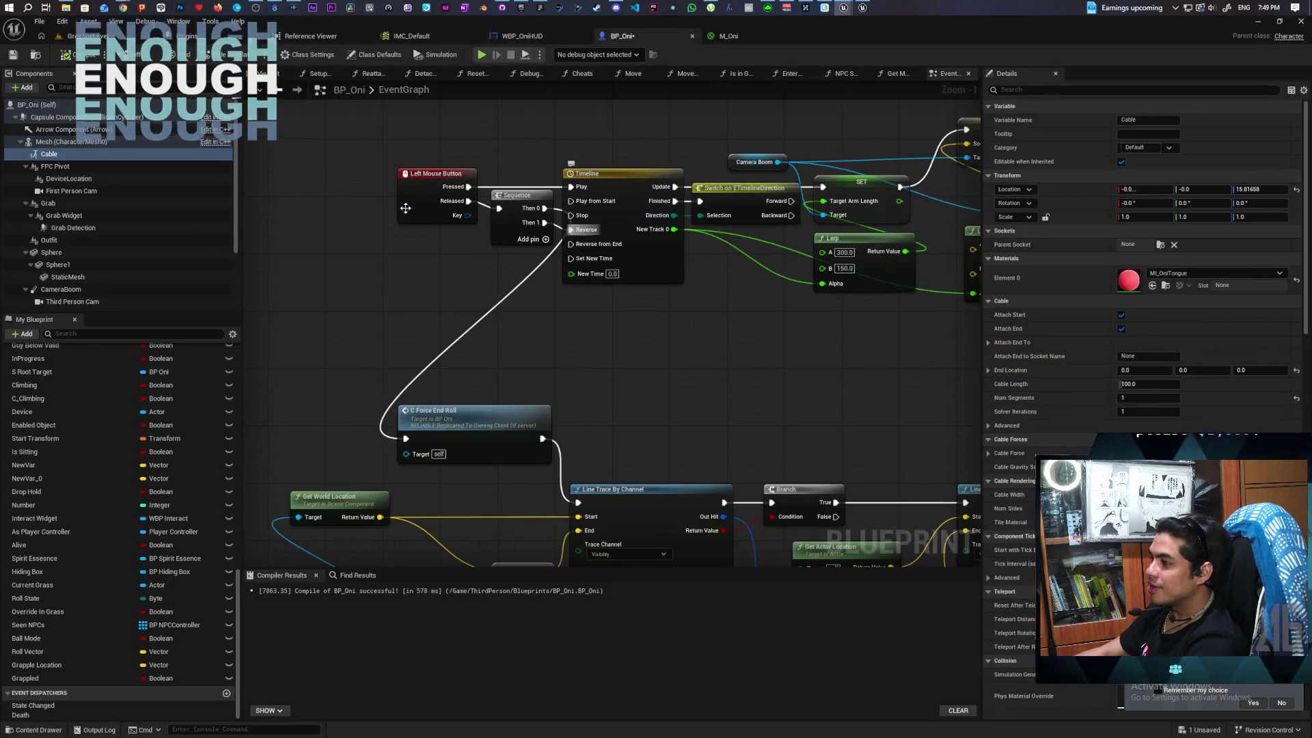
In BP_Oni's Viewport, drag the Cable's End Location X to about 97.3 and expand Cable Advanced
click(267, 78)
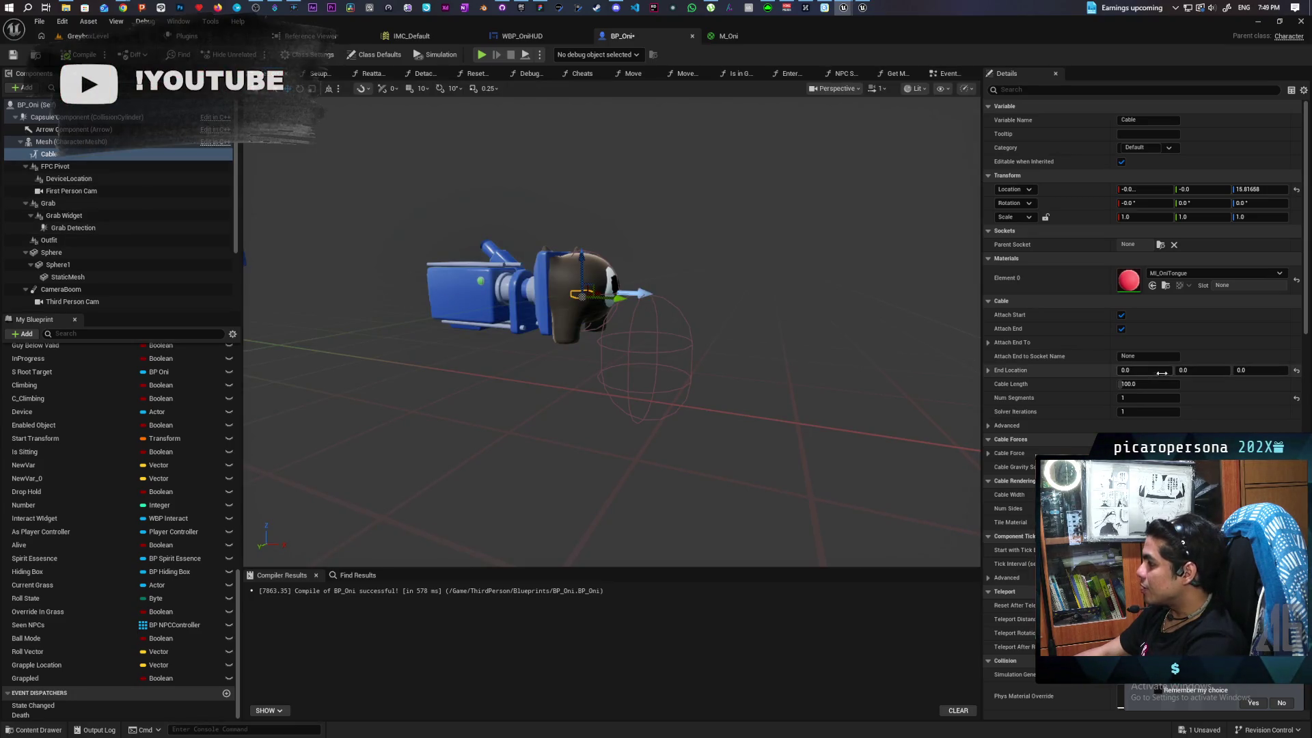
mouse_move(1162, 373)
mouse_down()
mouse_move(1209, 373)
mouse_move(1148, 373)
mouse_move(1224, 373)
mouse_up()
drag(1145, 370, 1171, 343)
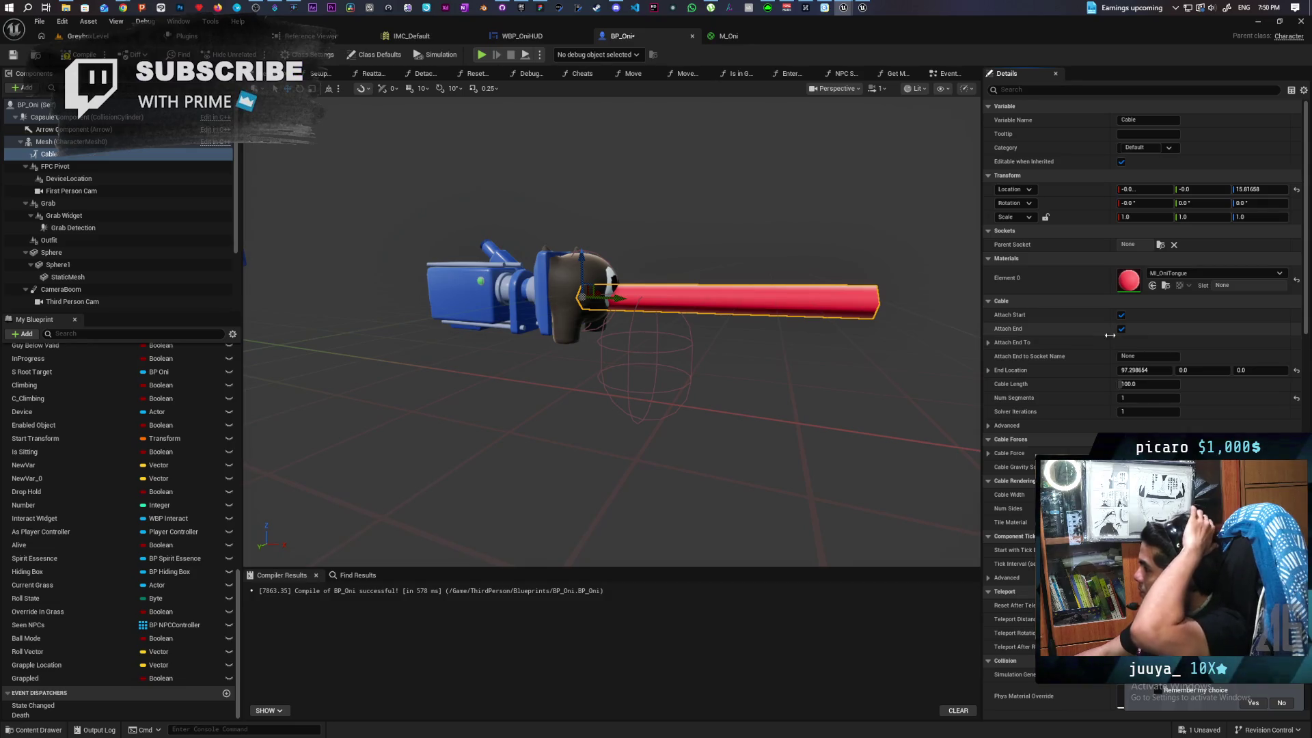
click(990, 424)
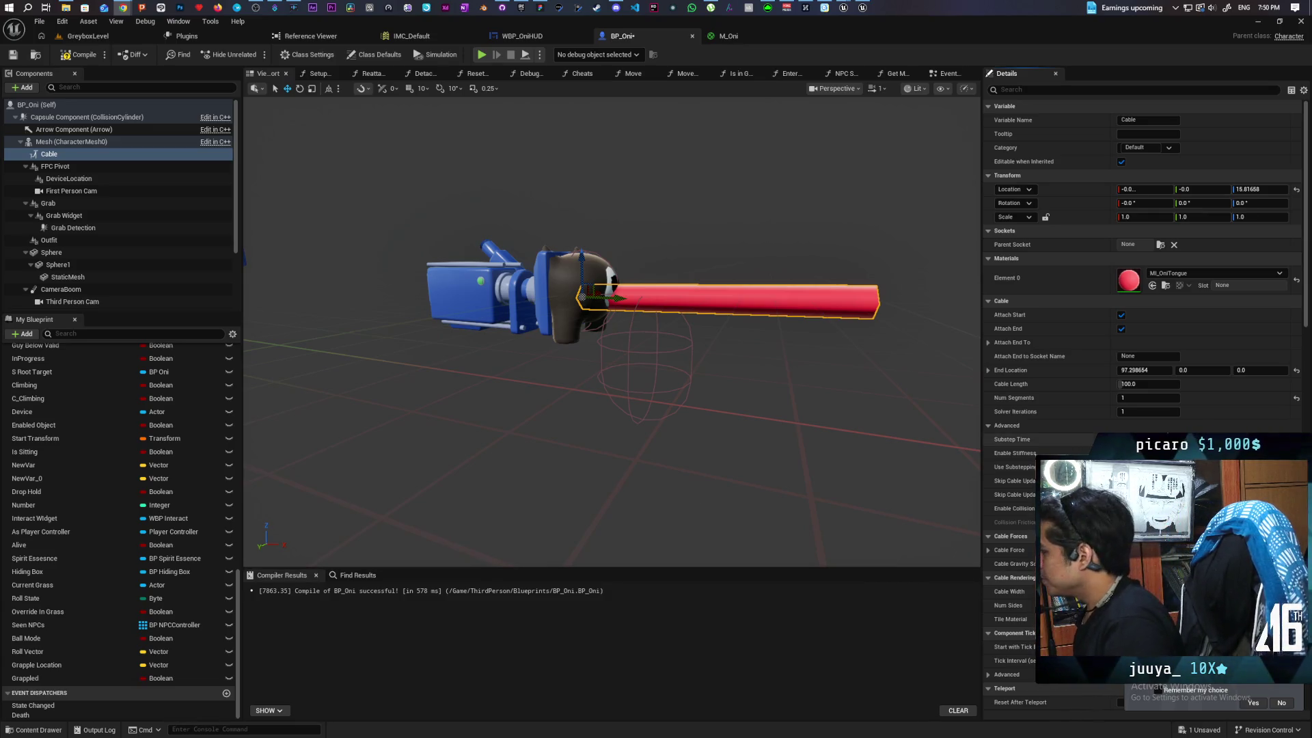
click(1166, 370)
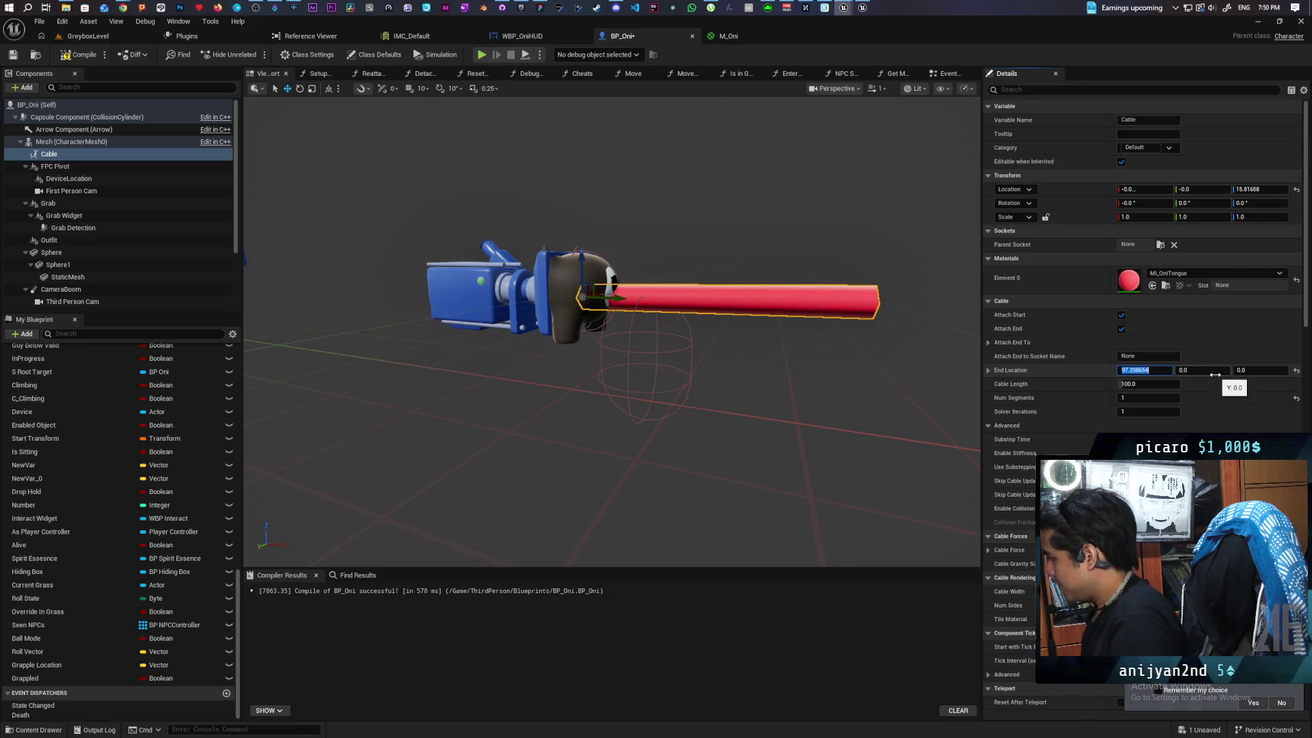
Set the Cable's End Location X to 0, then compile and save BP_Oni
text(0)
key(Return)
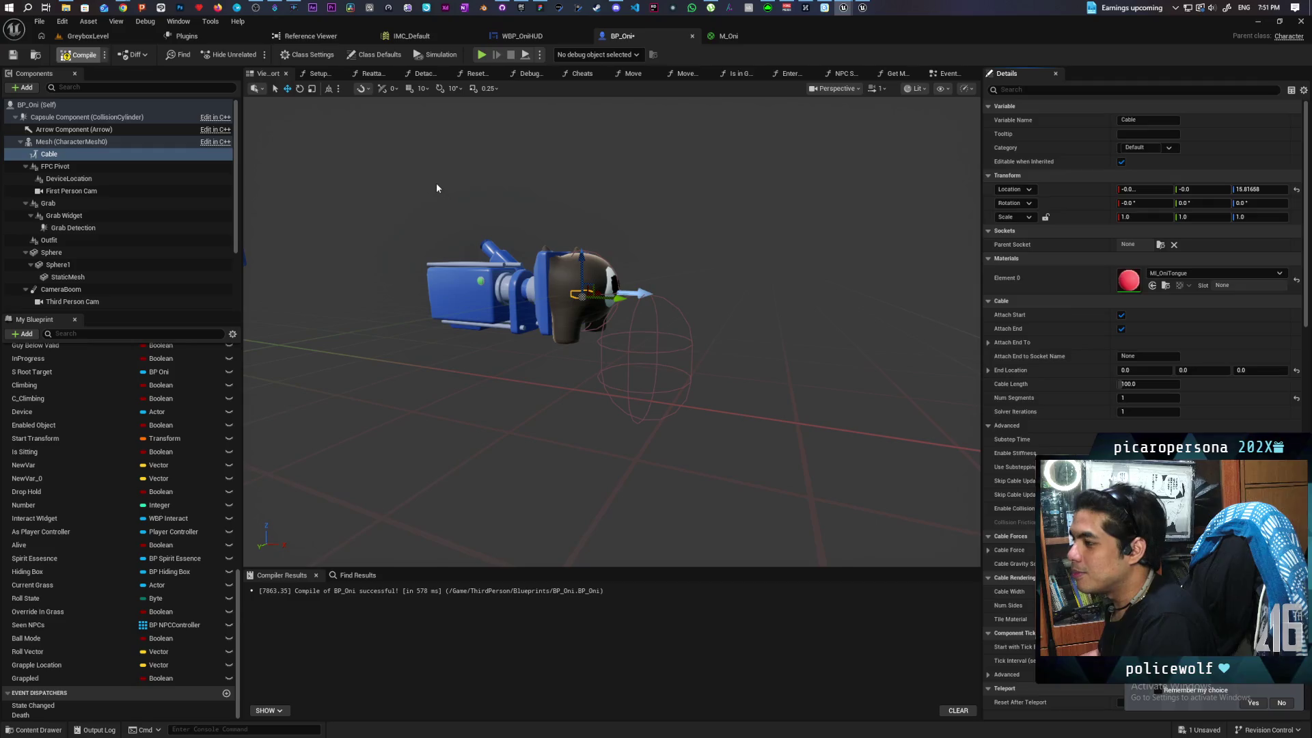
key(F7)
key(ctrl+s)
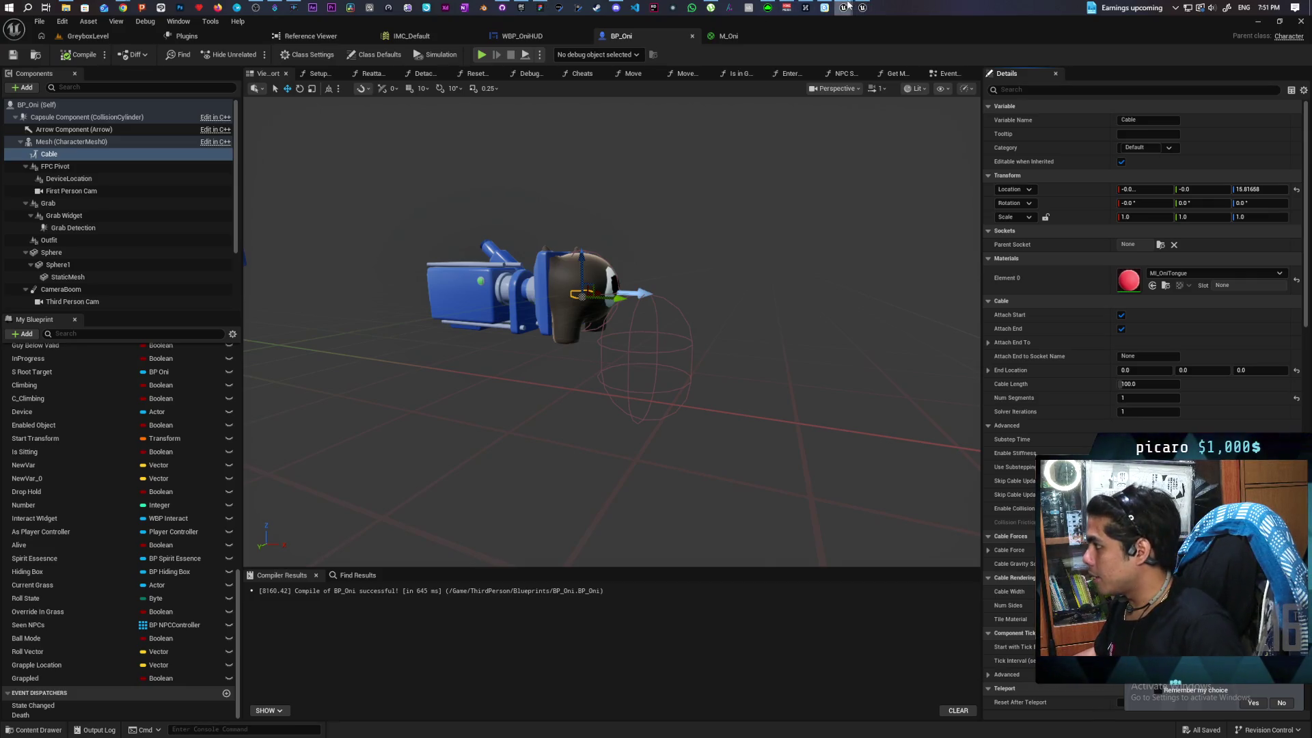
click(846, 7)
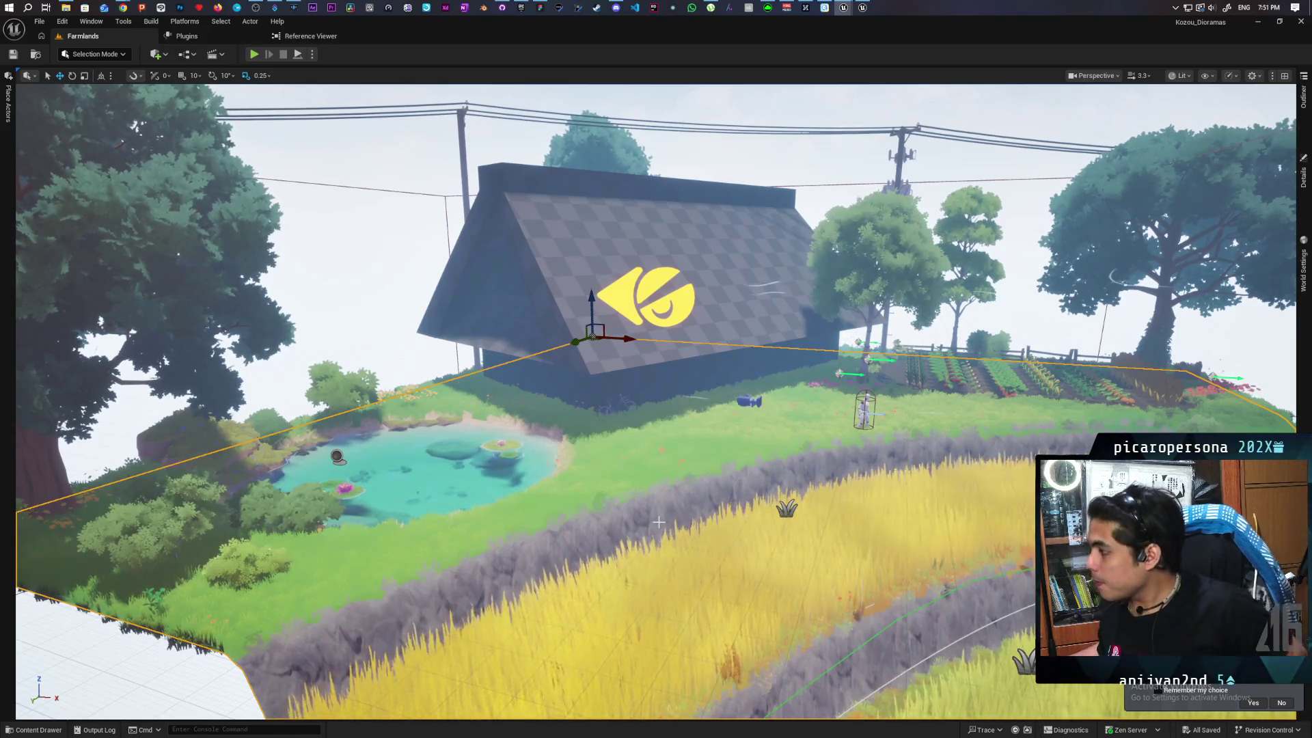
Switch the Farmlands viewport to game view with G and zoom in toward the barn
key(g)
scroll(658, 523, up, 5)
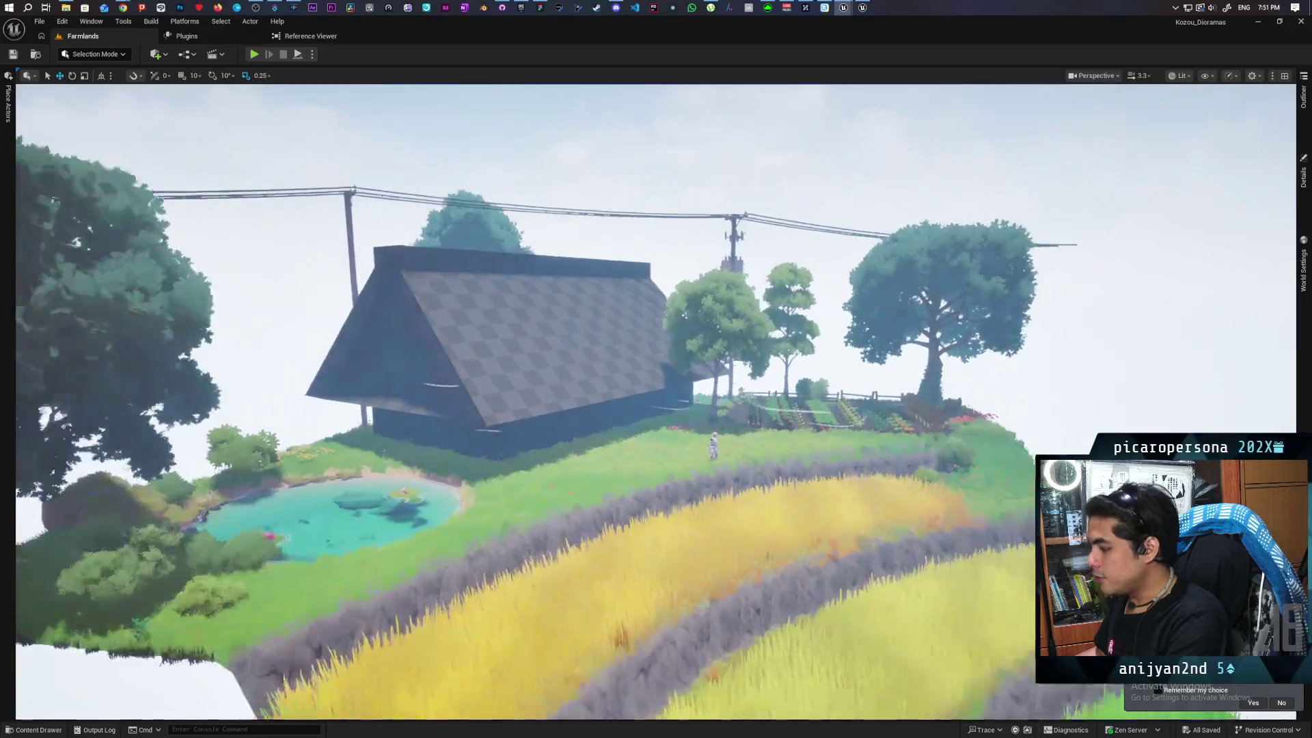
scroll(472, 430, down, 4)
scroll(472, 430, up, 5)
scroll(472, 431, down, 2)
scroll(471, 431, up, 2)
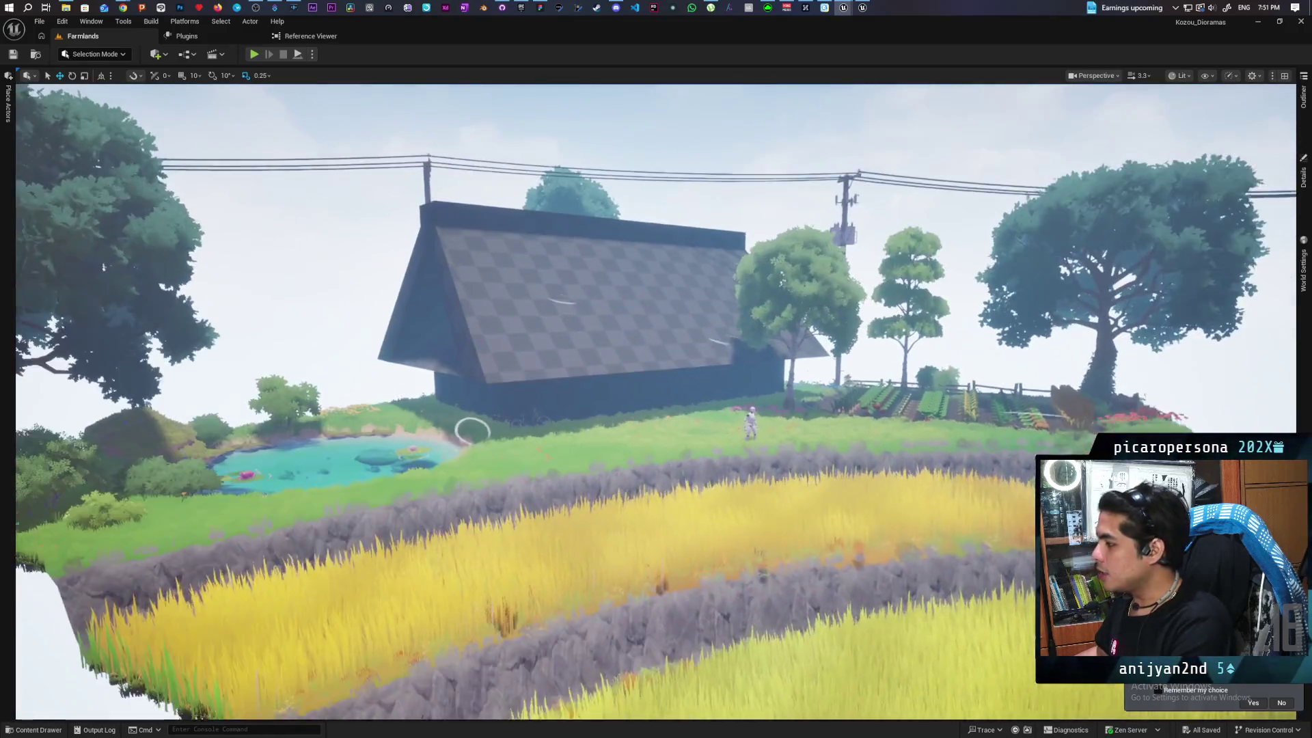
scroll(472, 431, up, 2)
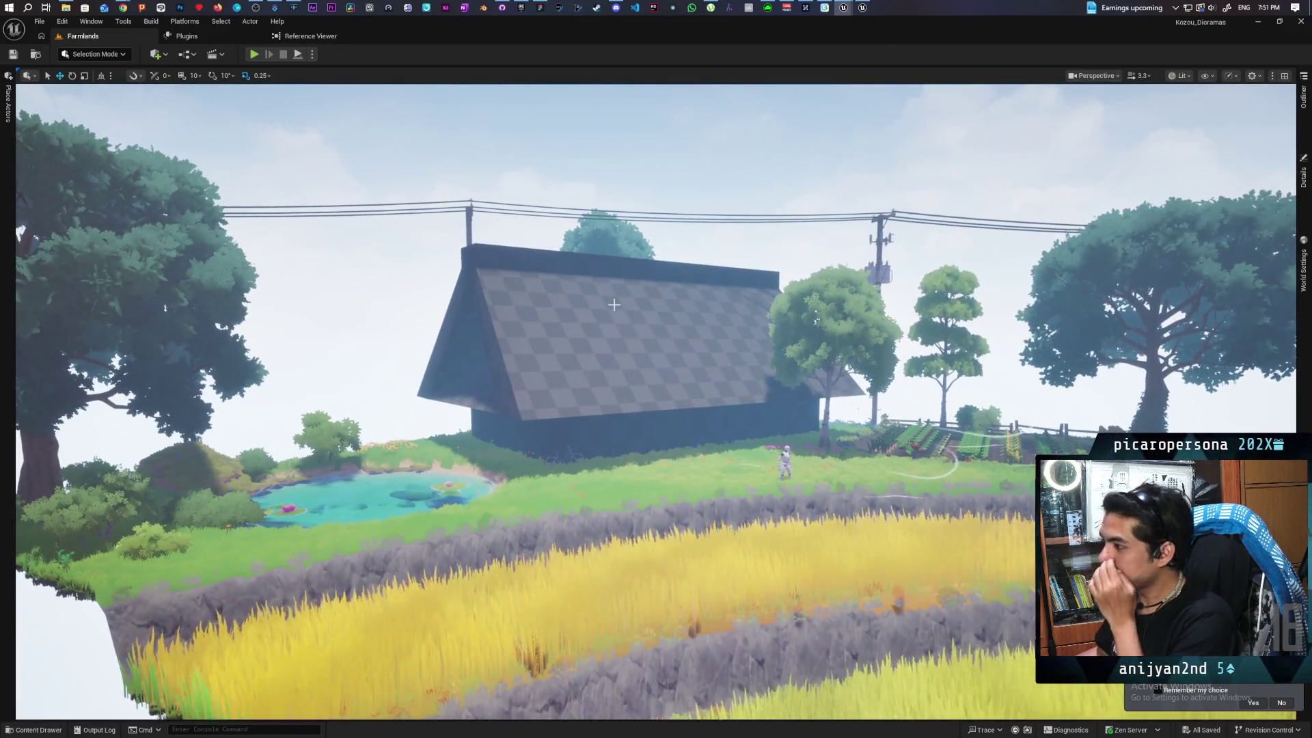
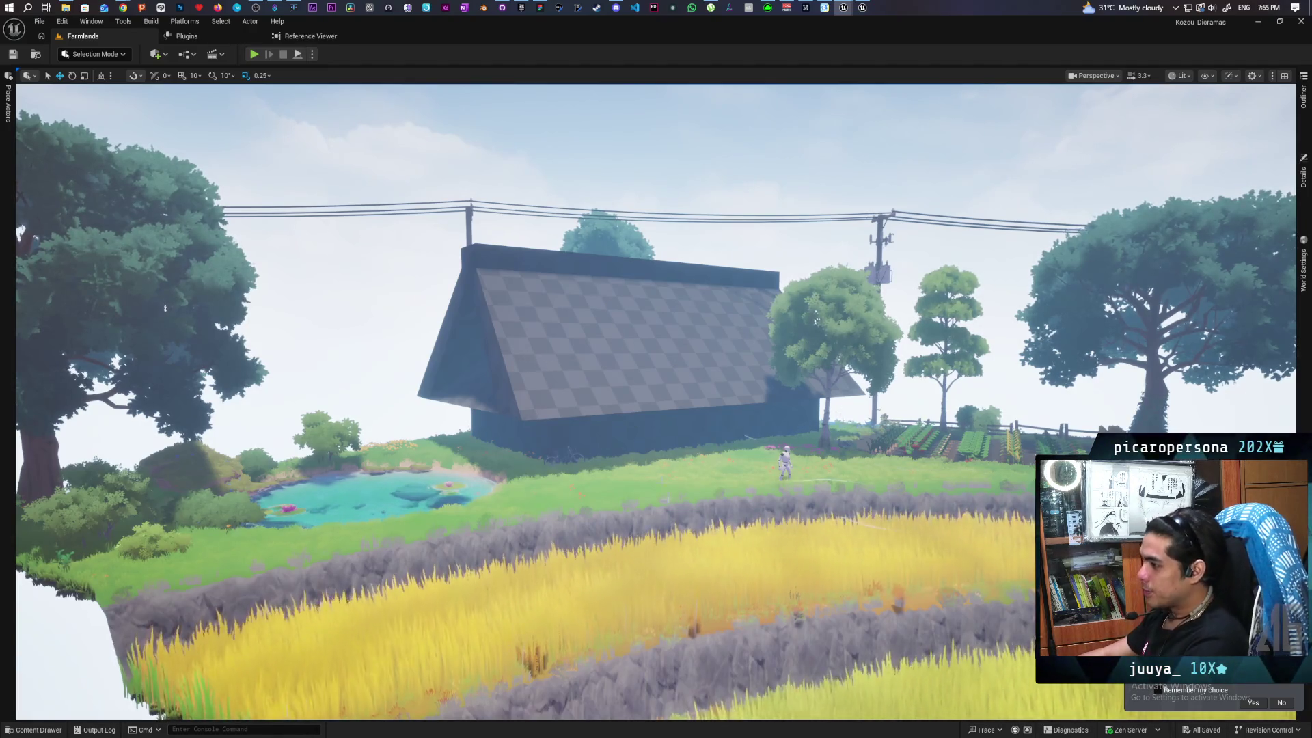
Fly the viewport camera around the Farmlands diorama toward the tree beside the house
scroll(693, 574, up, 10)
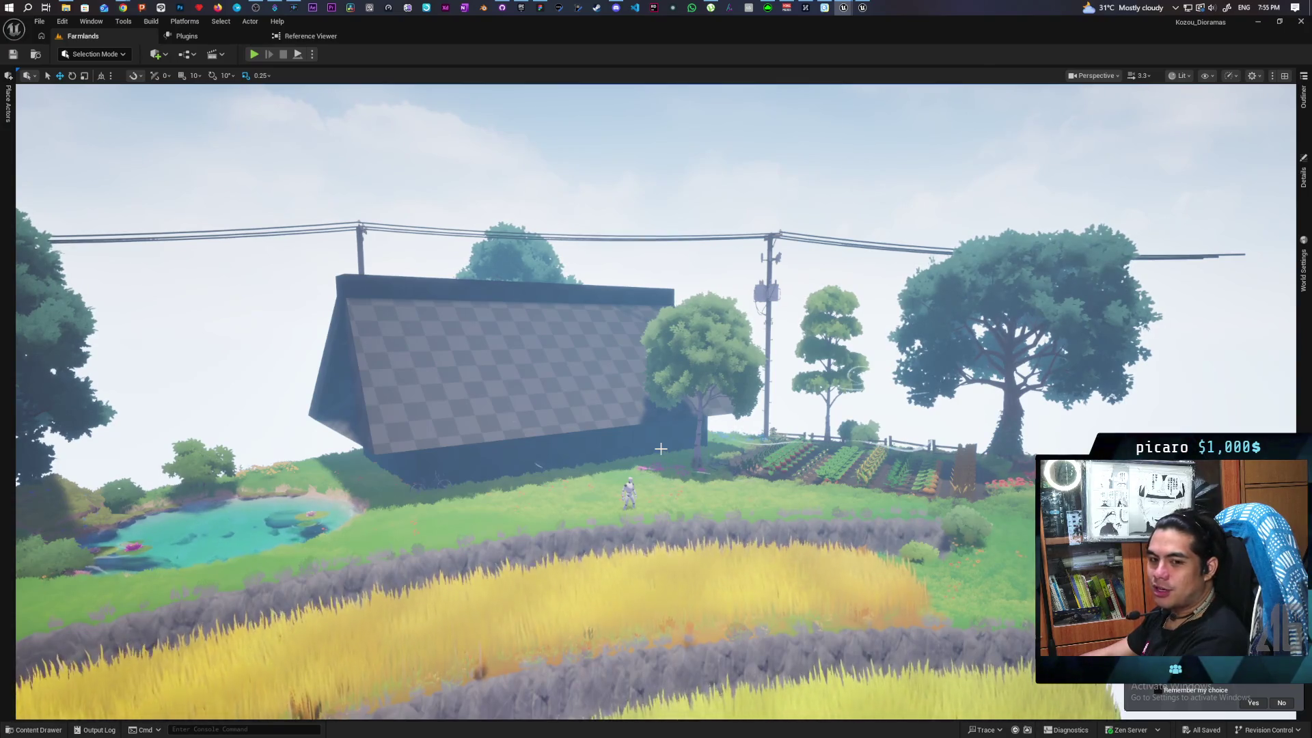
scroll(716, 462, down, 3)
scroll(717, 462, up, 10)
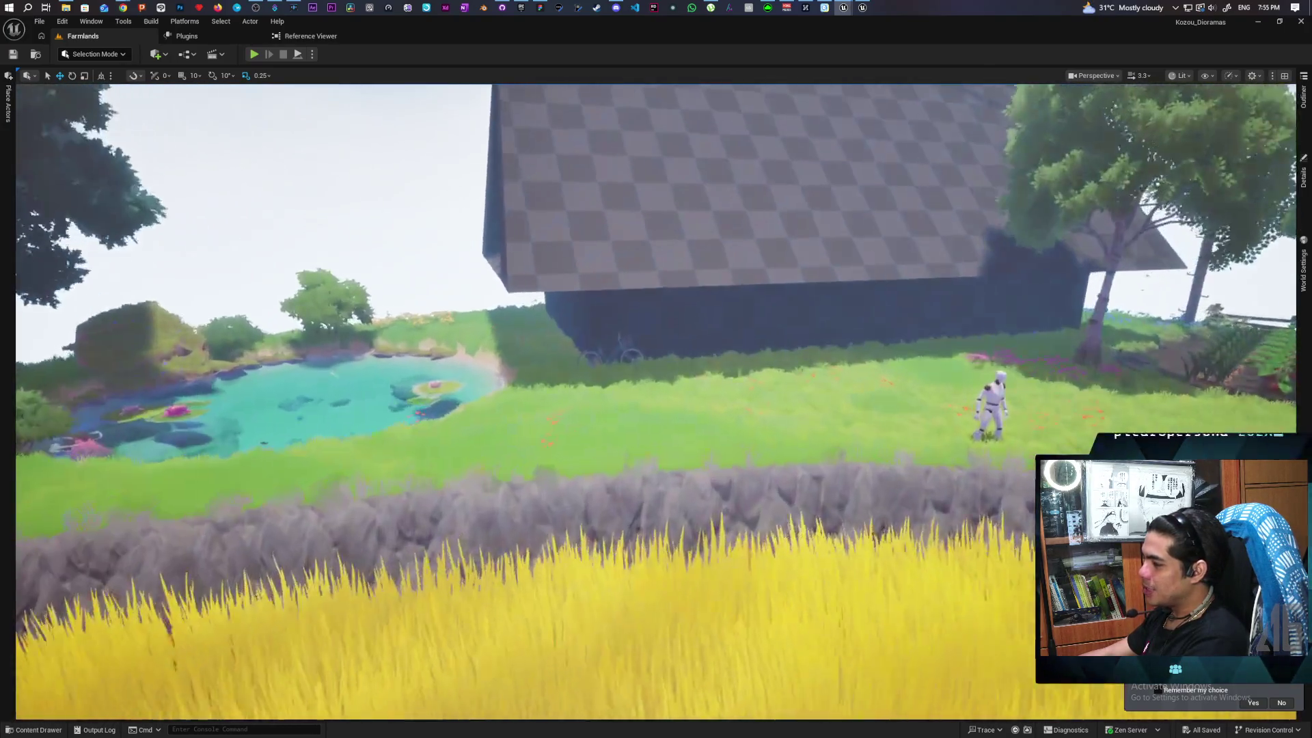
mouse_move(489, 692)
mouse_down()
mouse_move(505, 710)
mouse_move(546, 707)
mouse_move(489, 692)
mouse_move(615, 571)
mouse_move(542, 608)
mouse_move(695, 388)
mouse_move(770, 503)
mouse_move(997, 464)
mouse_up()
Restore editor icons, frame BP_AG_Global_Settings_01 and expand its AG Global Wind Parameters
key(g)
key(f)
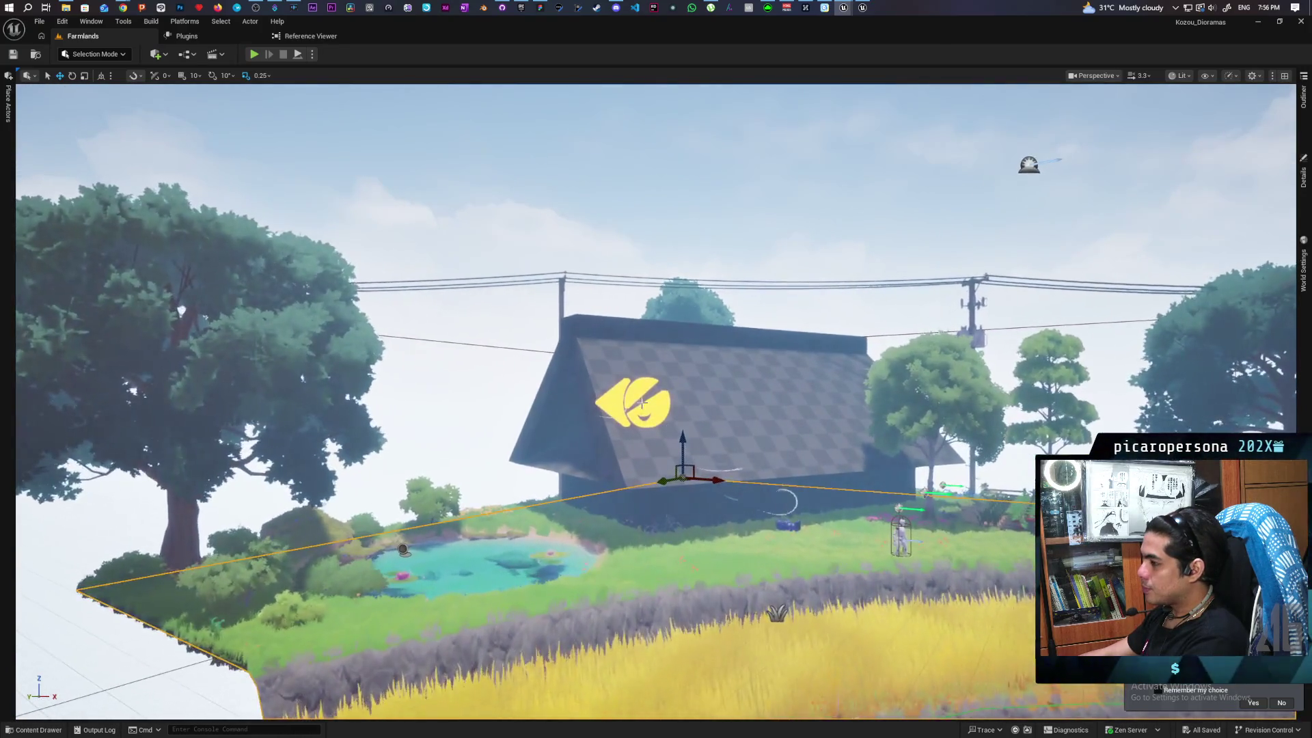
click(1303, 176)
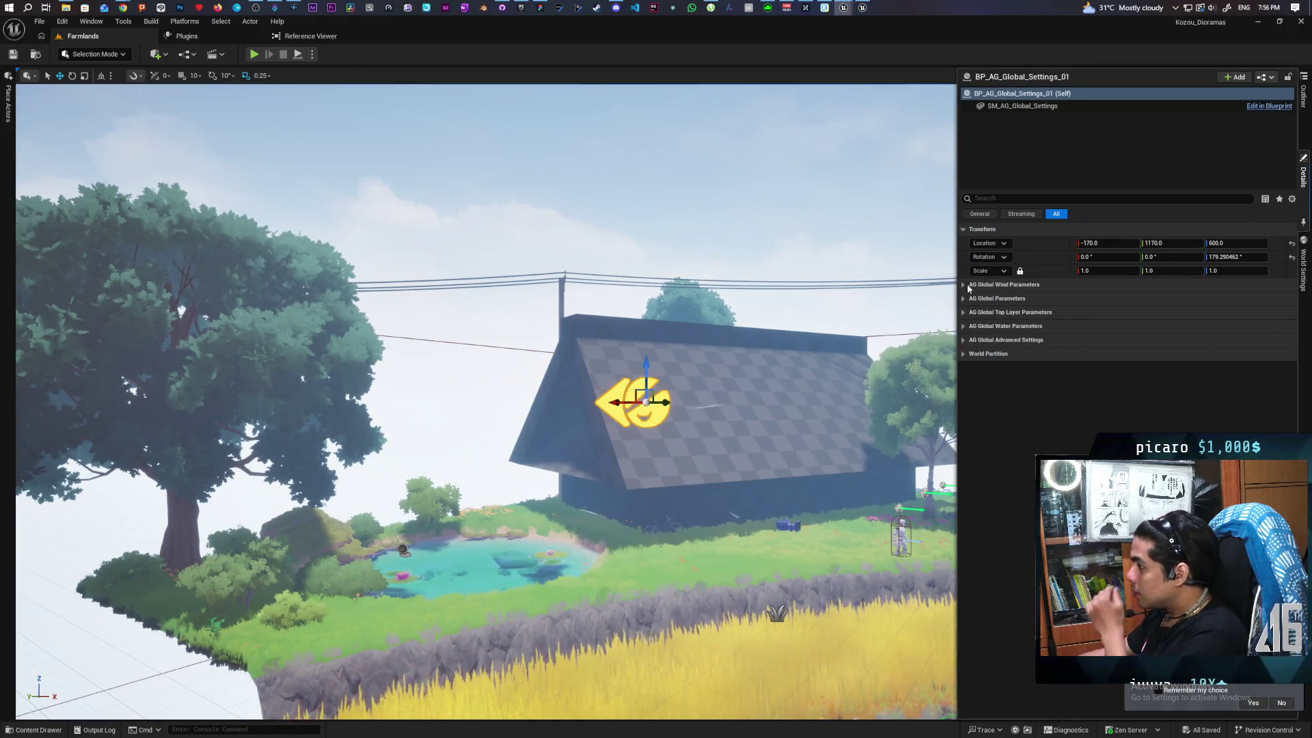
click(964, 284)
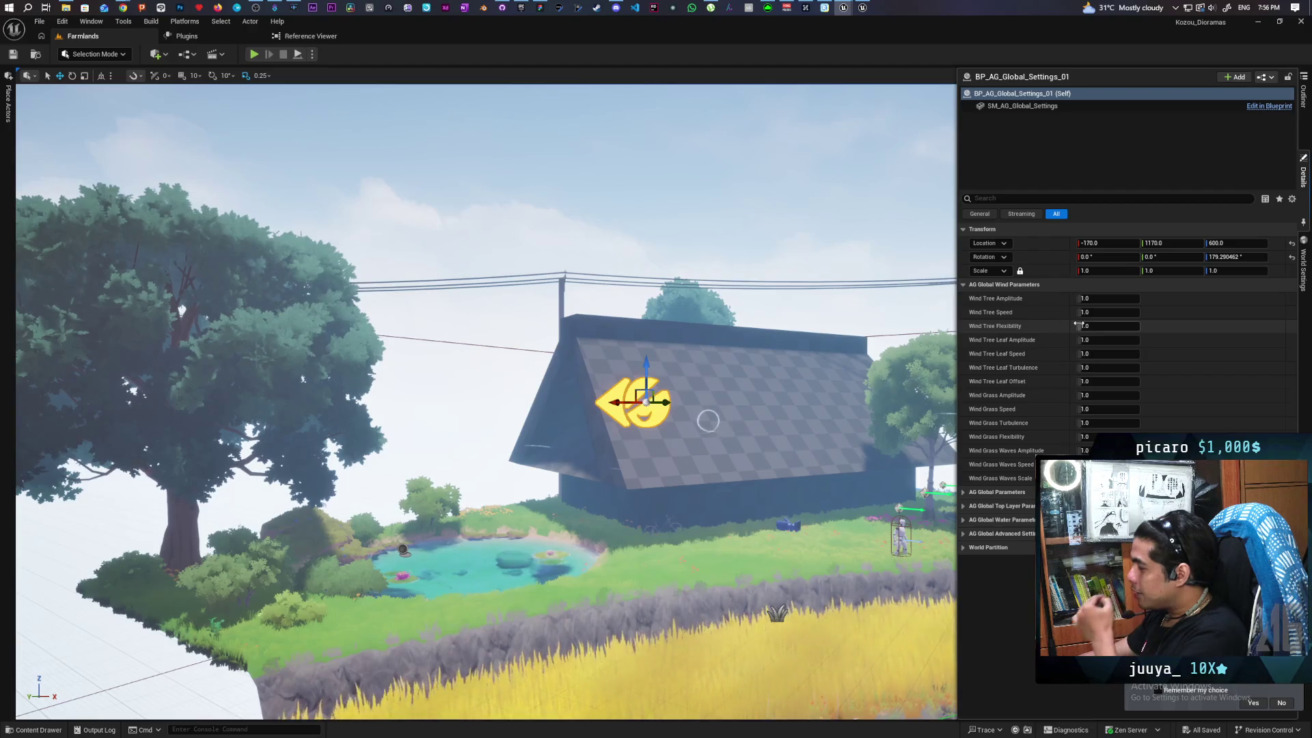
Set Wind Tree Amplitude, Speed and Flexibility to 10, then Flexibility to 5
click(1093, 298)
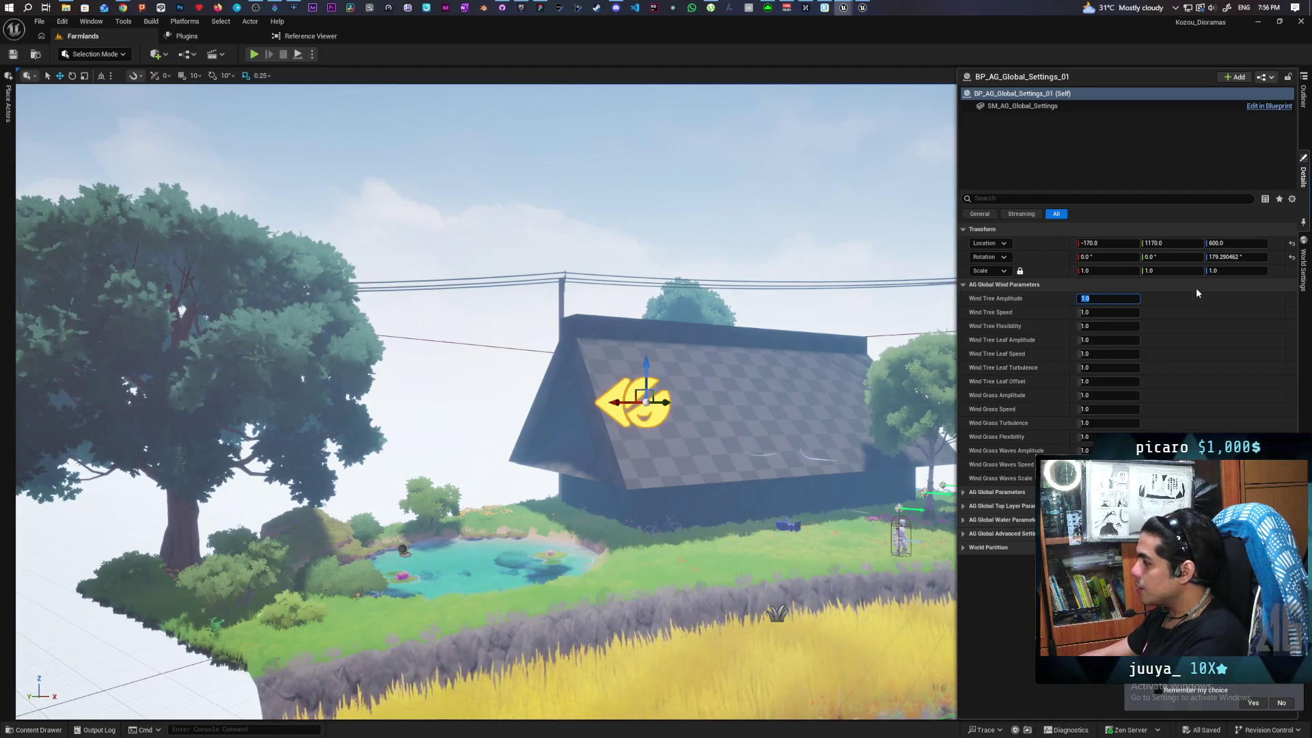
text(10)
key(Return)
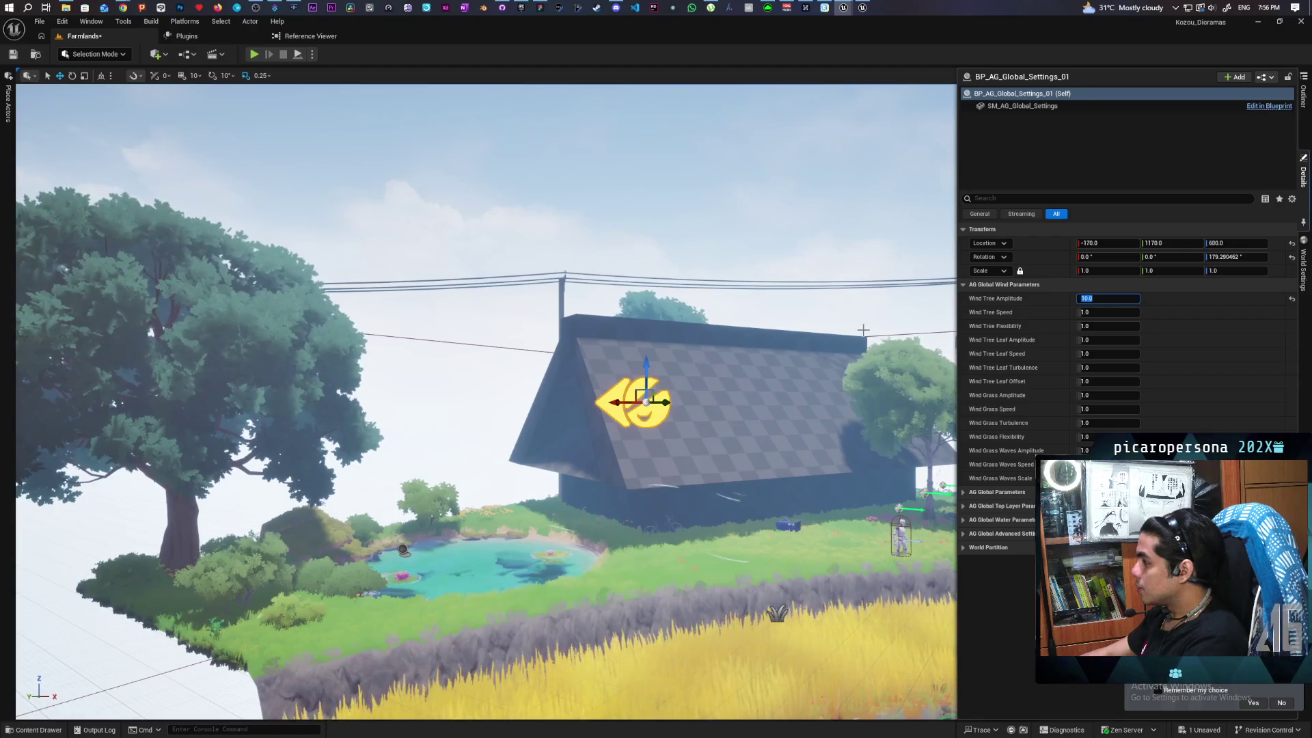
click(1103, 312)
text(10)
key(Return)
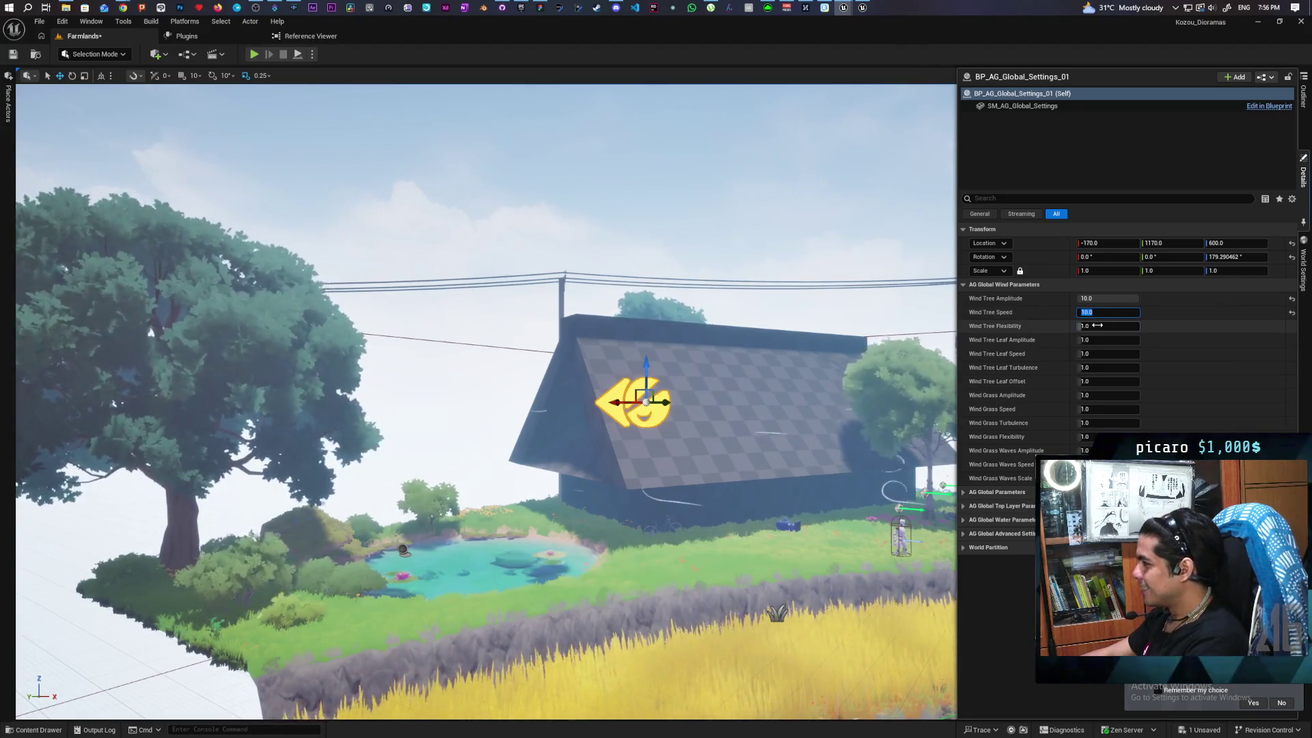
click(1097, 326)
text(10)
key(Return)
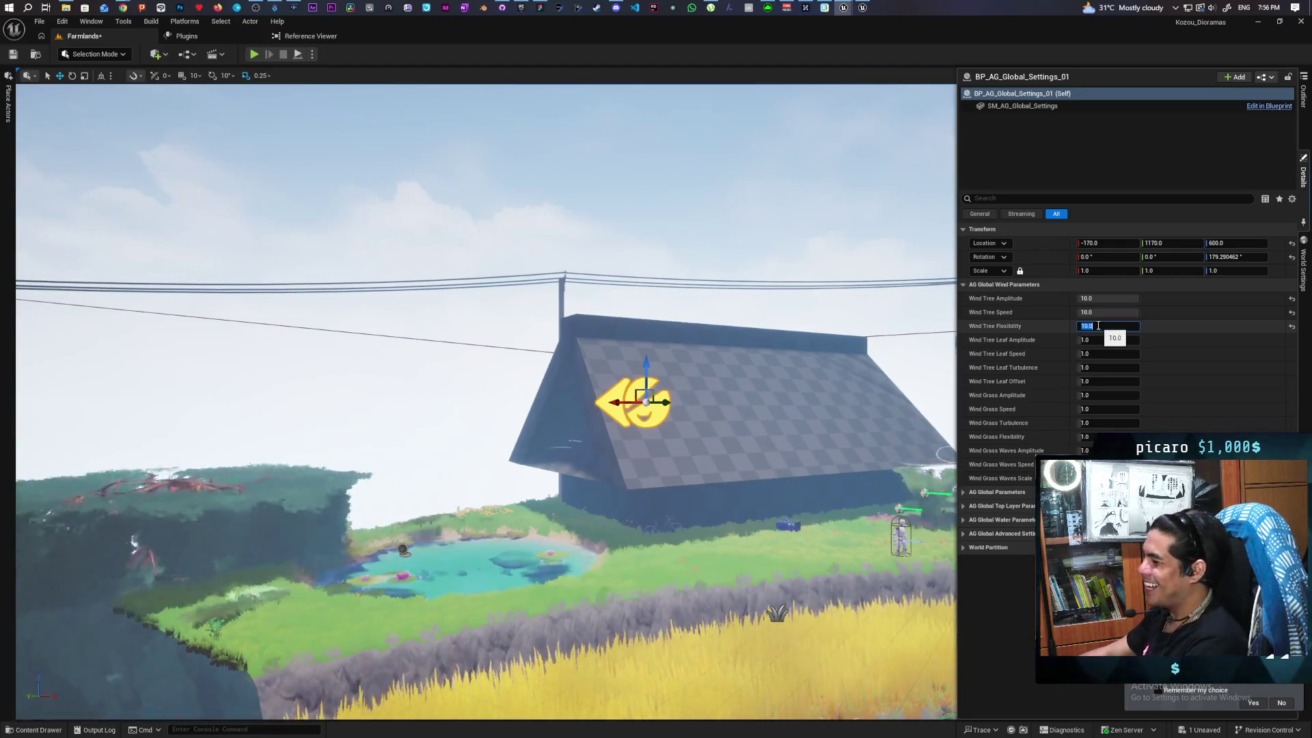
text(5)
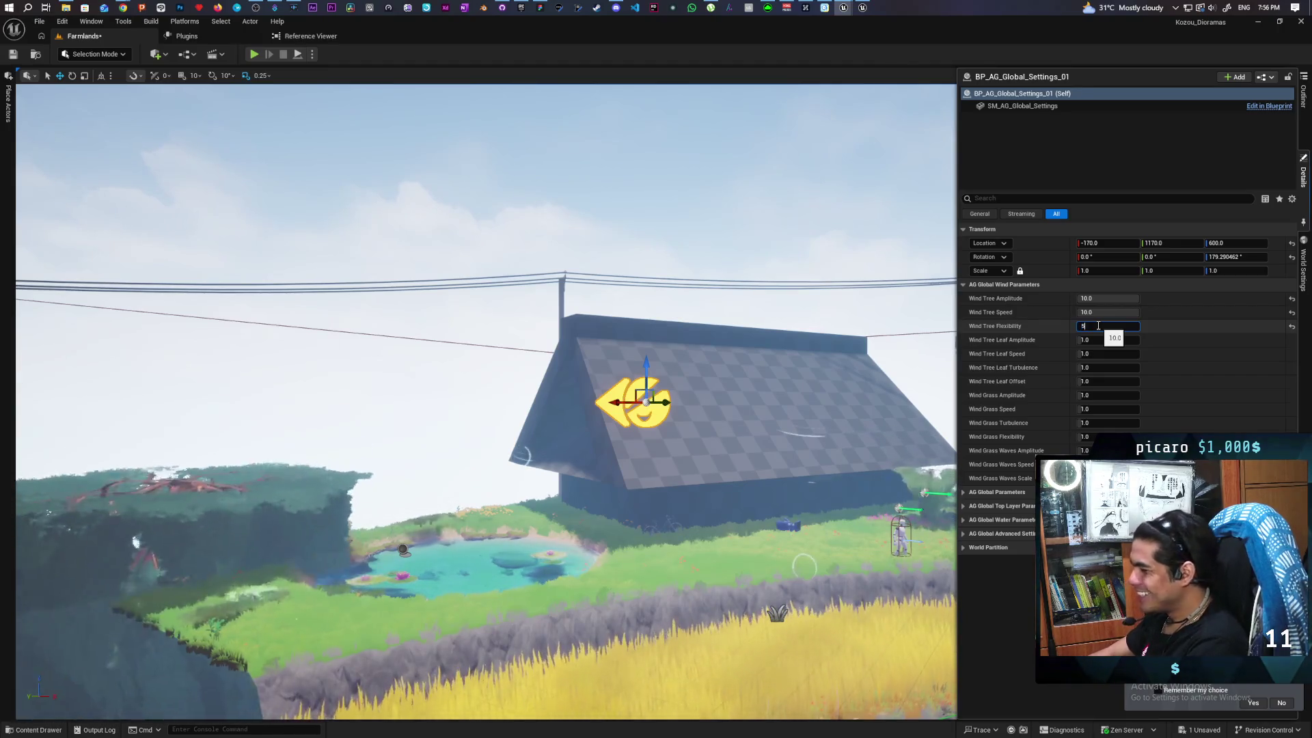
key(Return)
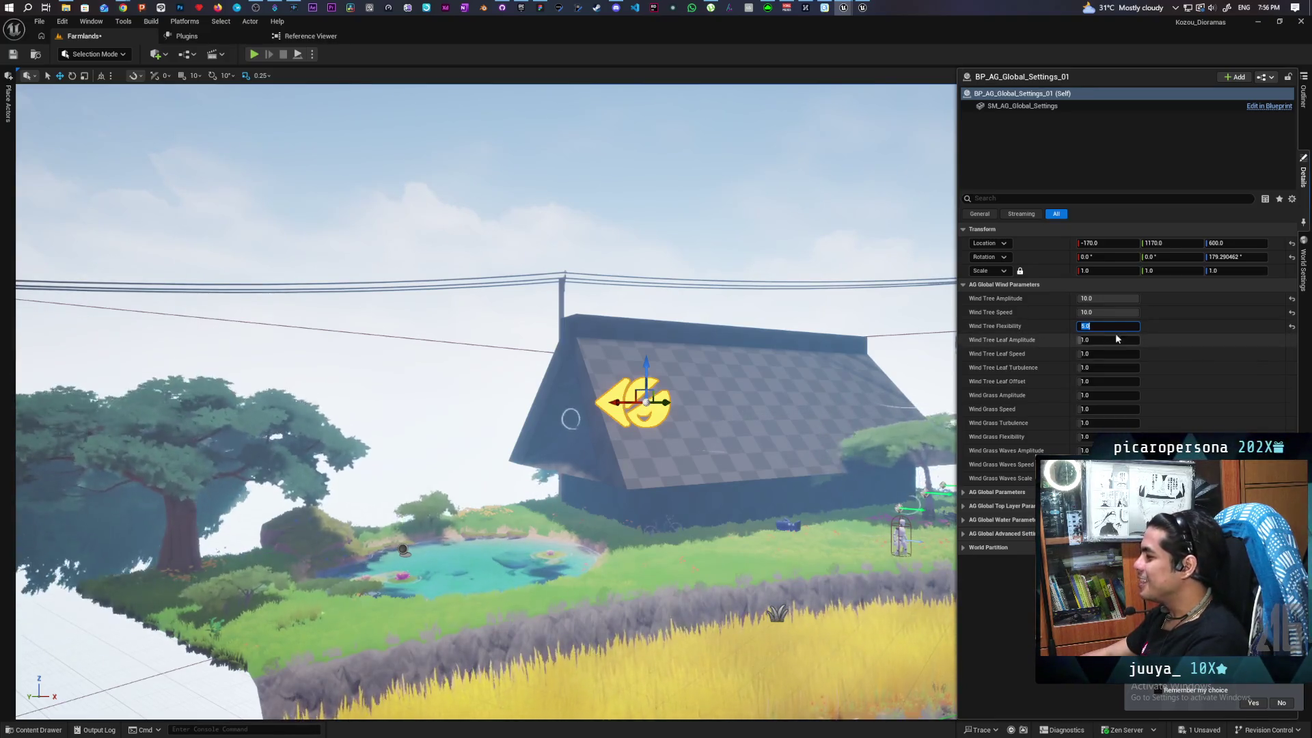
Reset Wind Tree Flexibility, Speed and Amplitude back to their 1.0 defaults
click(1291, 326)
click(1292, 313)
click(1292, 300)
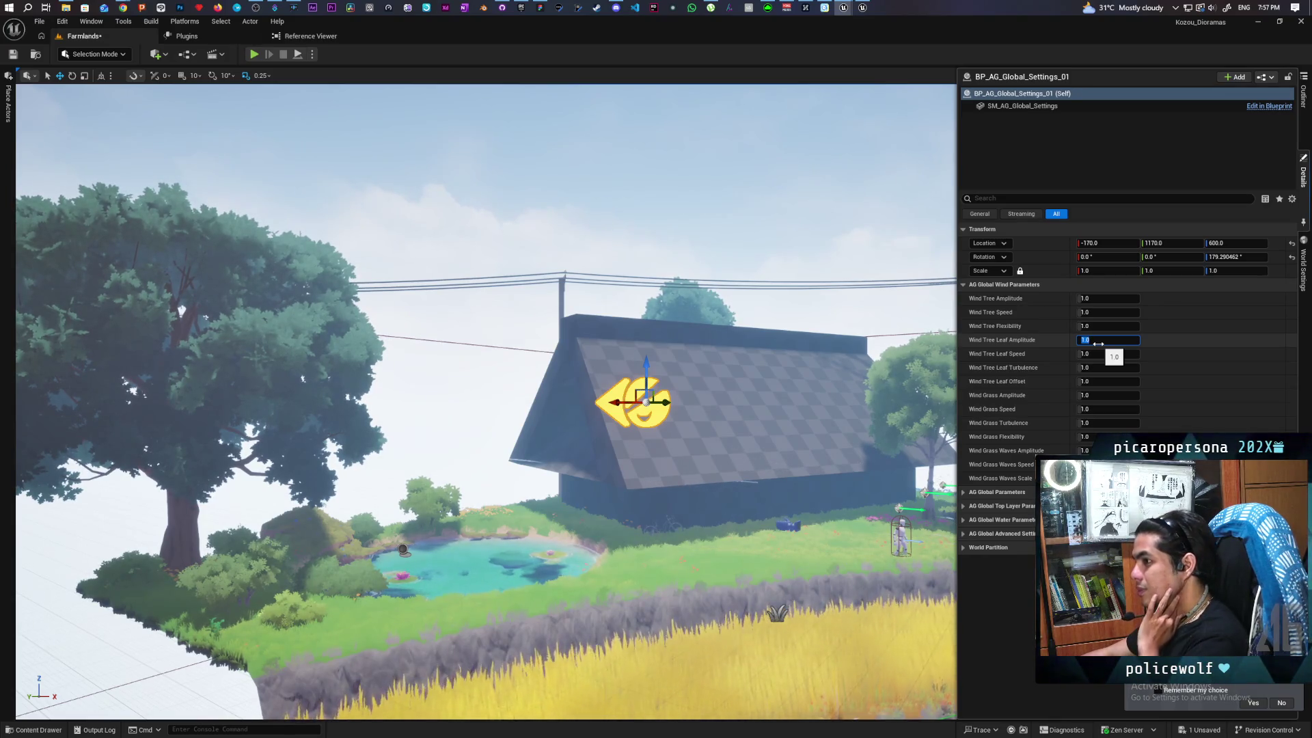
mouse_move(894, 419)
mouse_down()
mouse_move(1140, 399)
mouse_move(899, 430)
mouse_up()
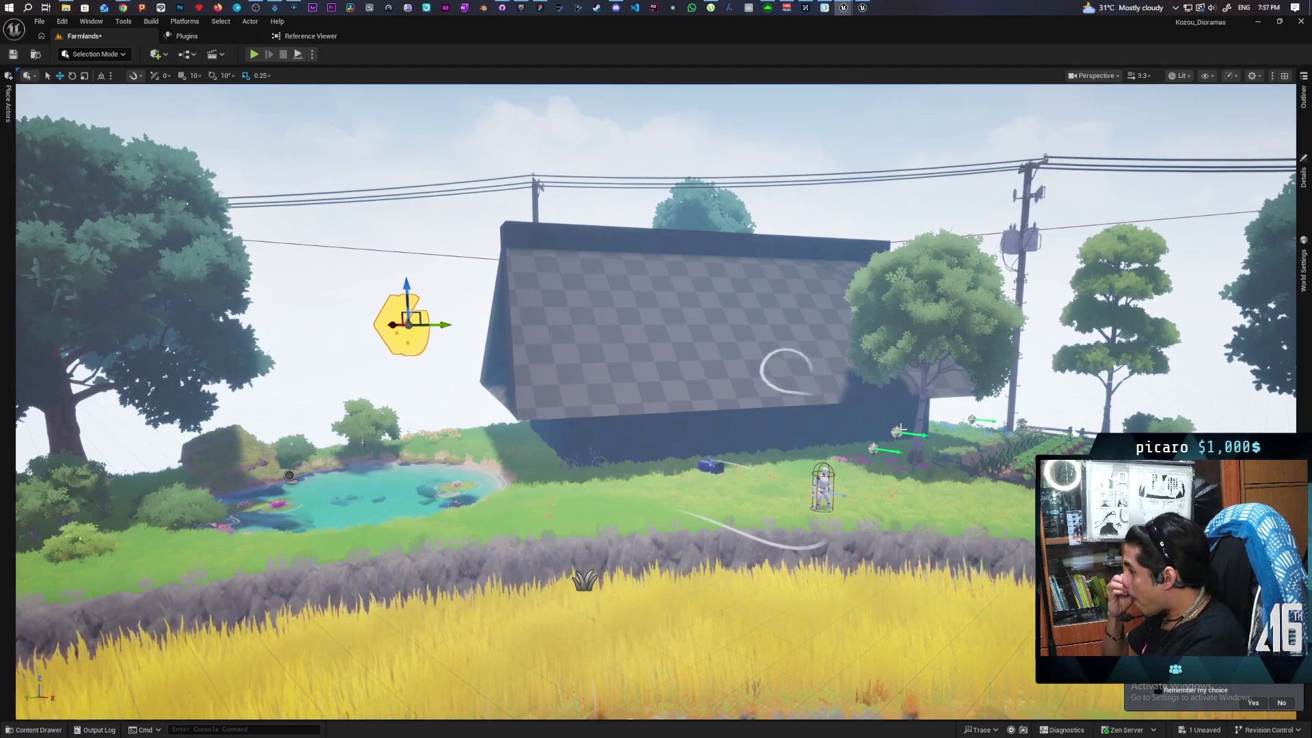
Frame the settings actor, then fly over the house roof, power lines and pond
key(f)
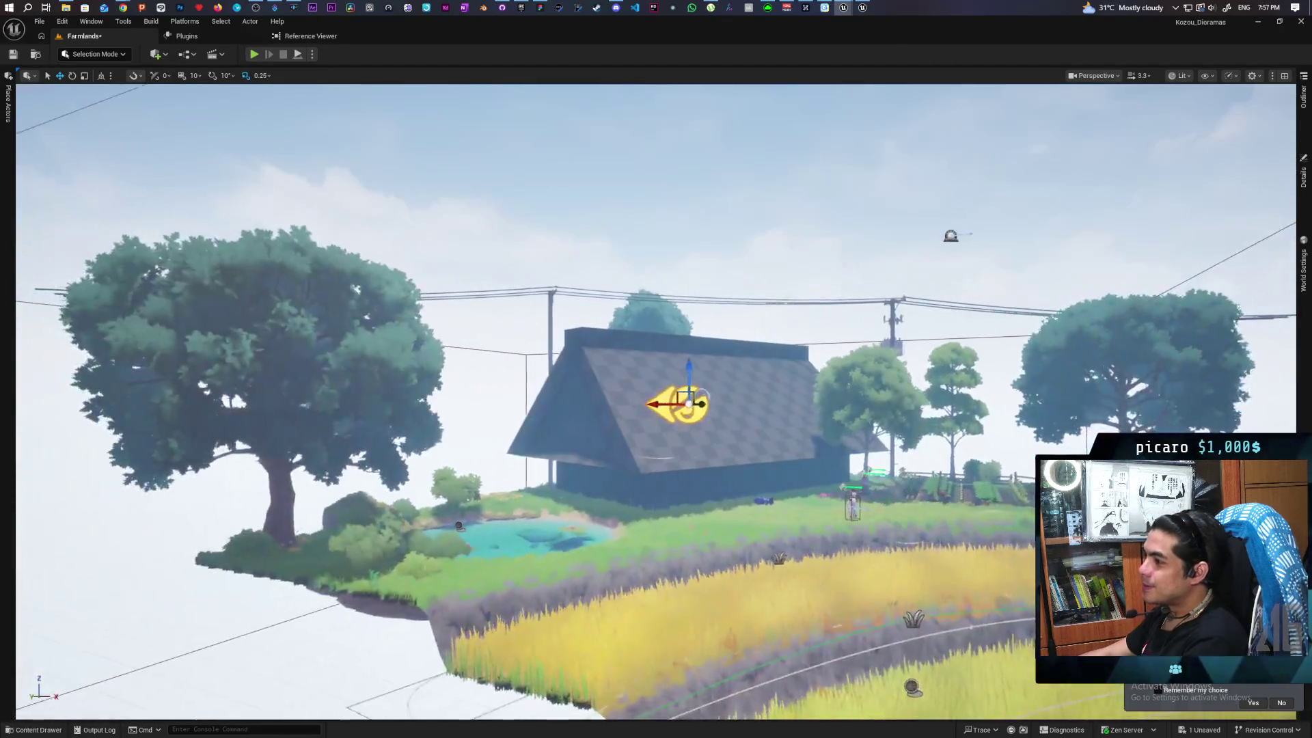
drag(645, 398, 752, 397)
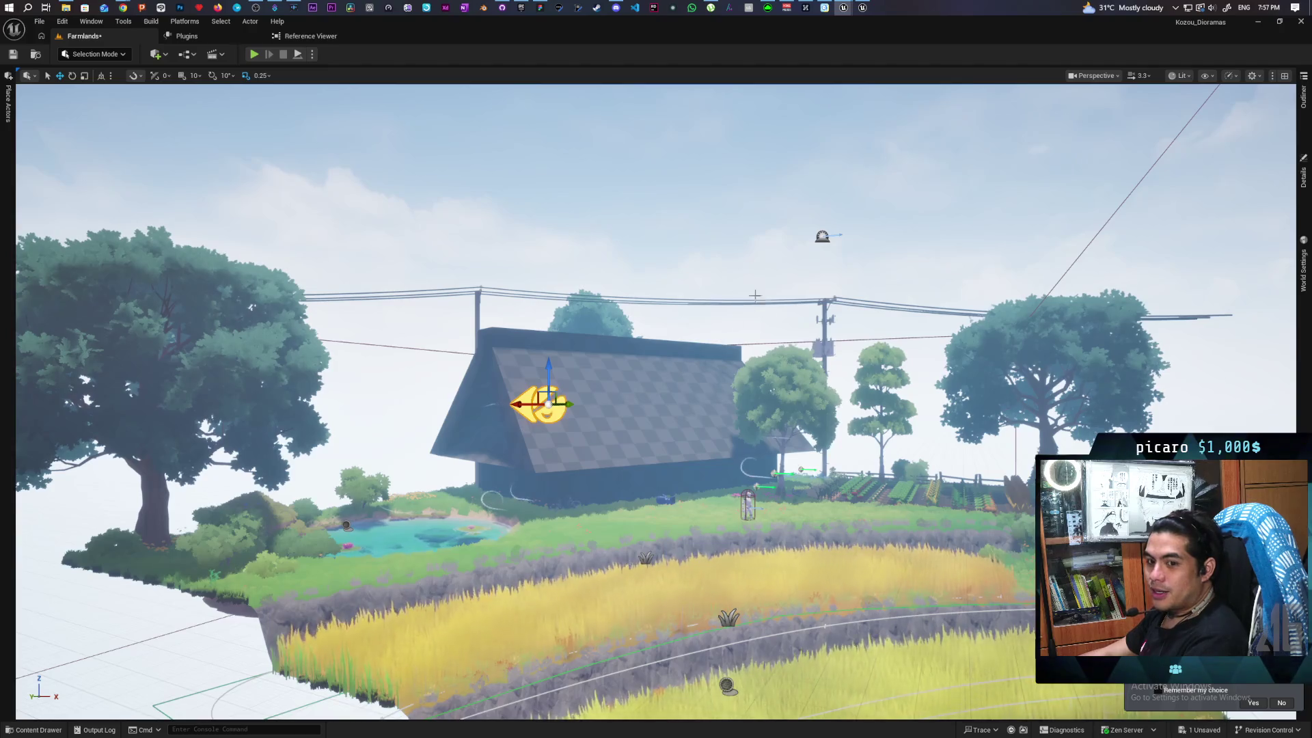
mouse_move(755, 295)
mouse_down()
mouse_move(738, 239)
mouse_move(803, 236)
mouse_move(786, 236)
mouse_up()
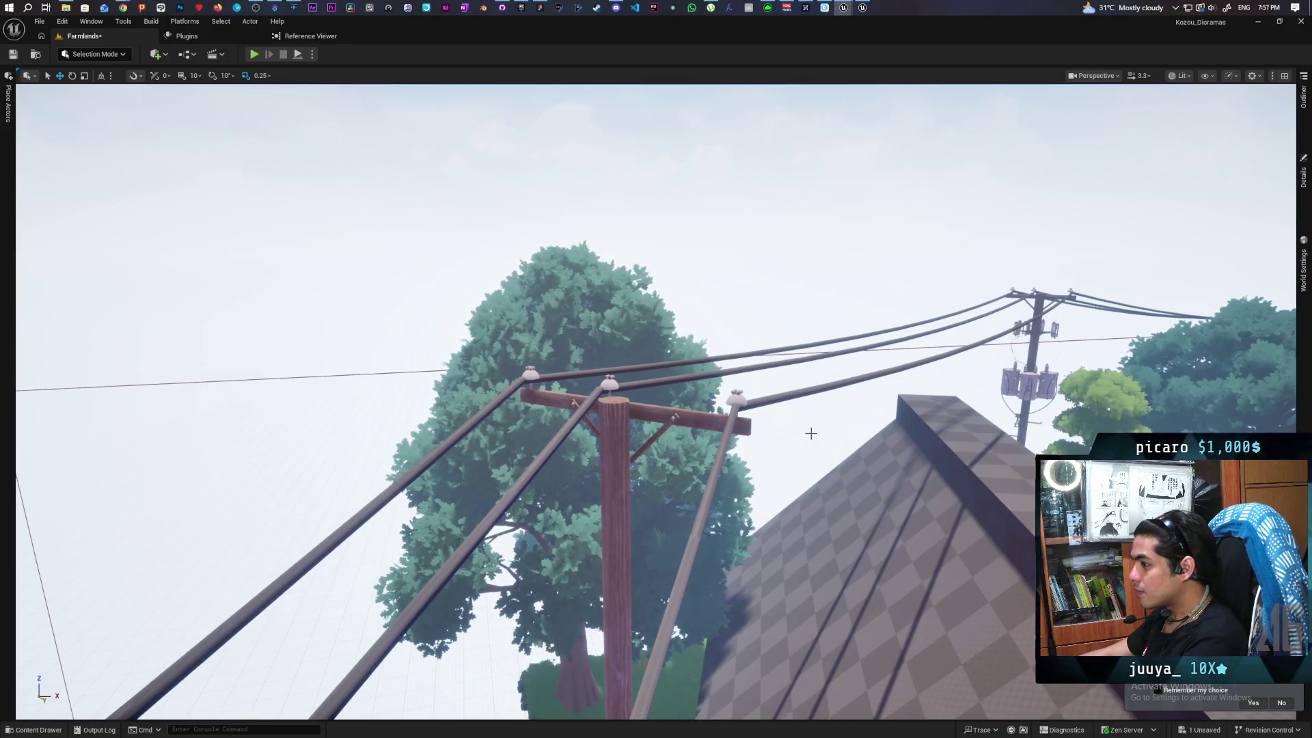
mouse_move(811, 434)
mouse_down()
mouse_move(846, 414)
mouse_move(783, 287)
mouse_up()
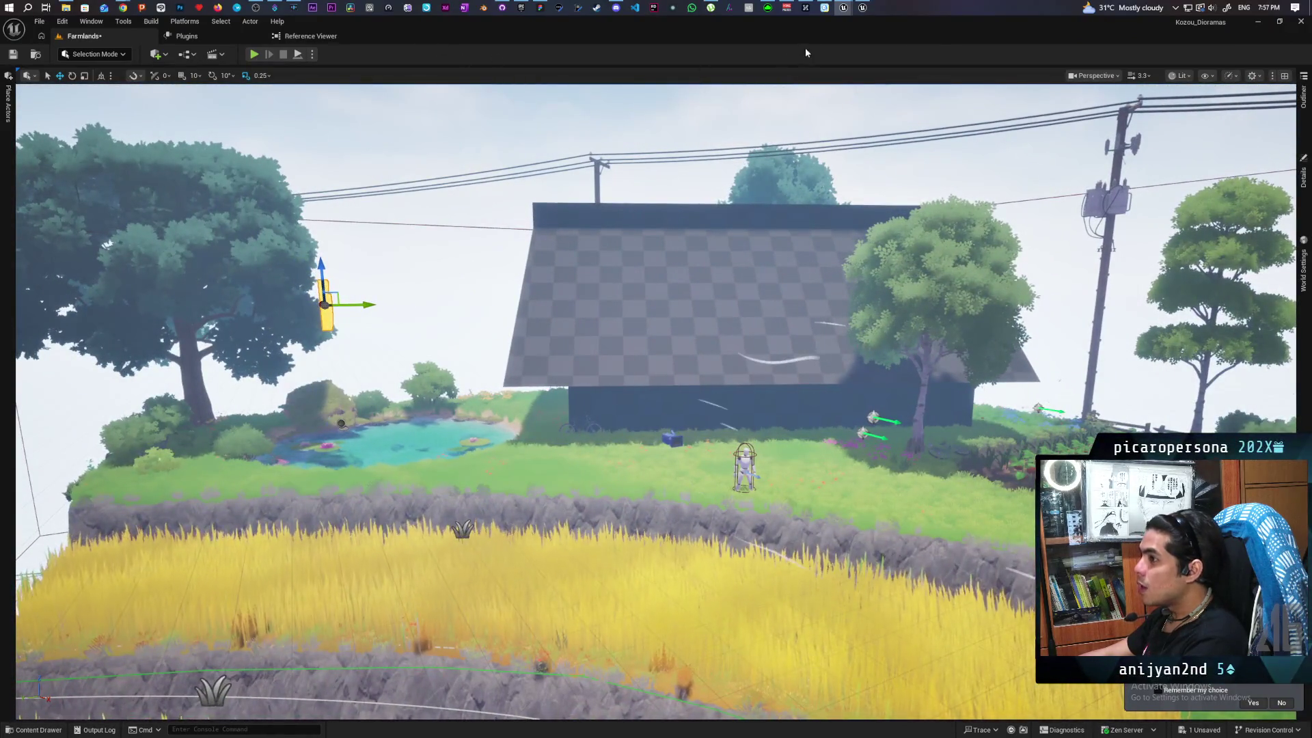
mouse_move(844, 11)
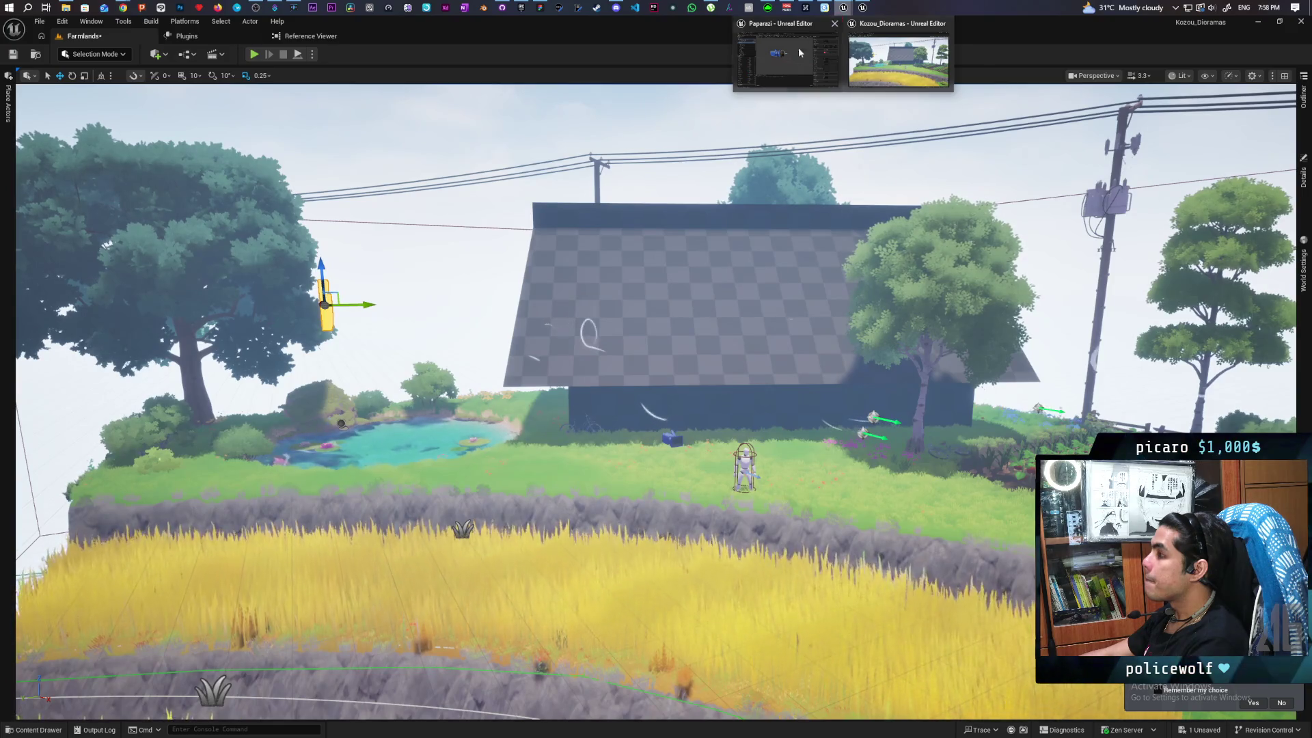
Bring the Paparazi editor forward, switch to GreyboxLevel and start playing it
mouse_move(761, 73)
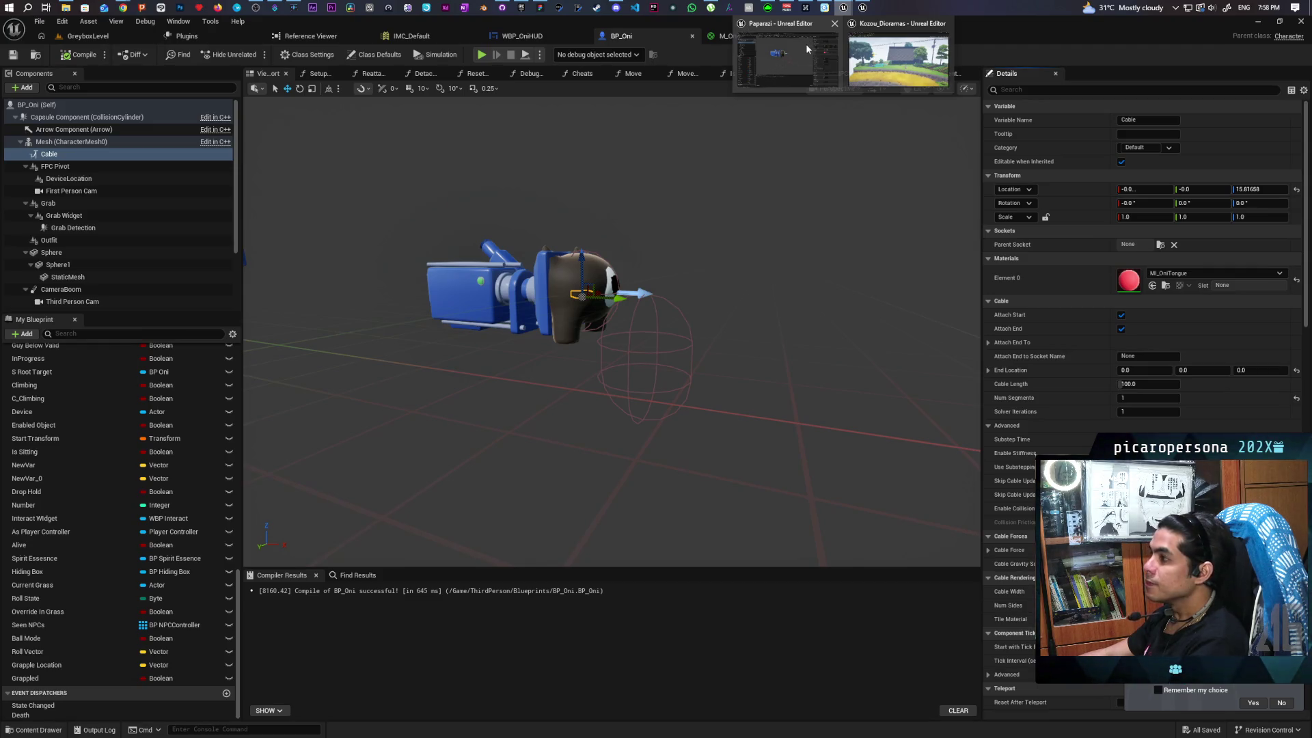
click(790, 51)
click(86, 36)
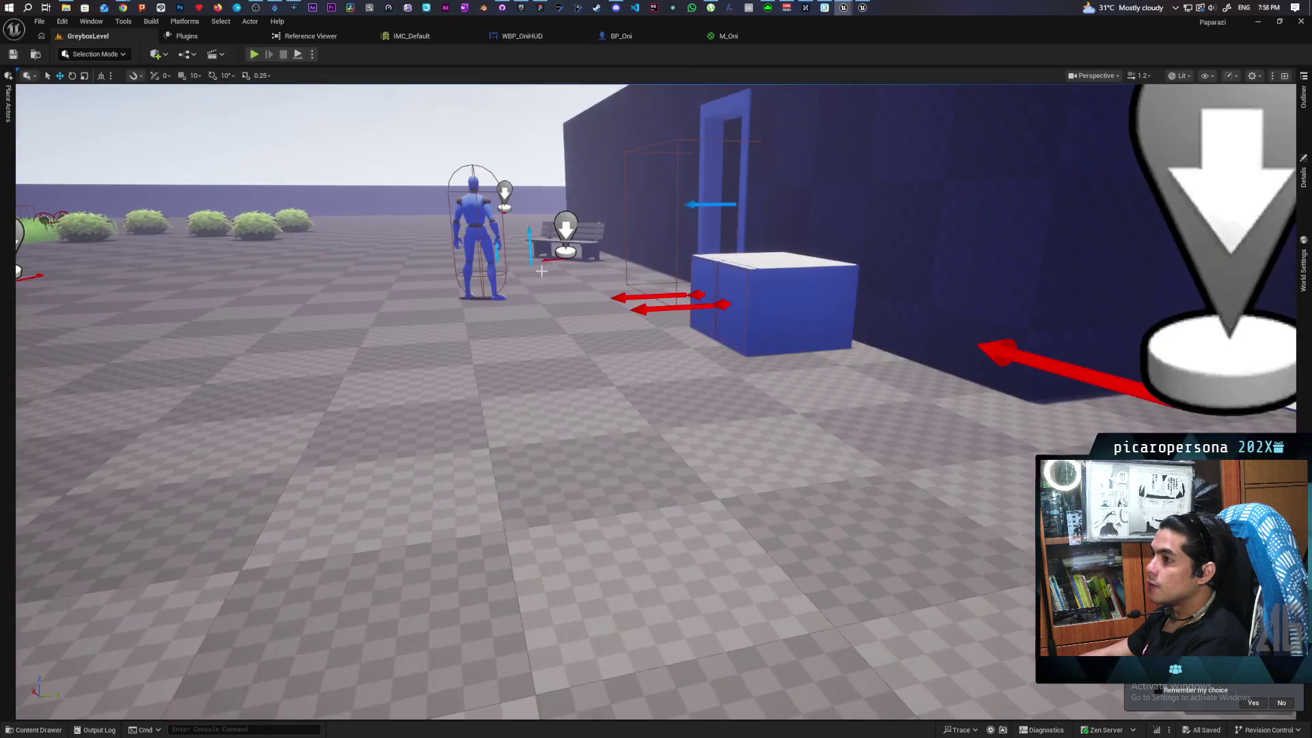
click(252, 55)
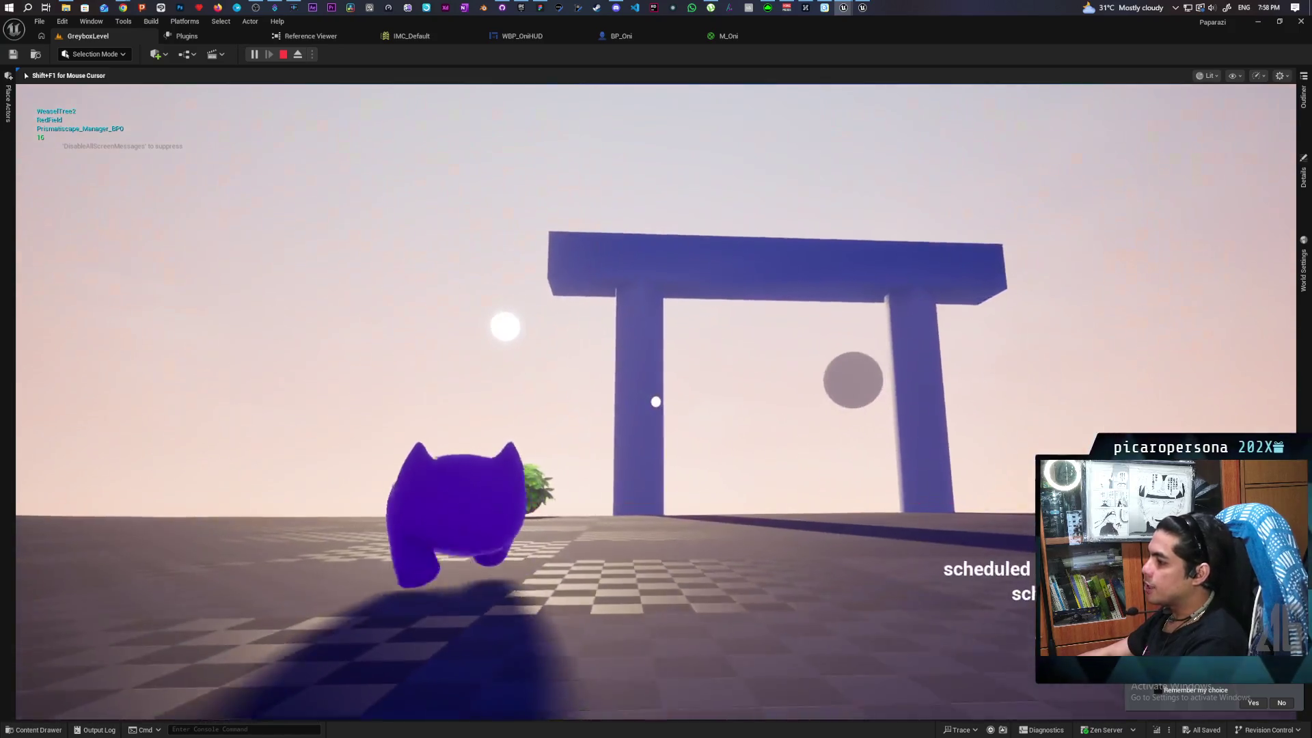
Walk the Oni through the gate, watching NPC scheduling and collecting flames up to 5
click(656, 402)
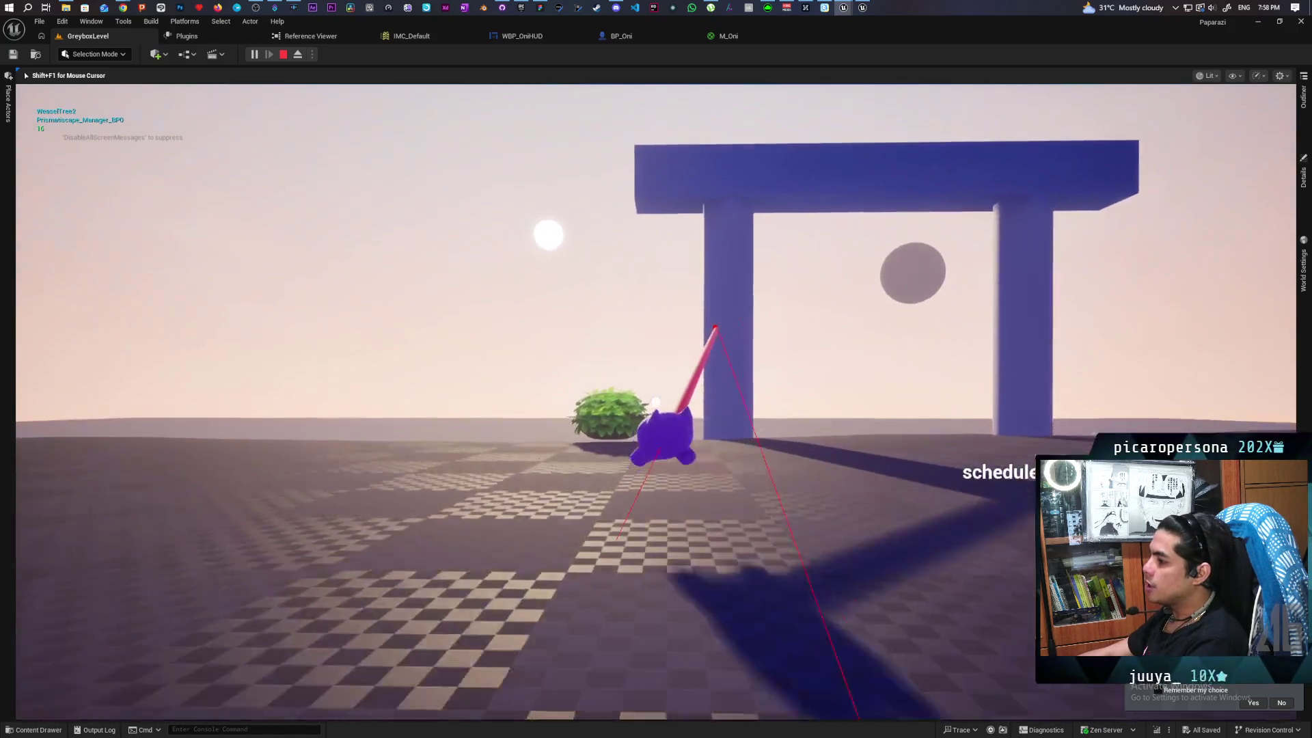
key(w)
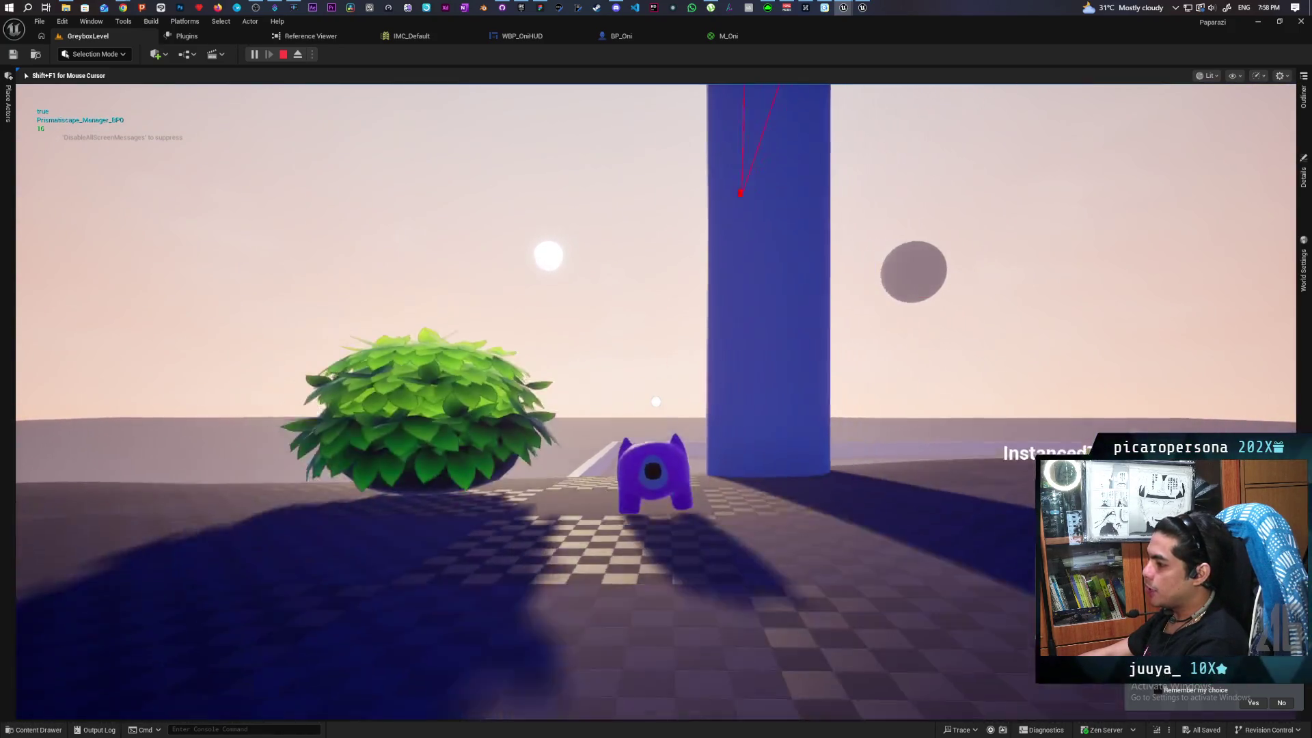
key(a)
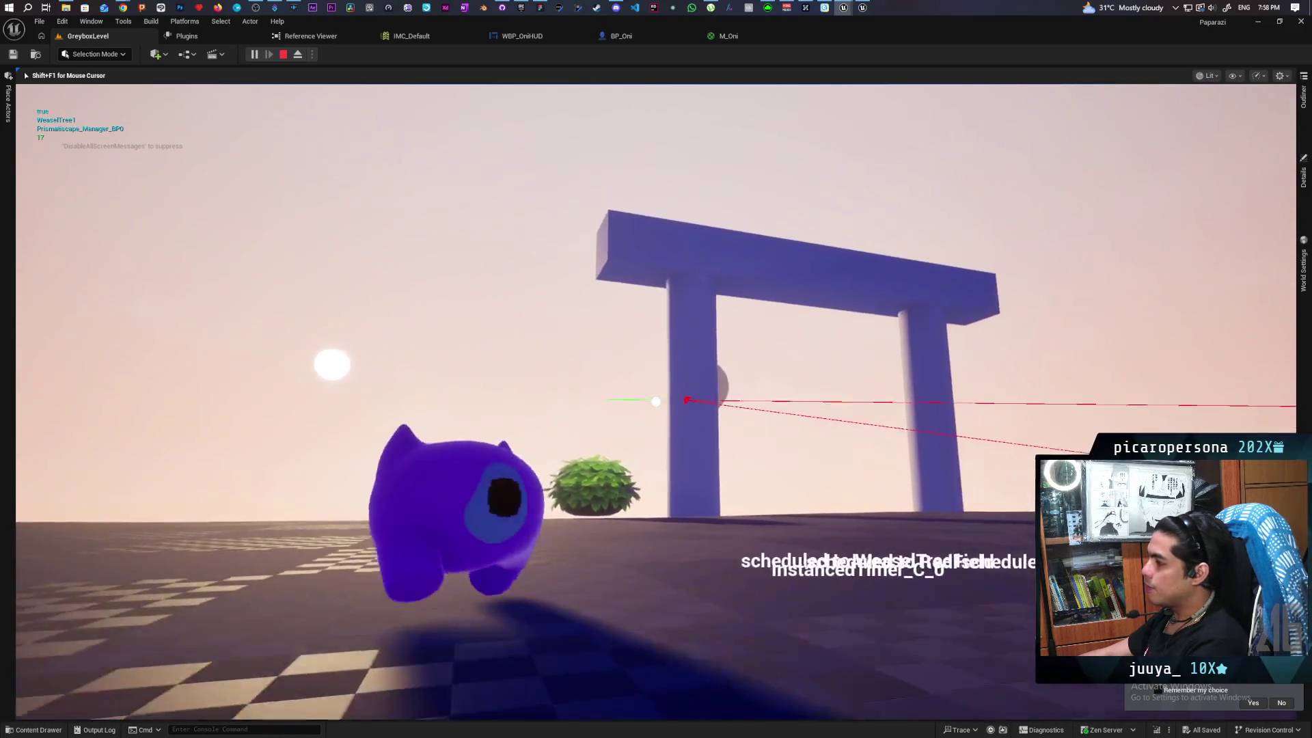
key(d)
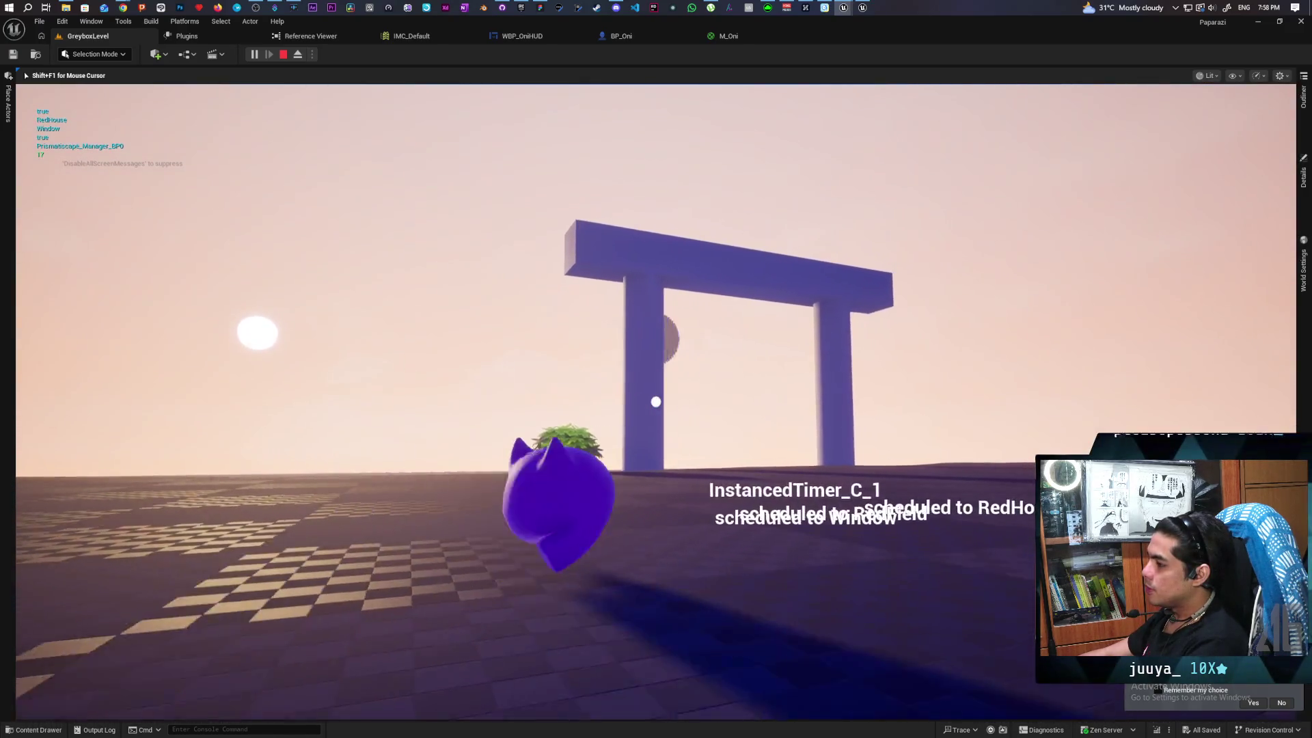
key(w)
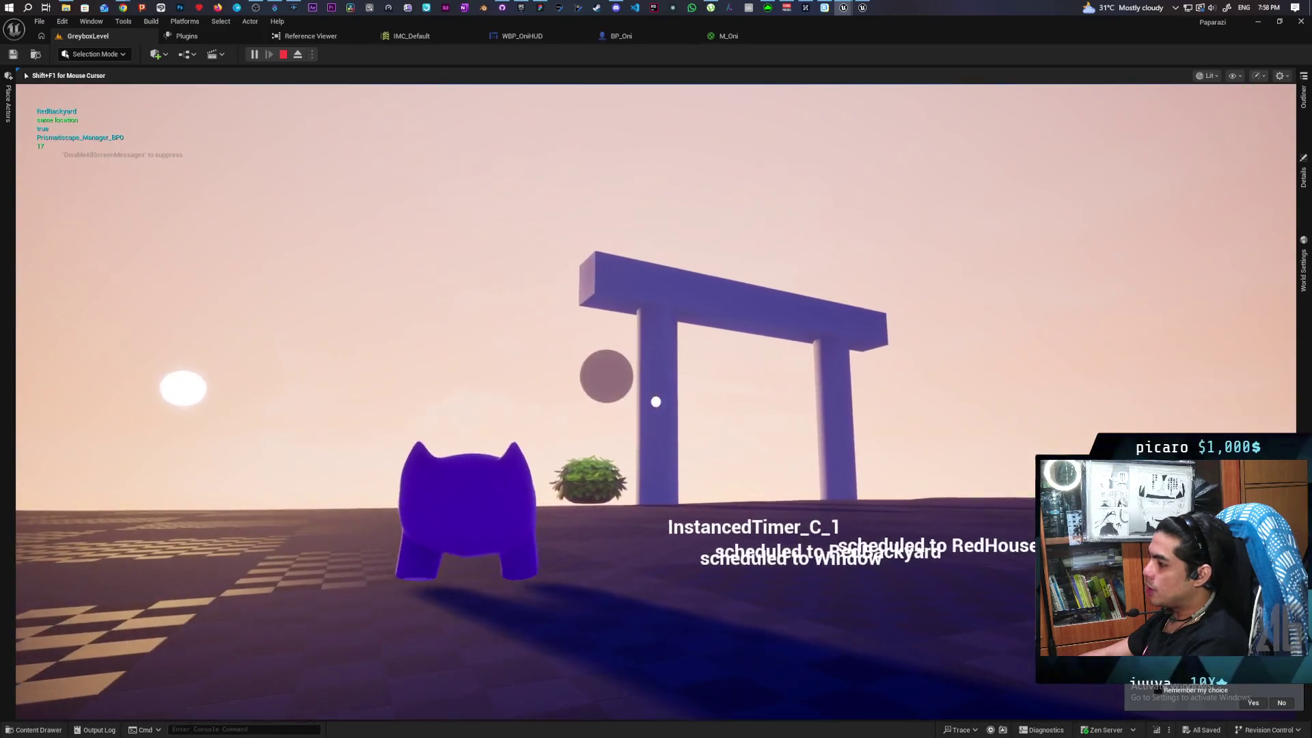
key(w)
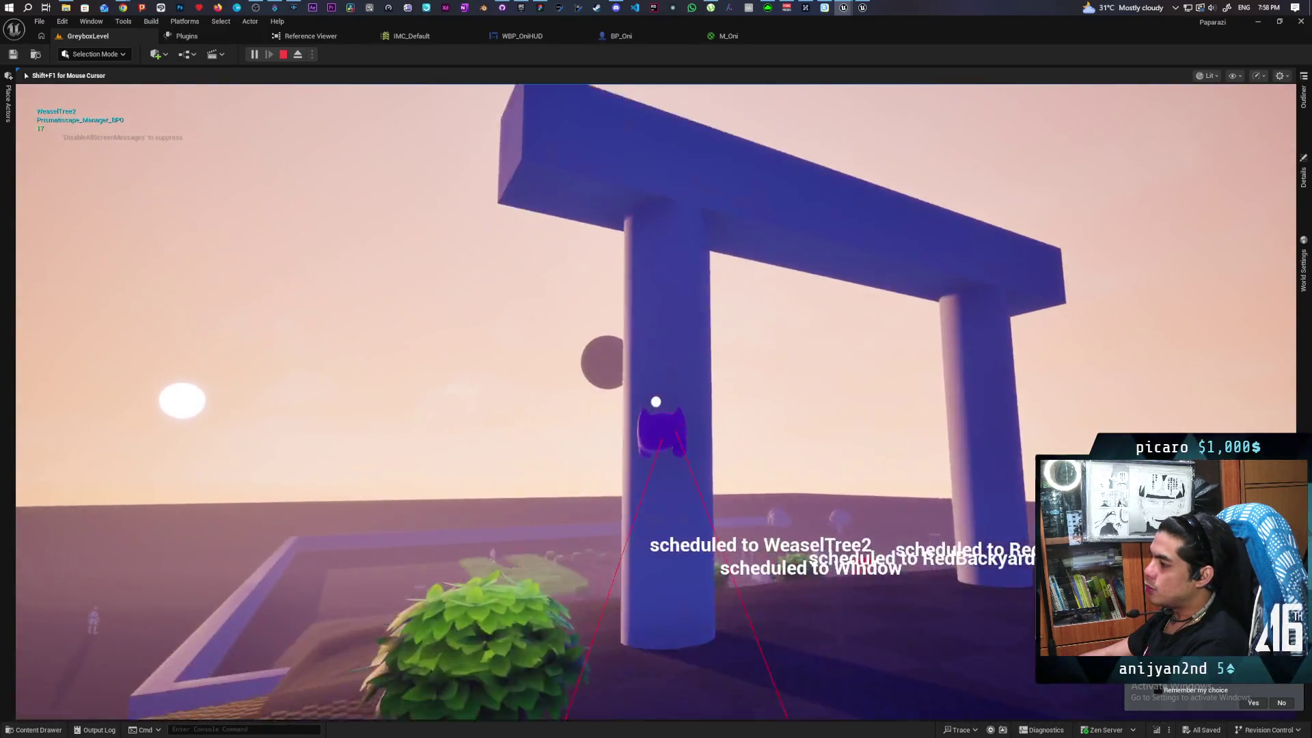
key(s)
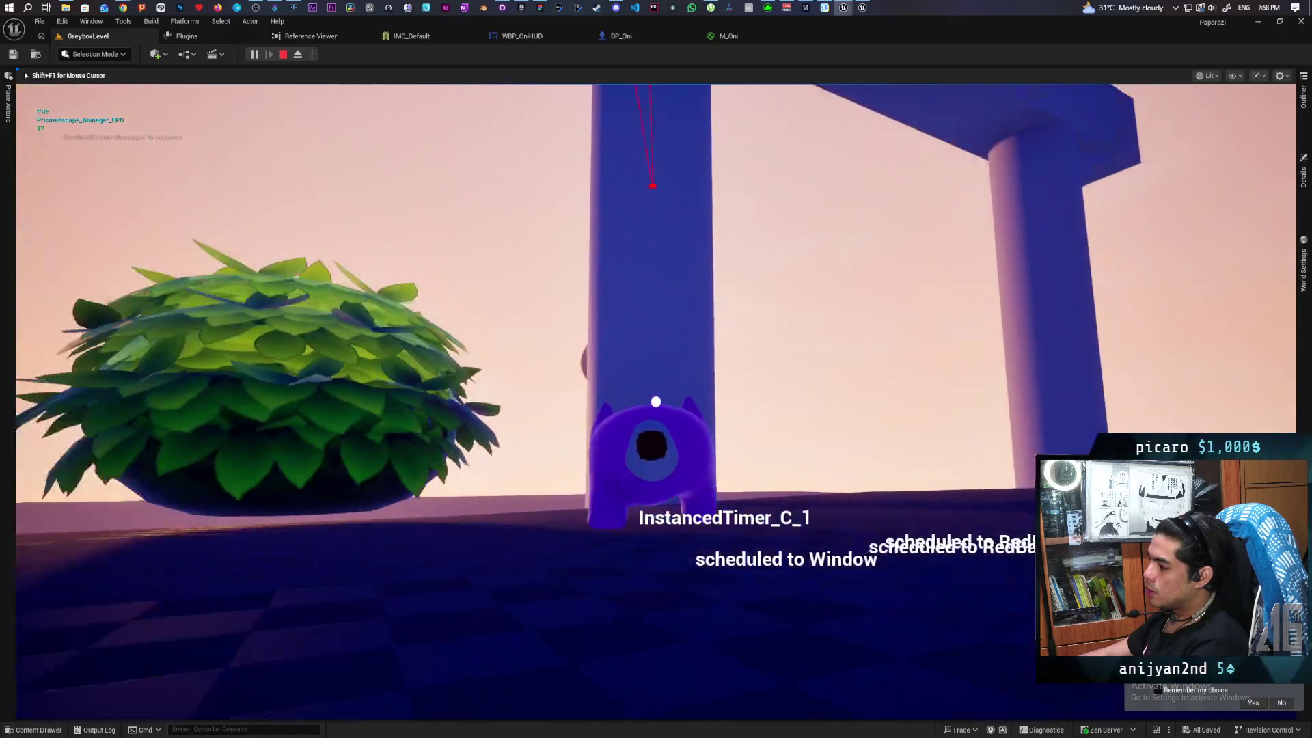
key(a)
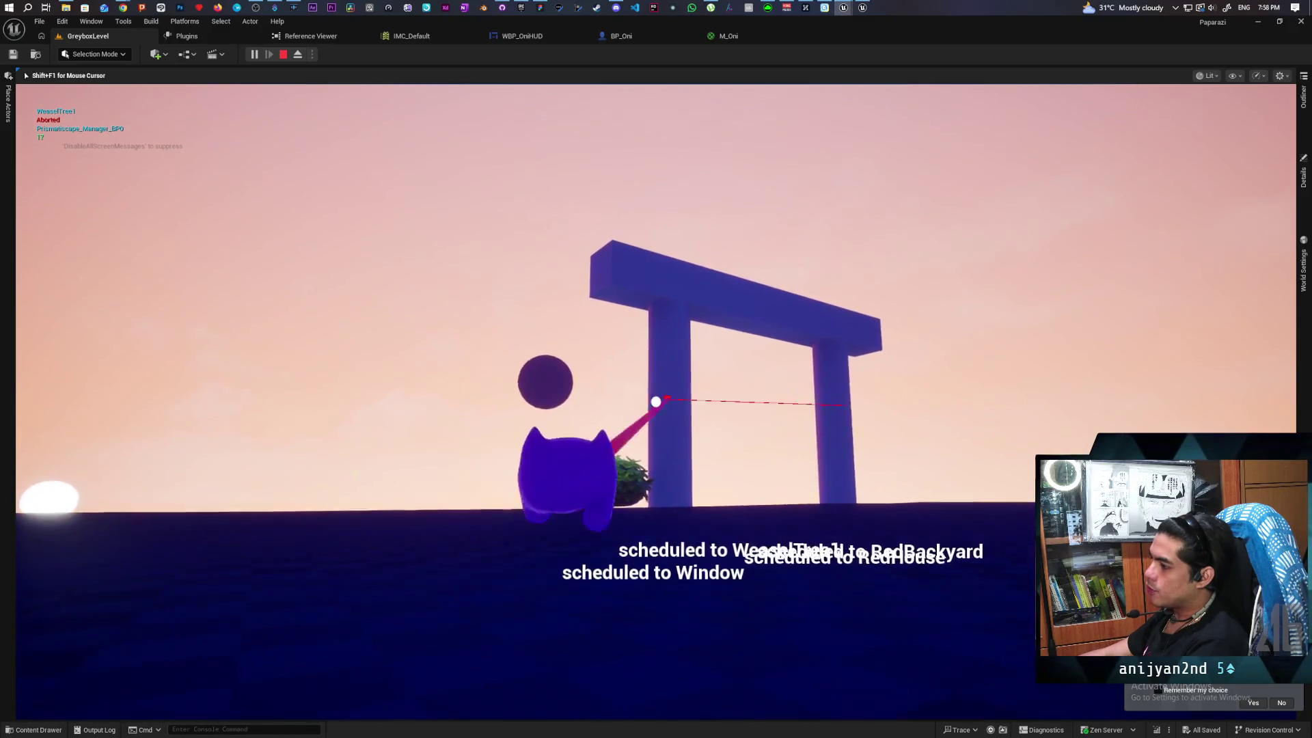
key(w)
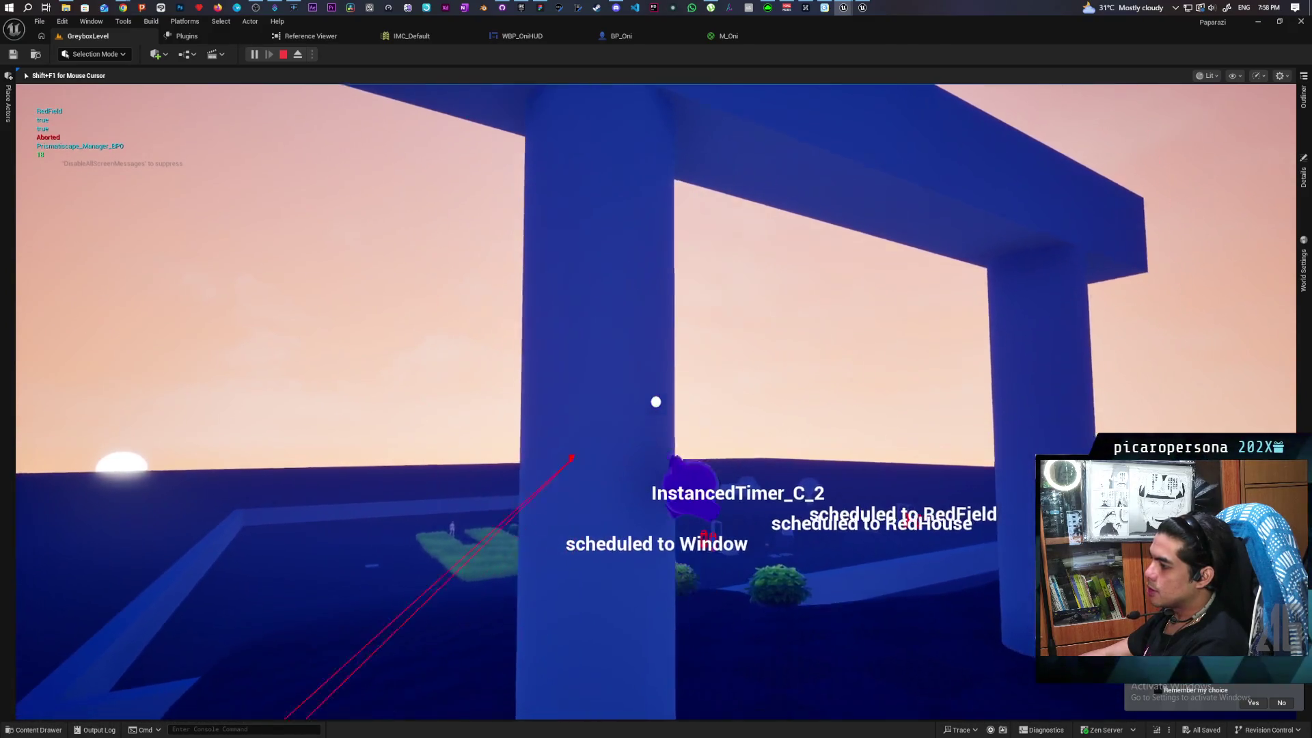
key(a)
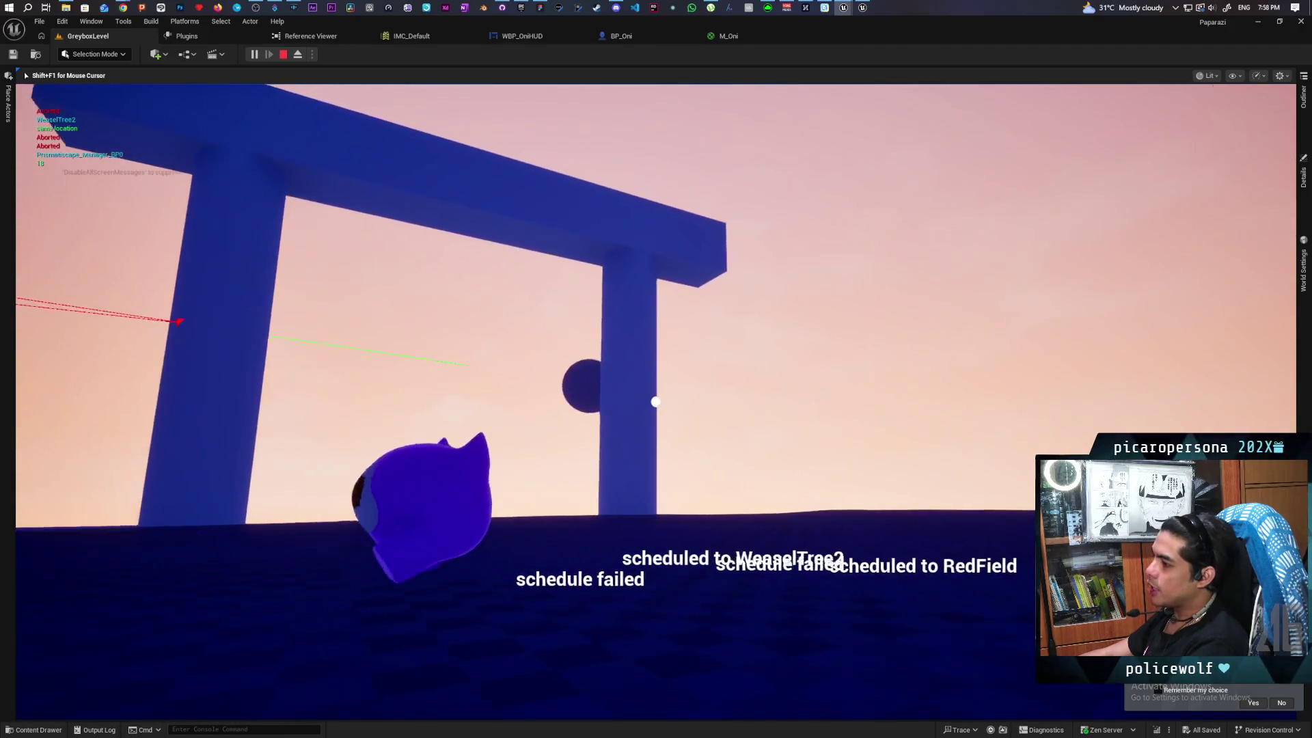
key(w)
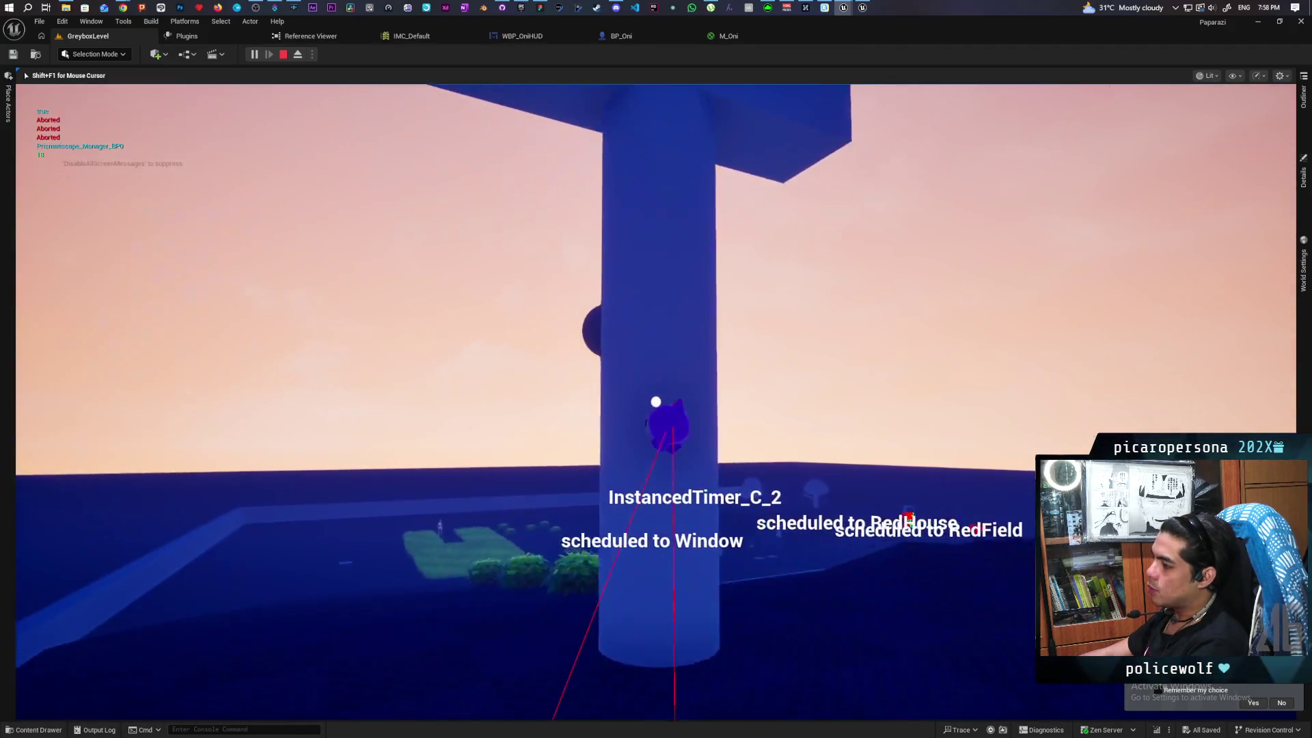
key(a)
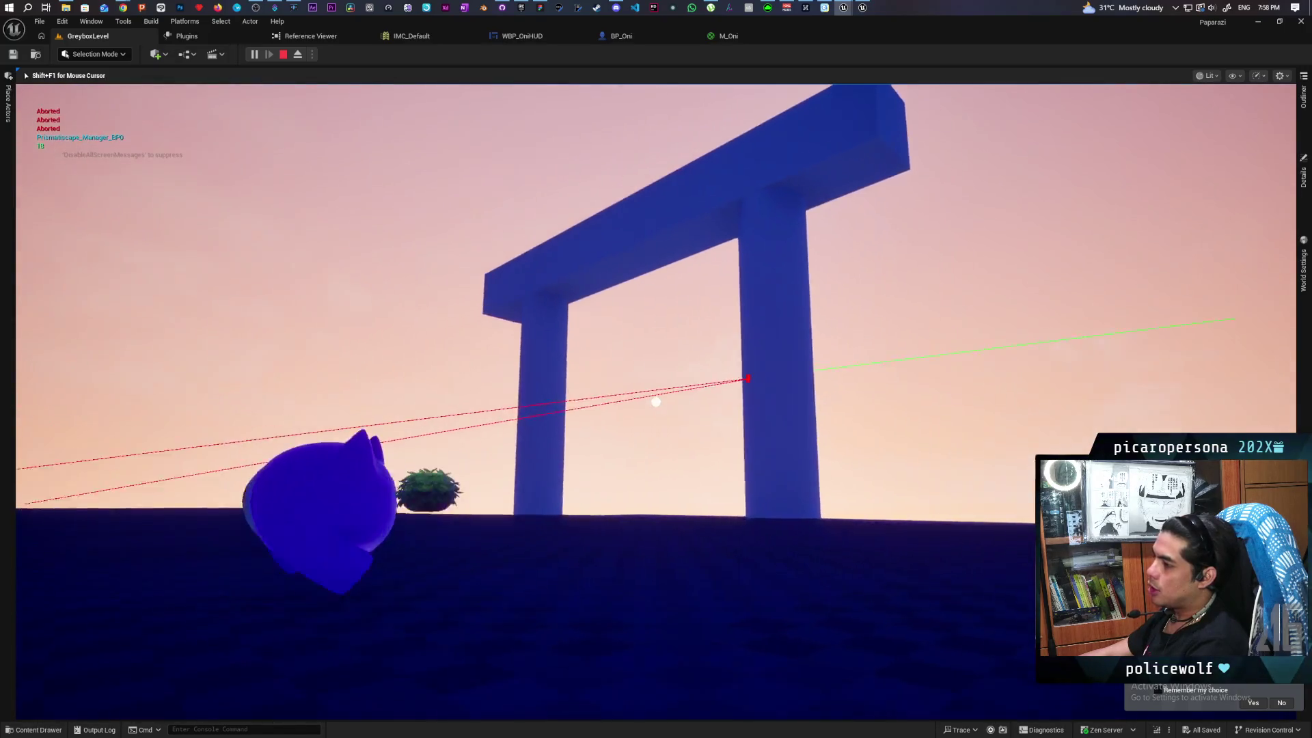
key(w)
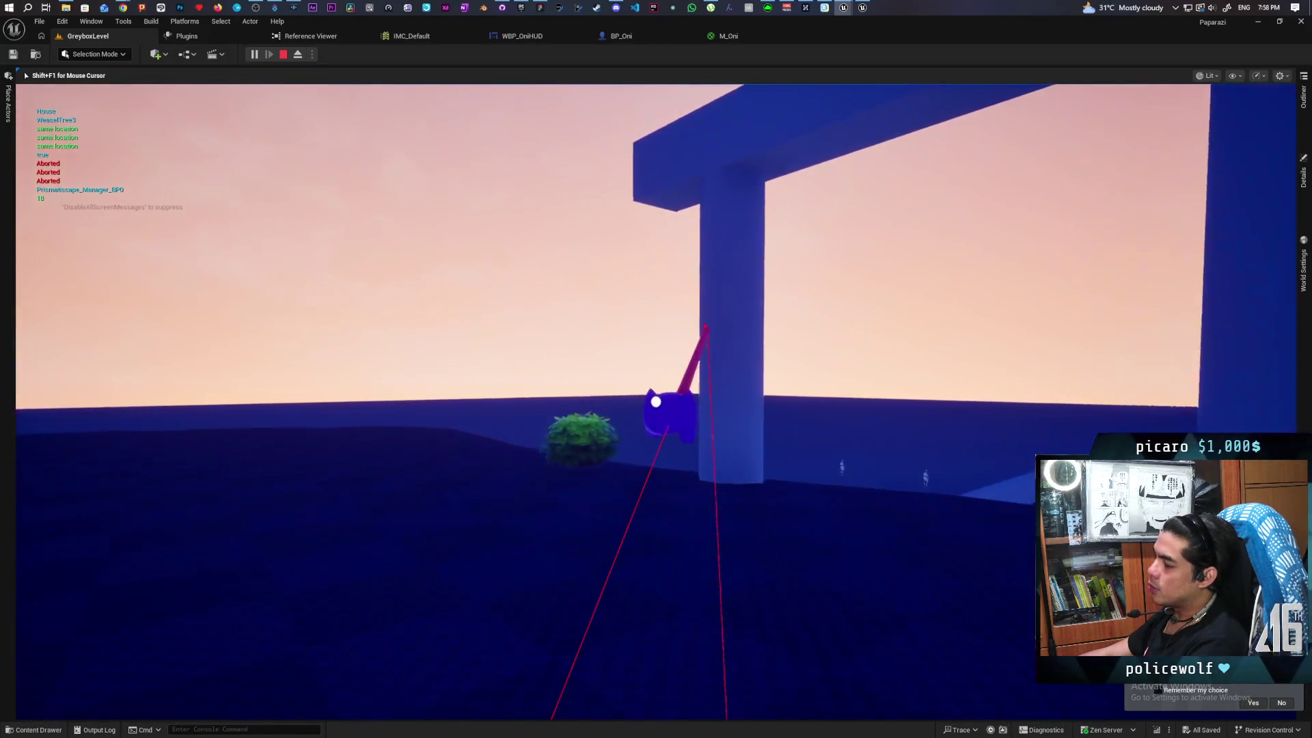
key(w)
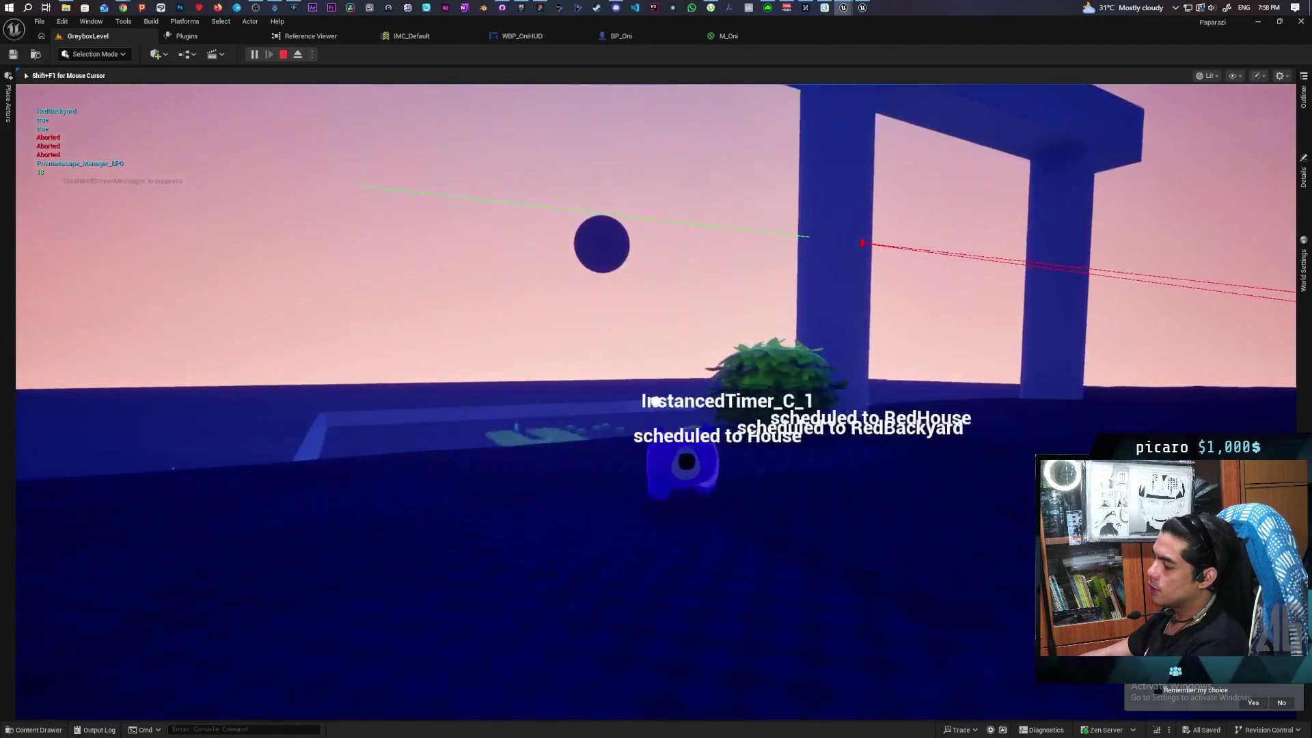
key(a)
key(w)
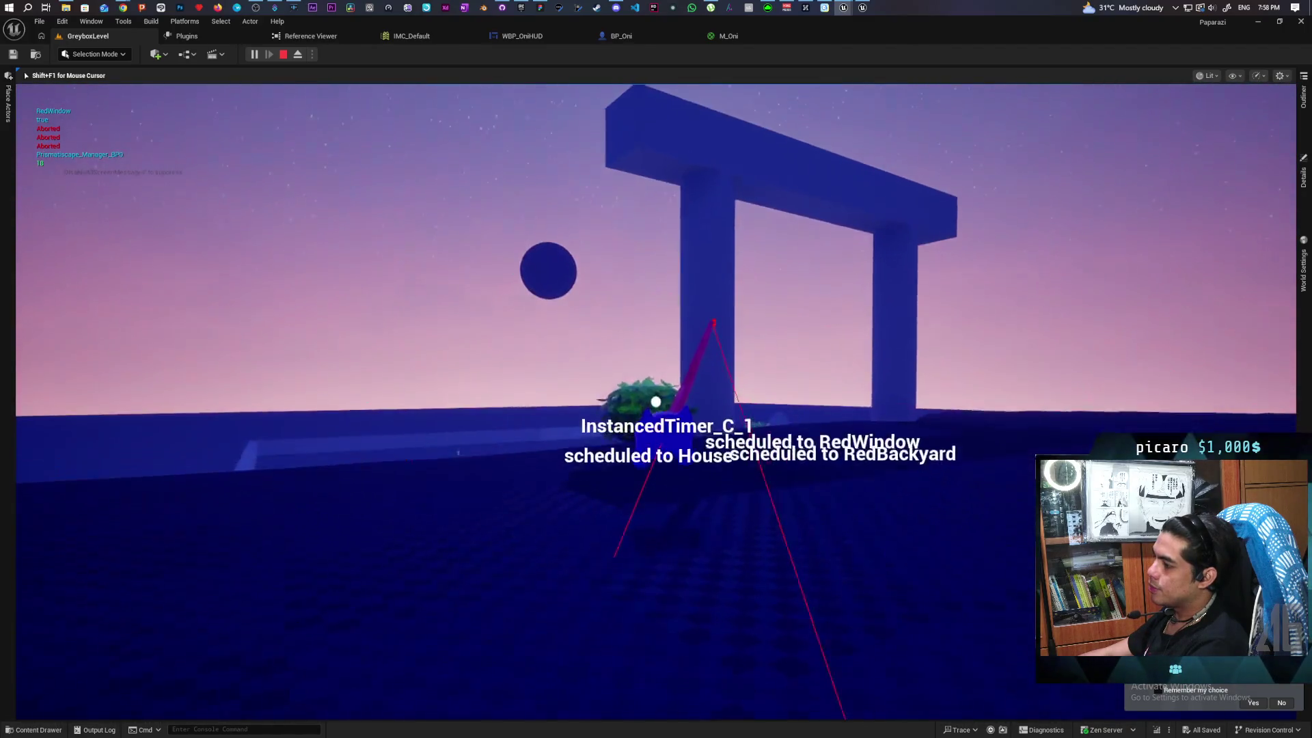
key(w)
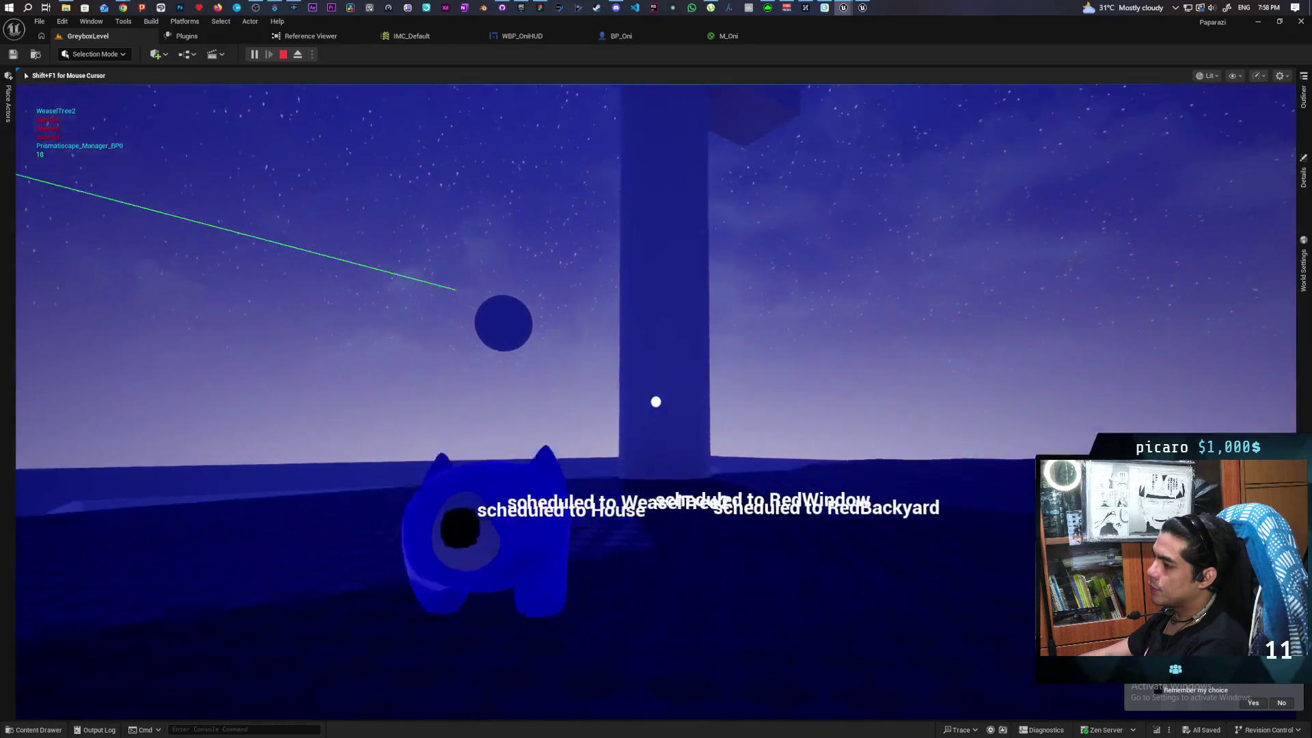
key(w)
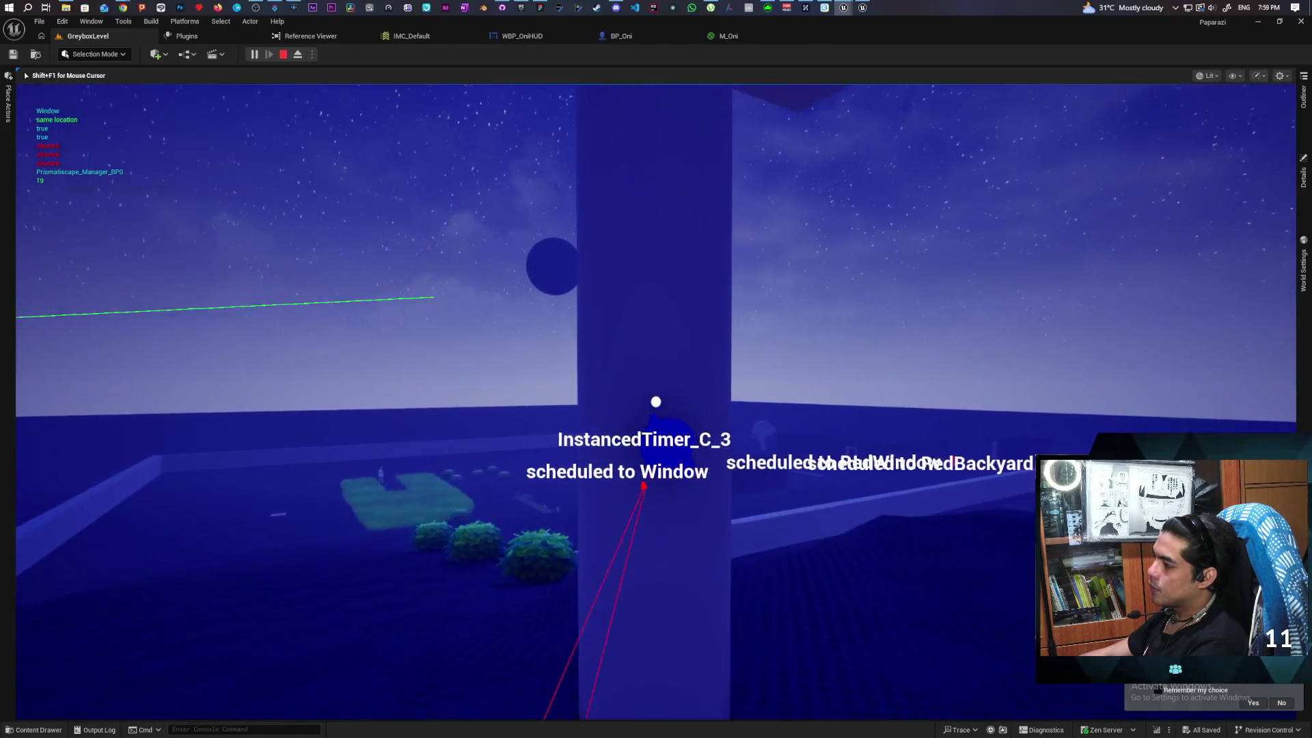
key(a)
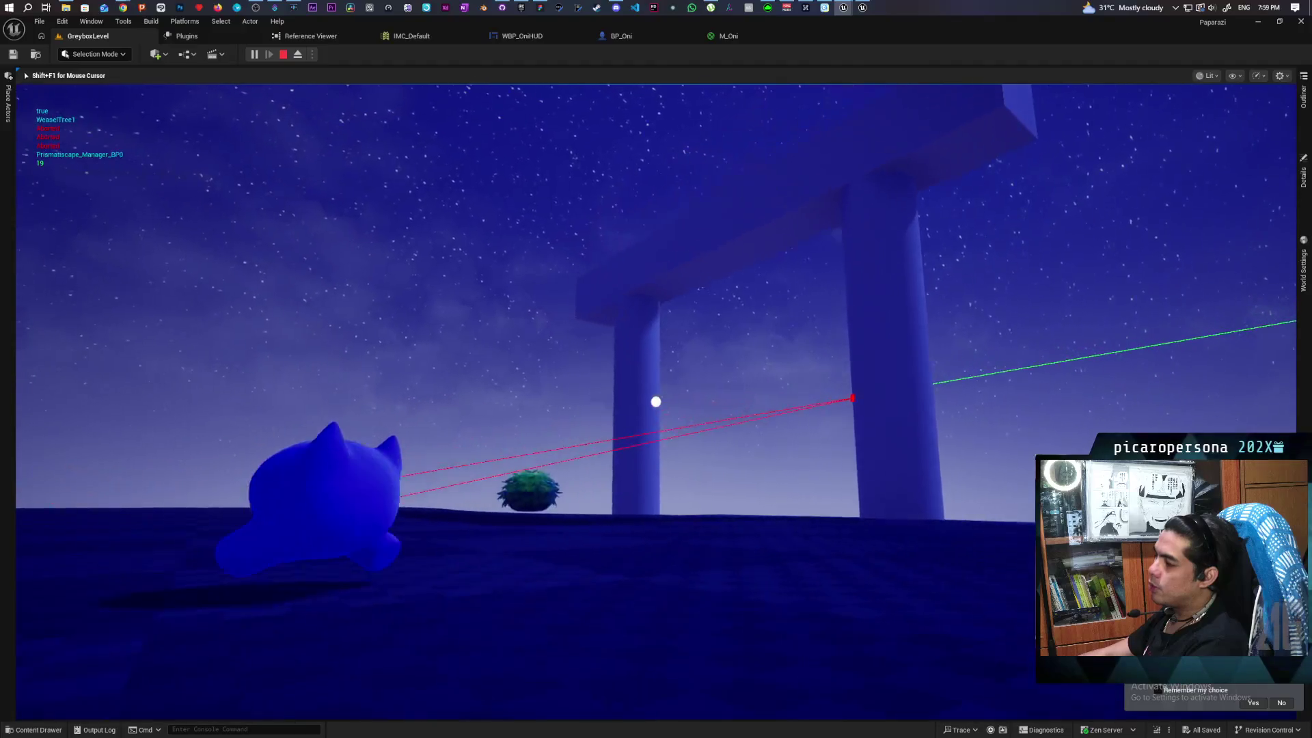
key(w)
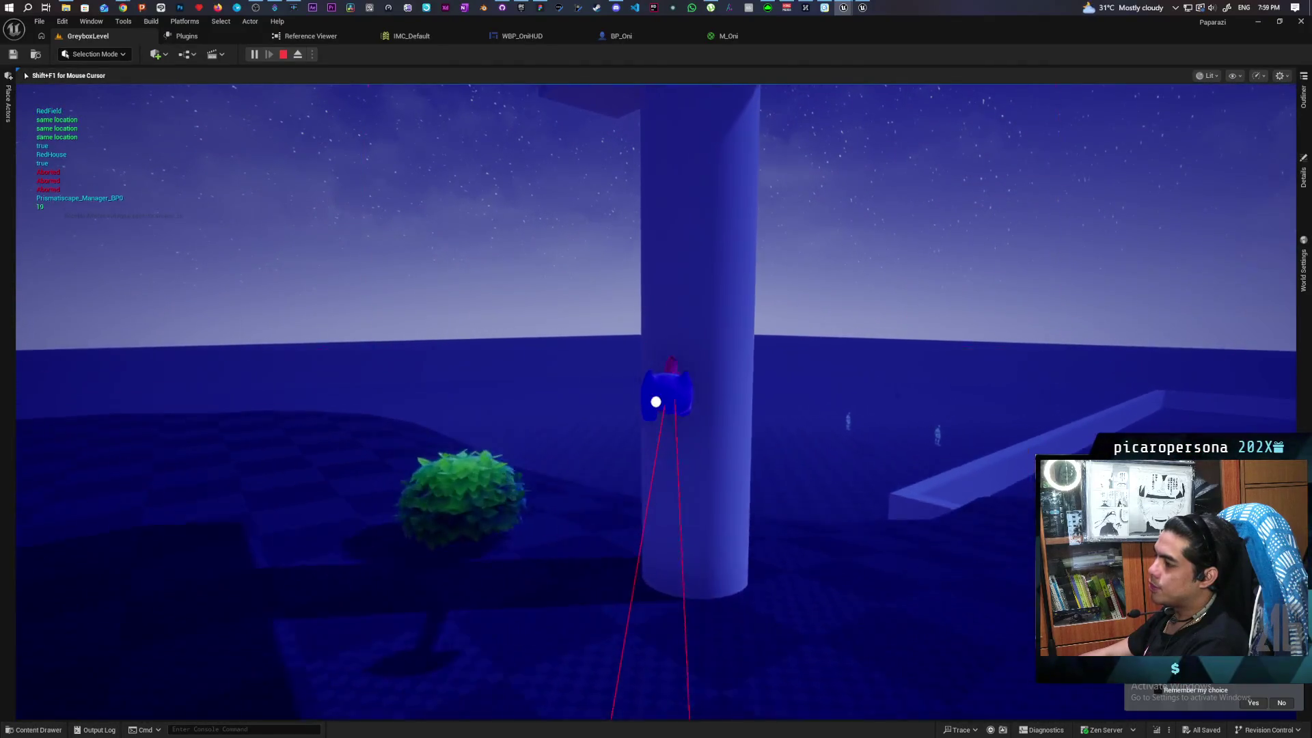
key(w)
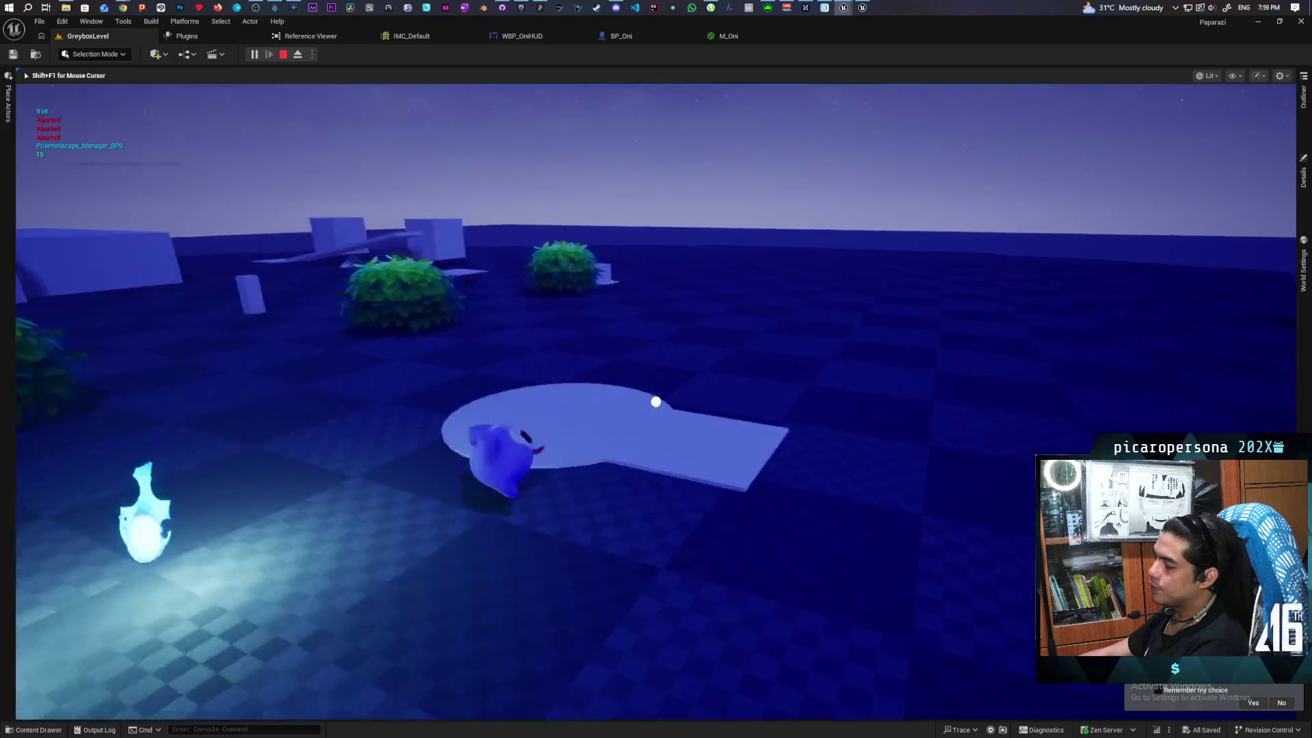
key(w)
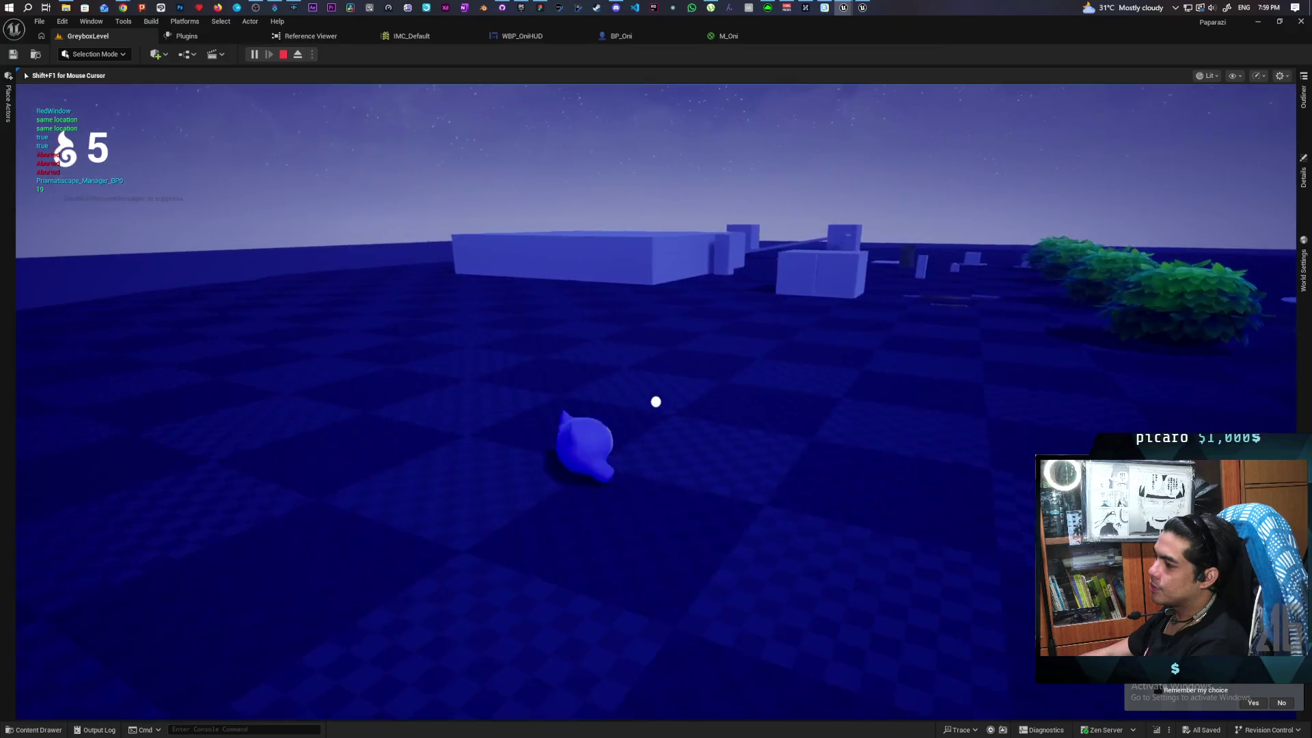
Climb the Oni to the torii gate, roam past bushes onto the box, then stop play
key(w)
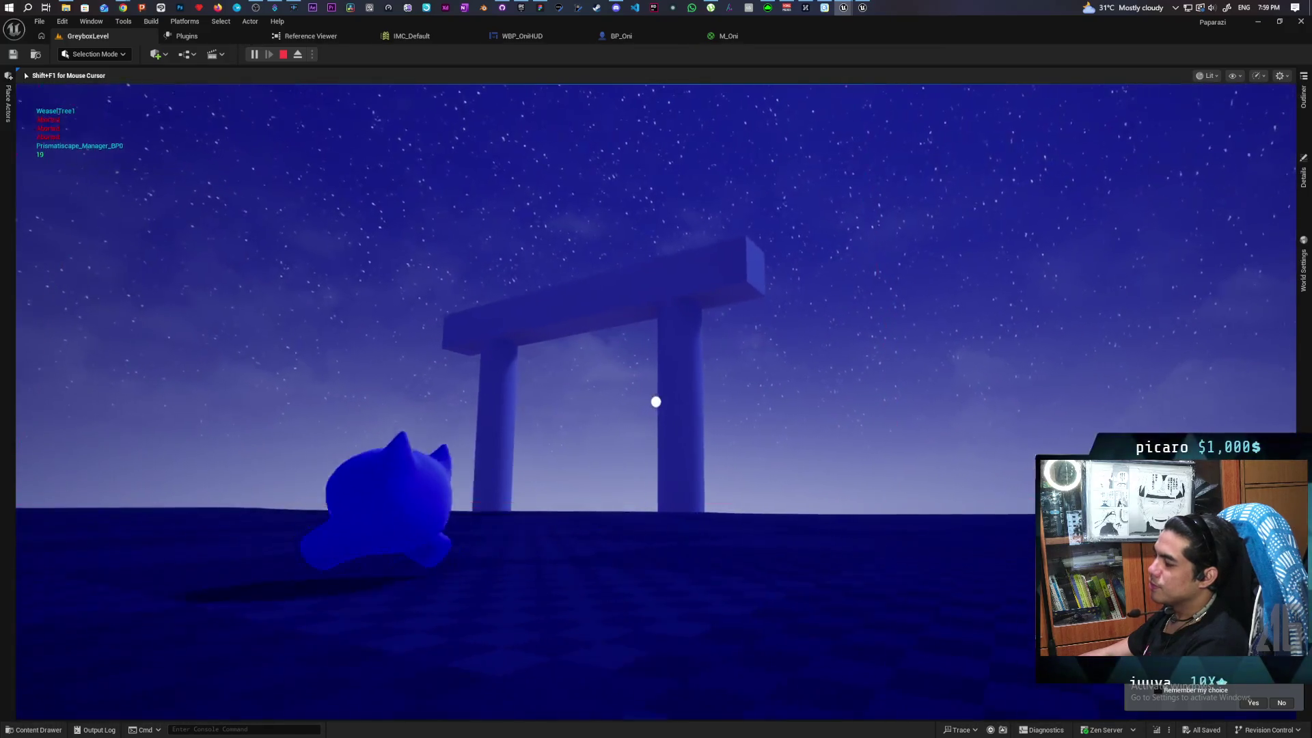
key(w)
key(w)
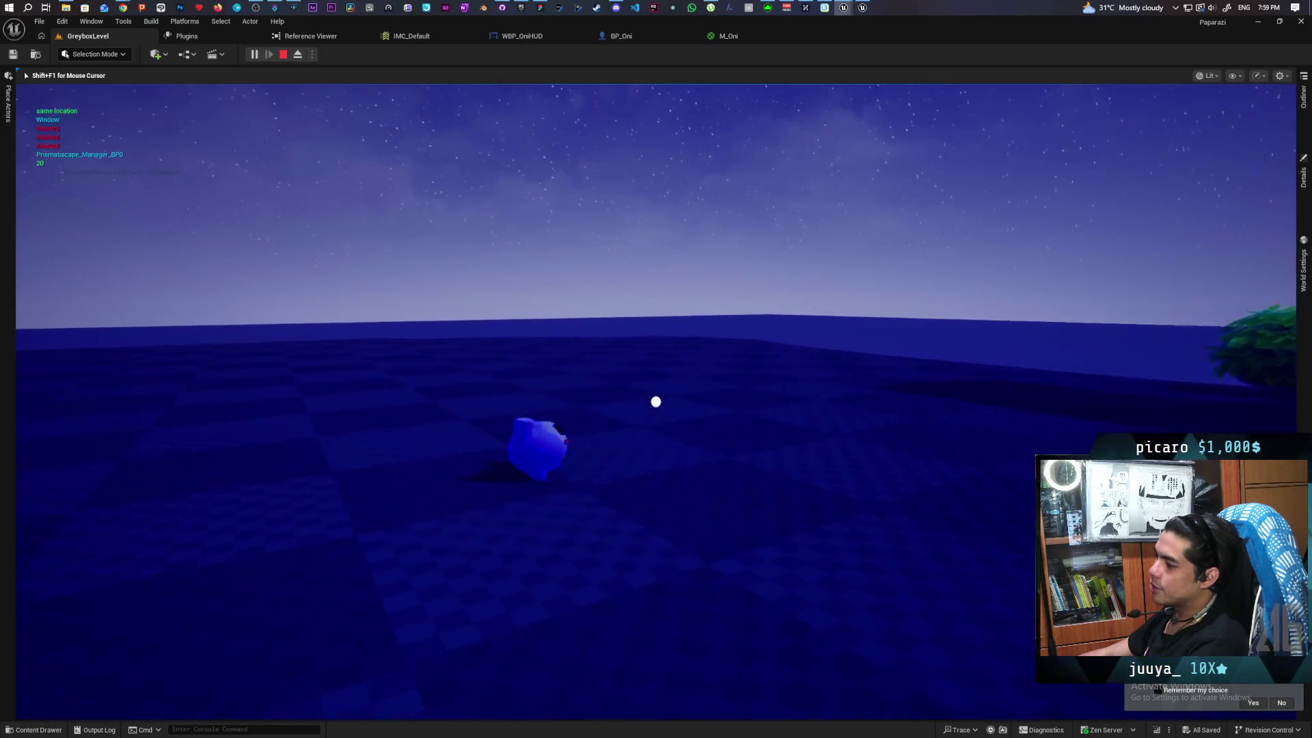
key(w)
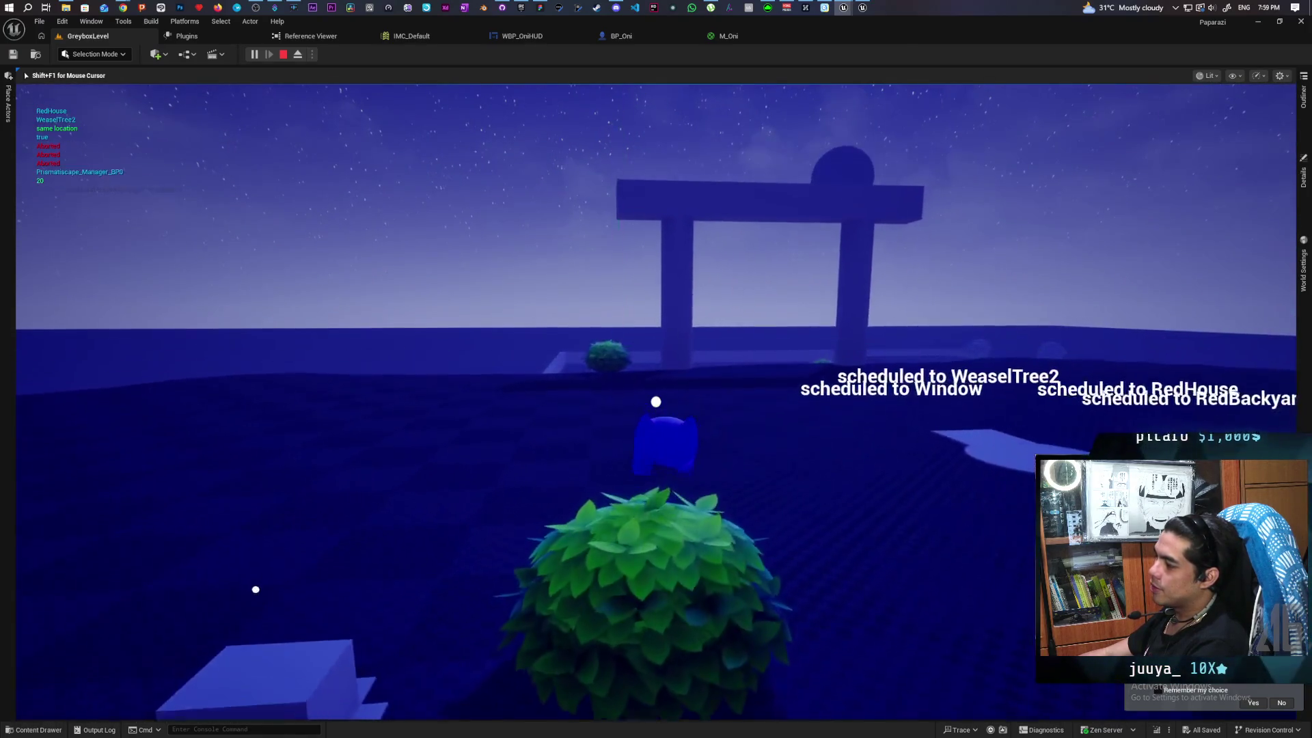
key(w)
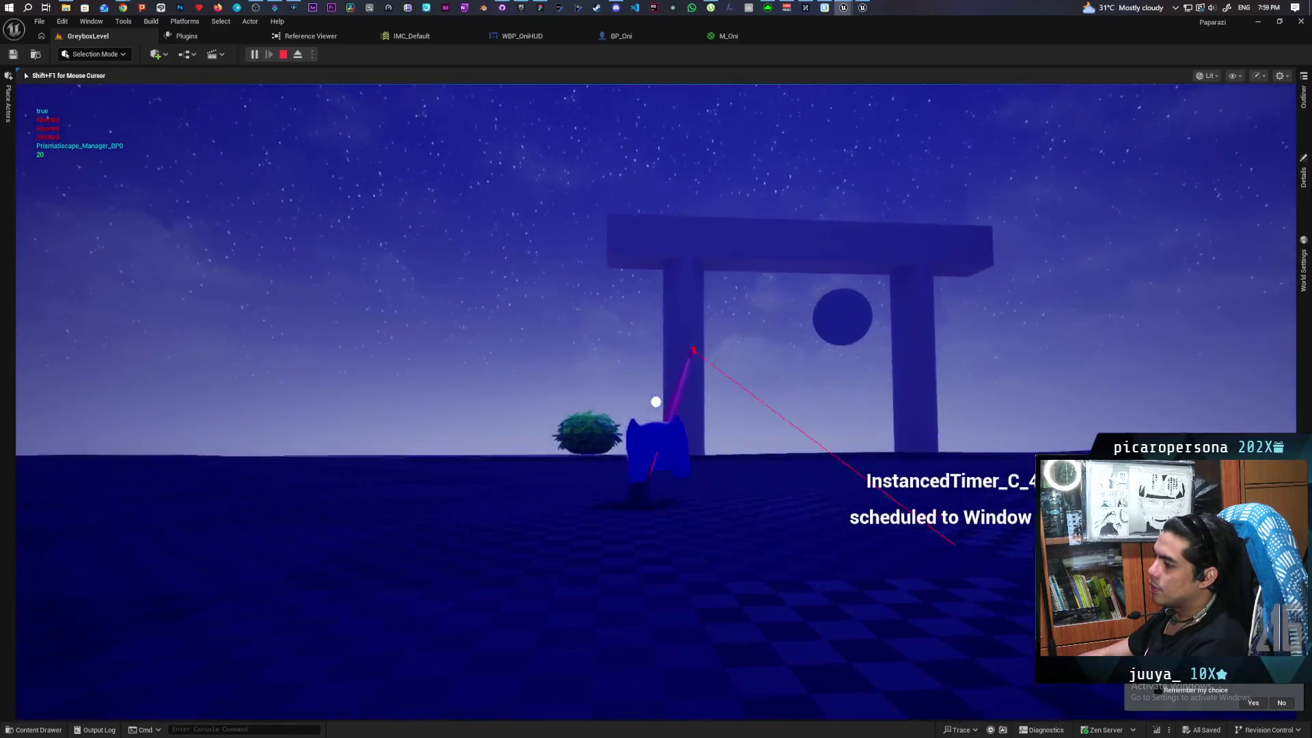
key(w)
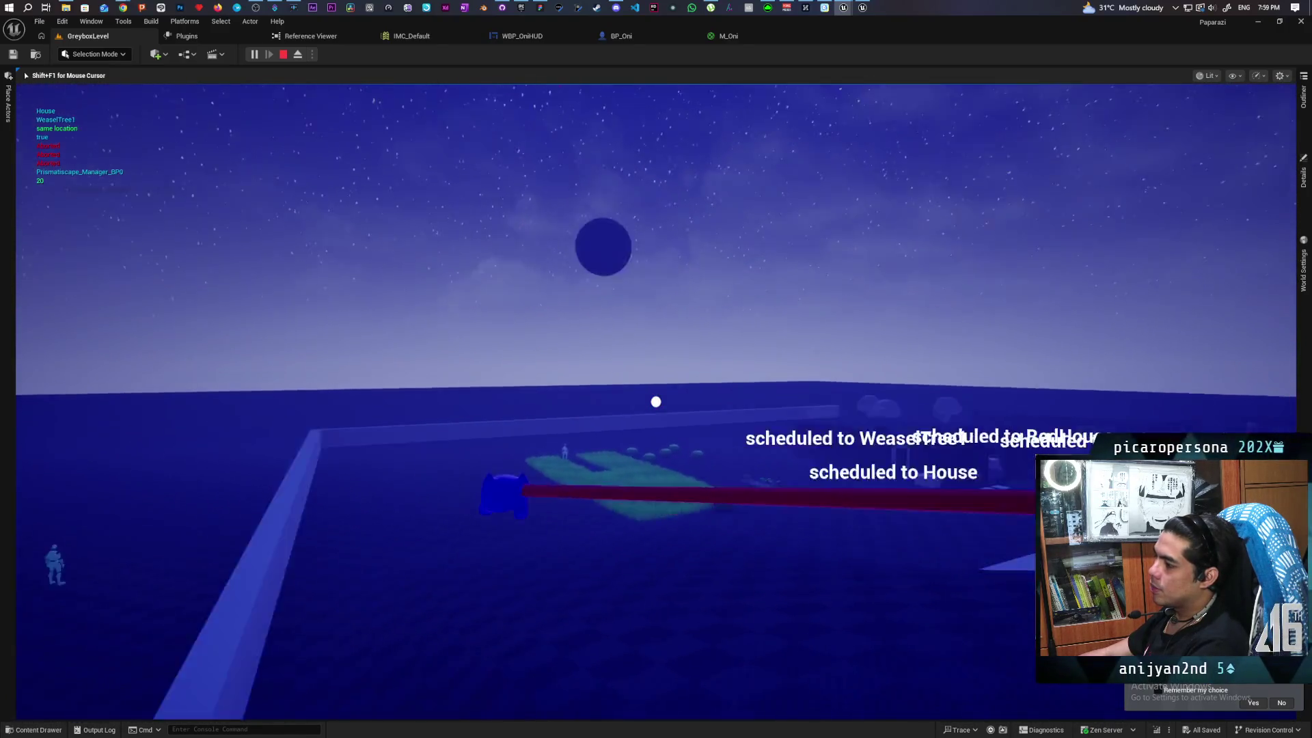
key(w)
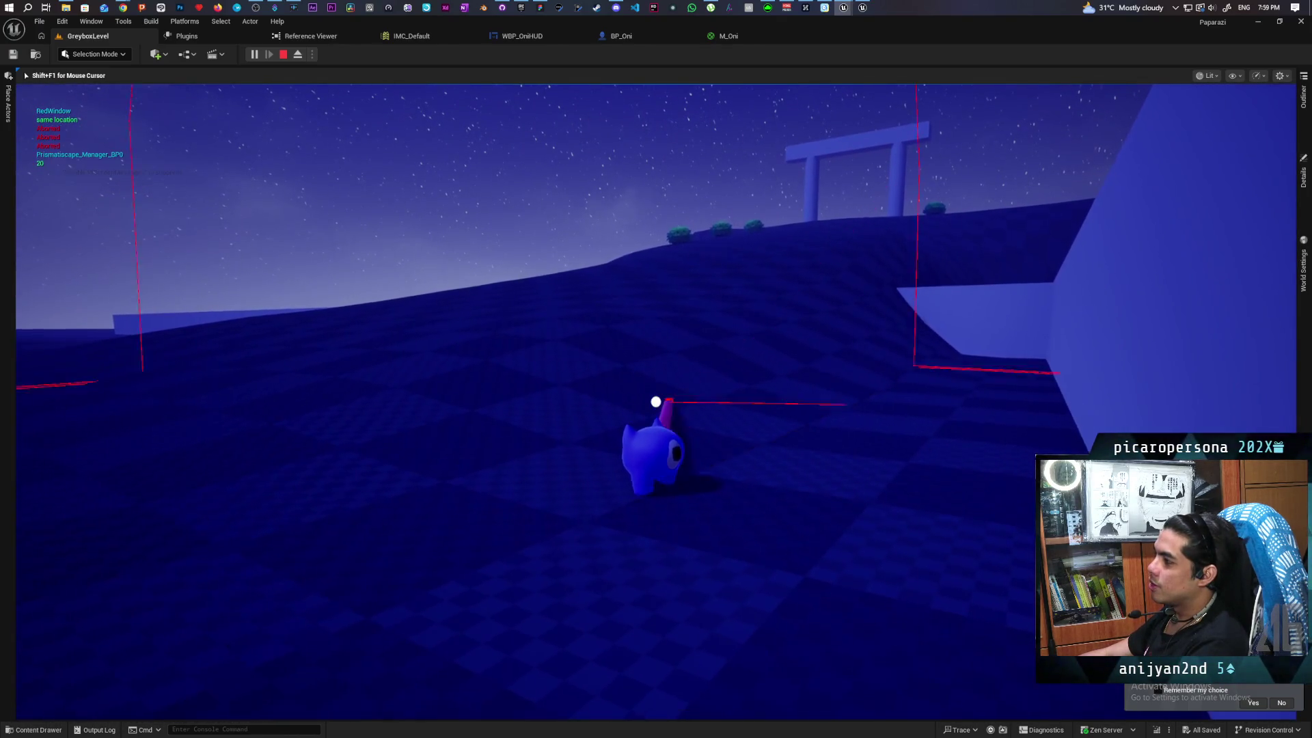
key(w)
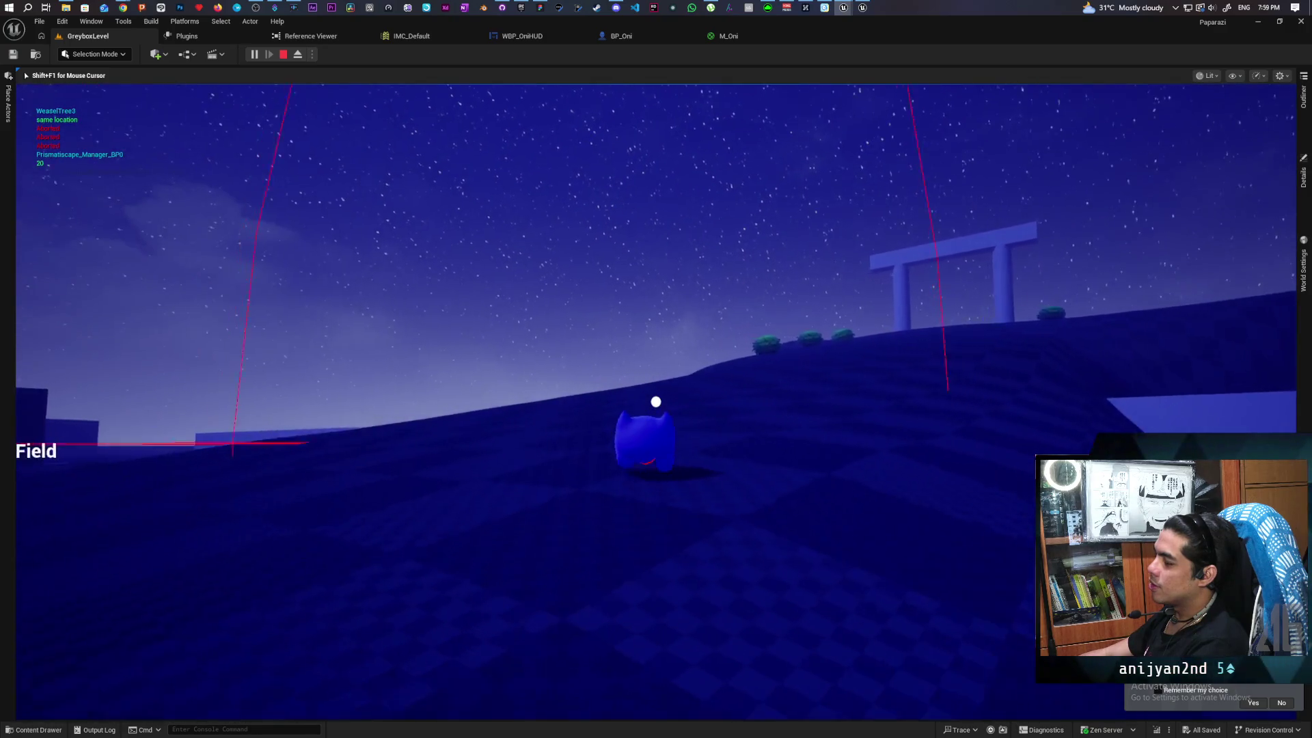
key(w)
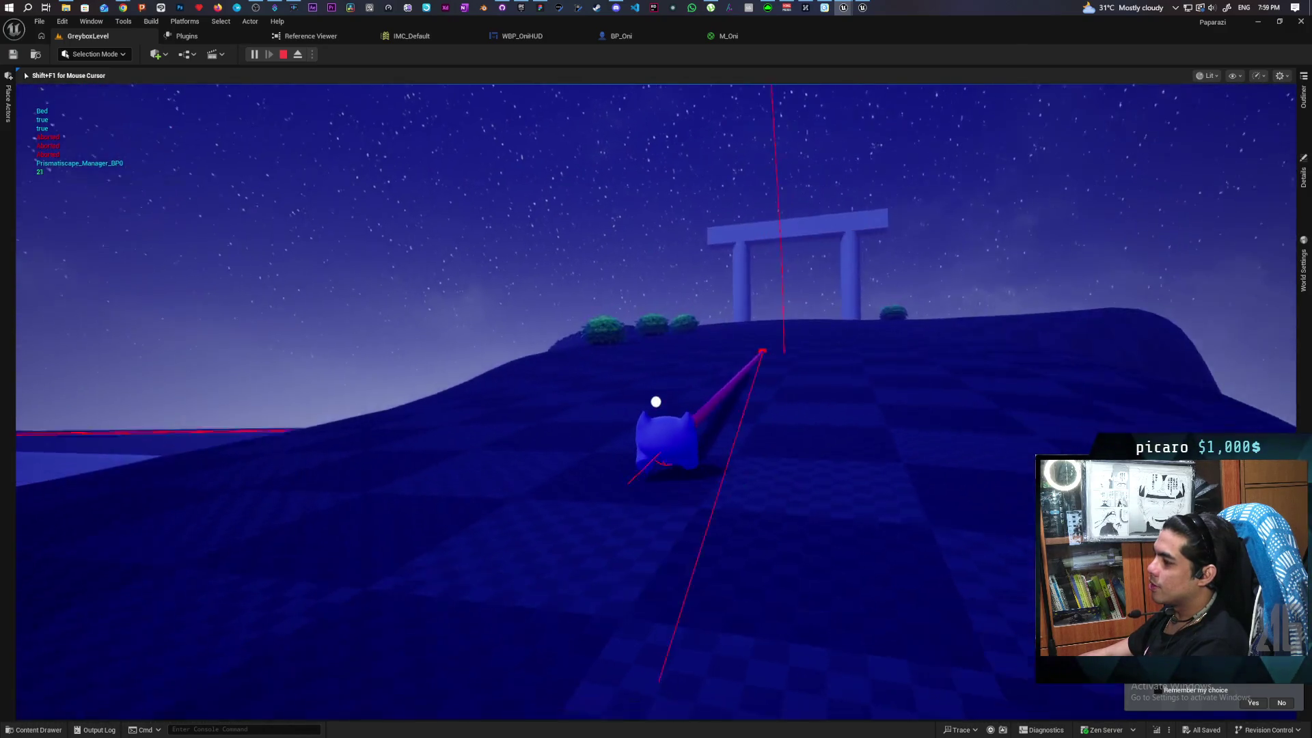
key(w)
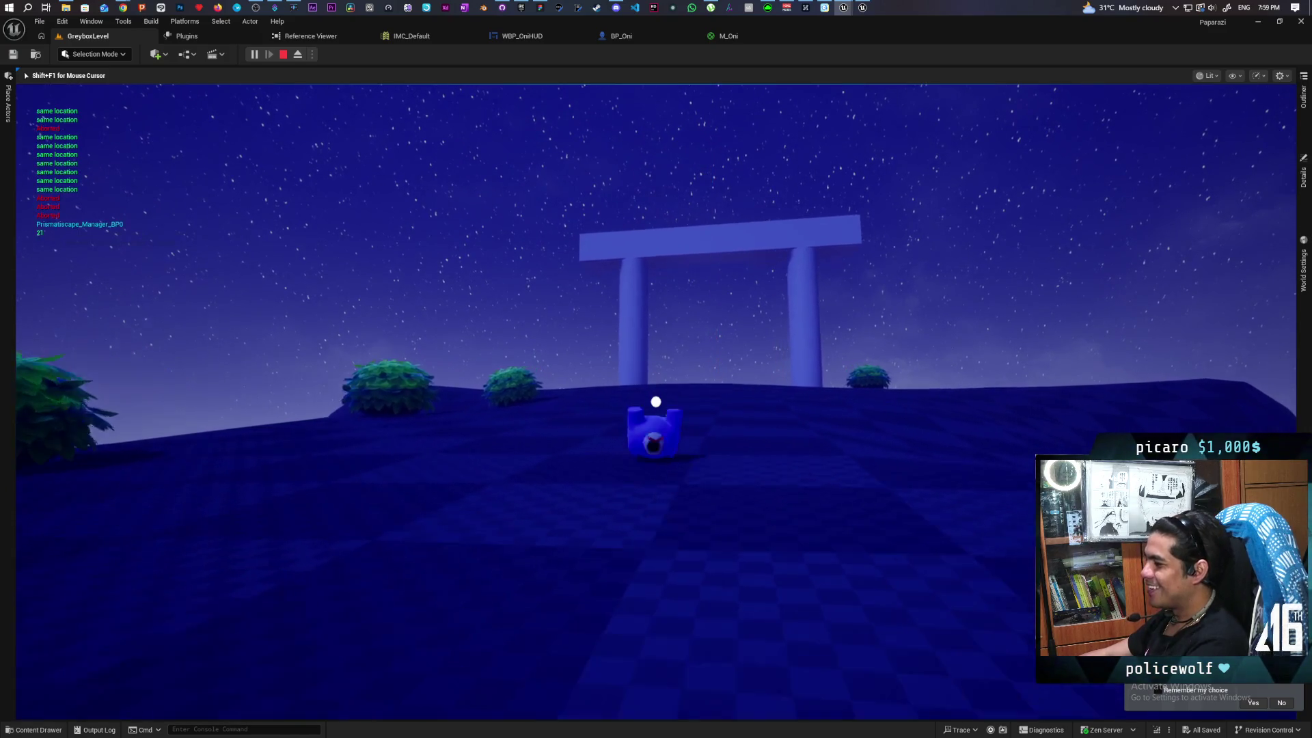
key(w)
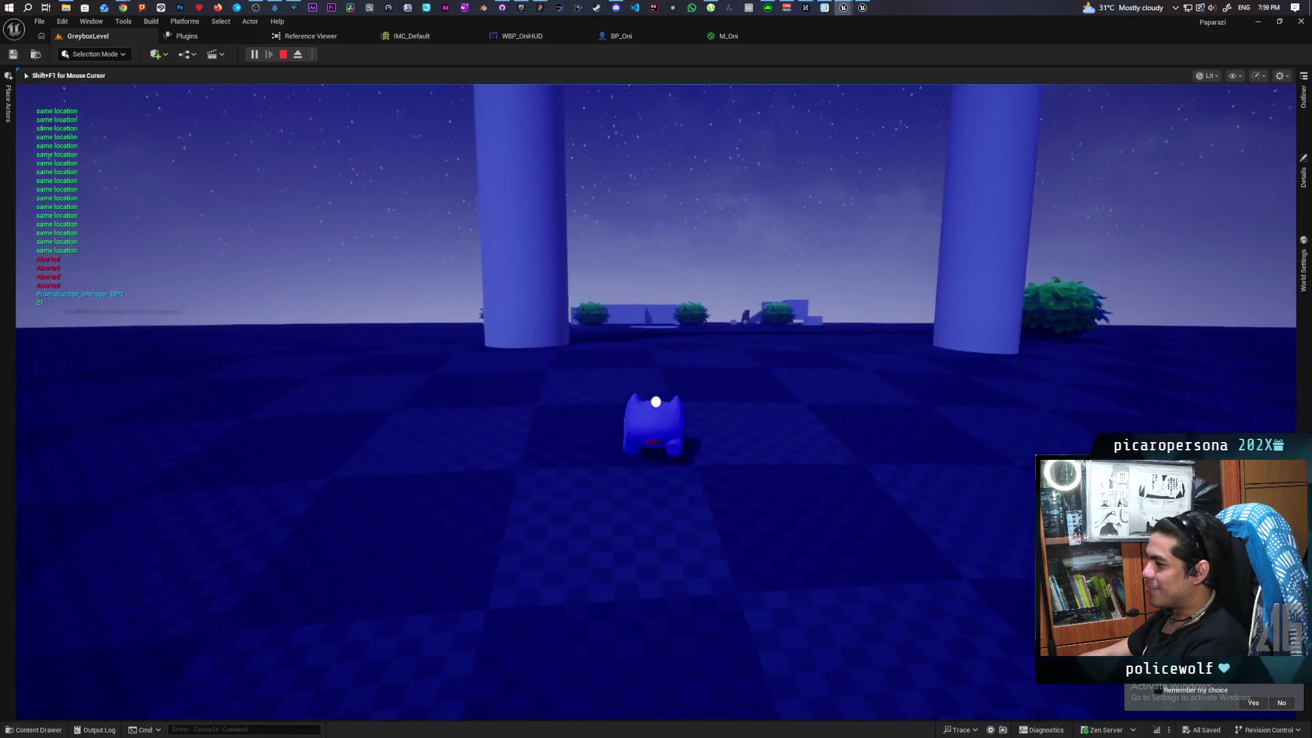
key(w)
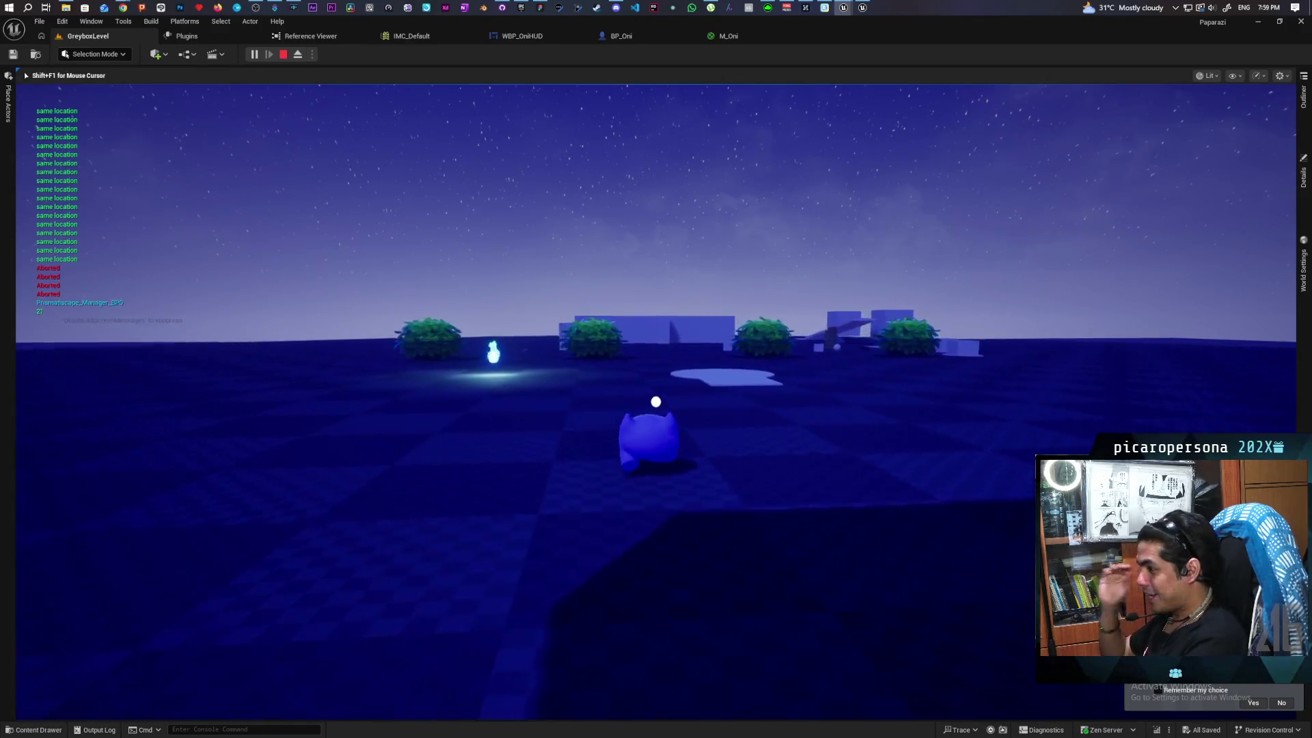
key(w)
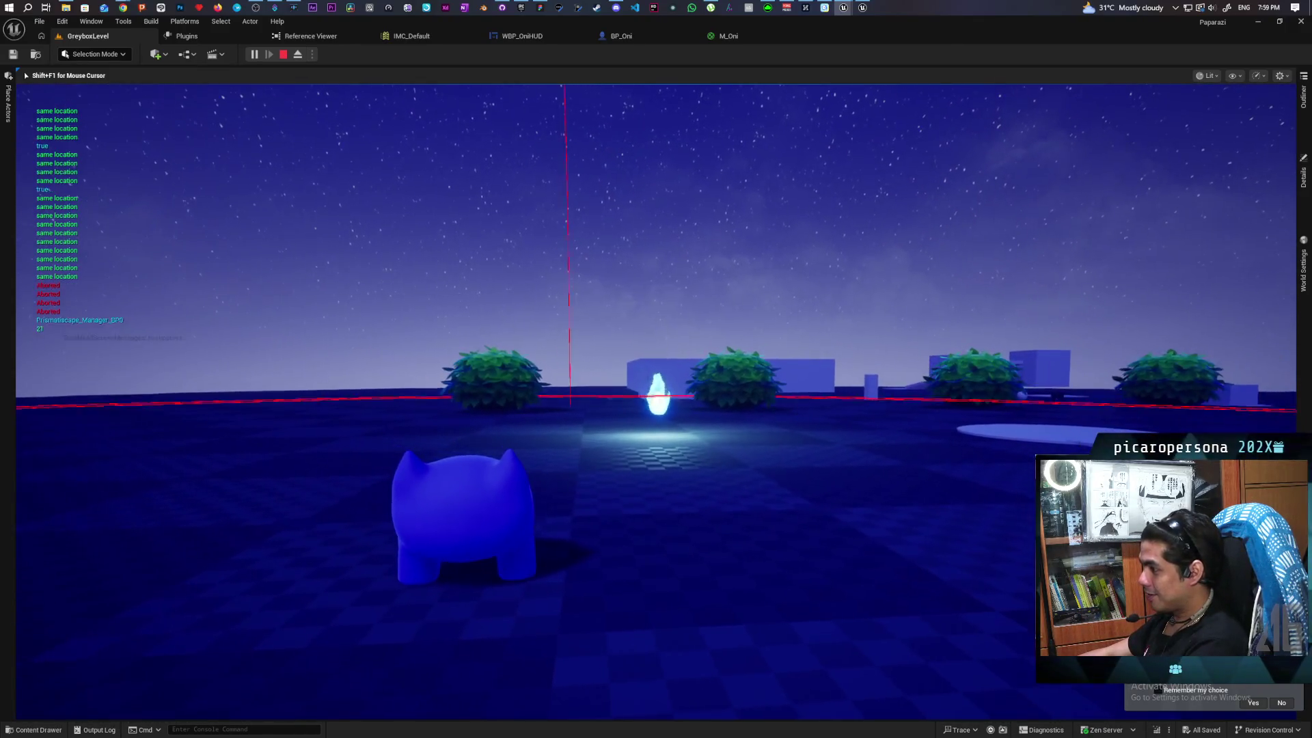
key(w)
key(w)
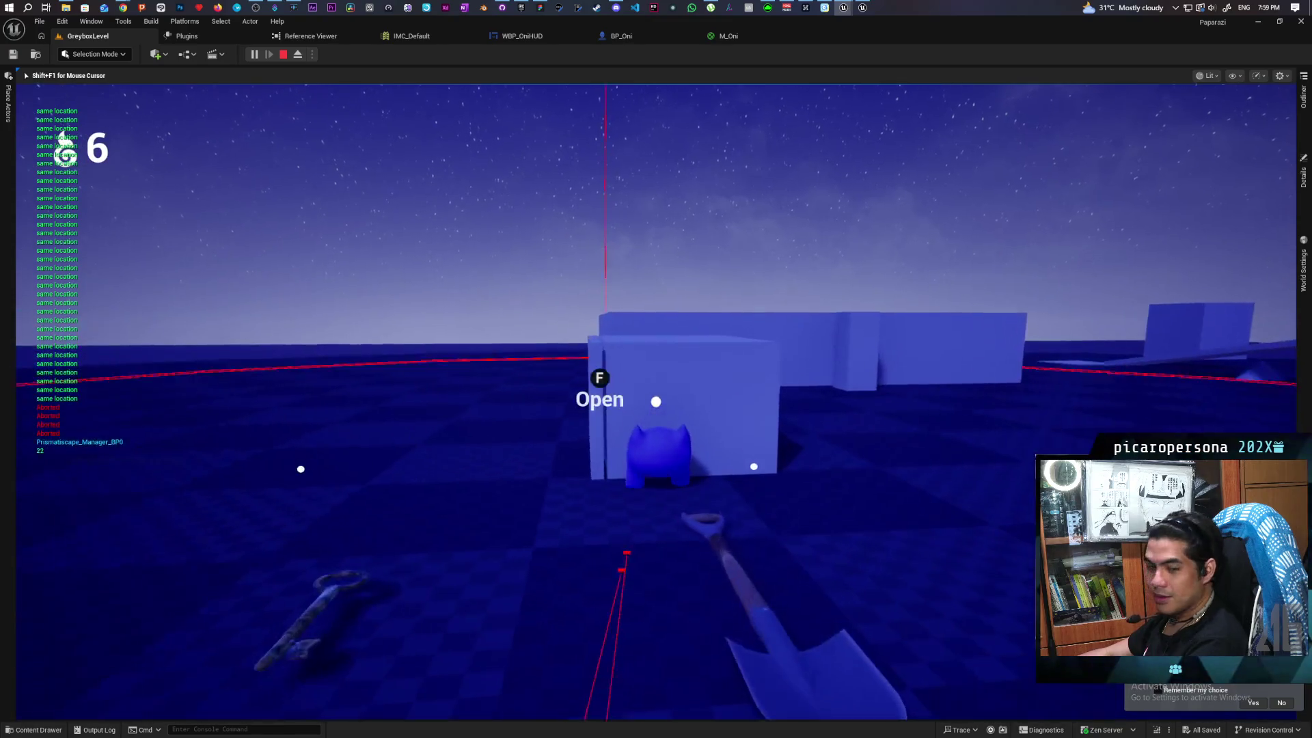
key(s)
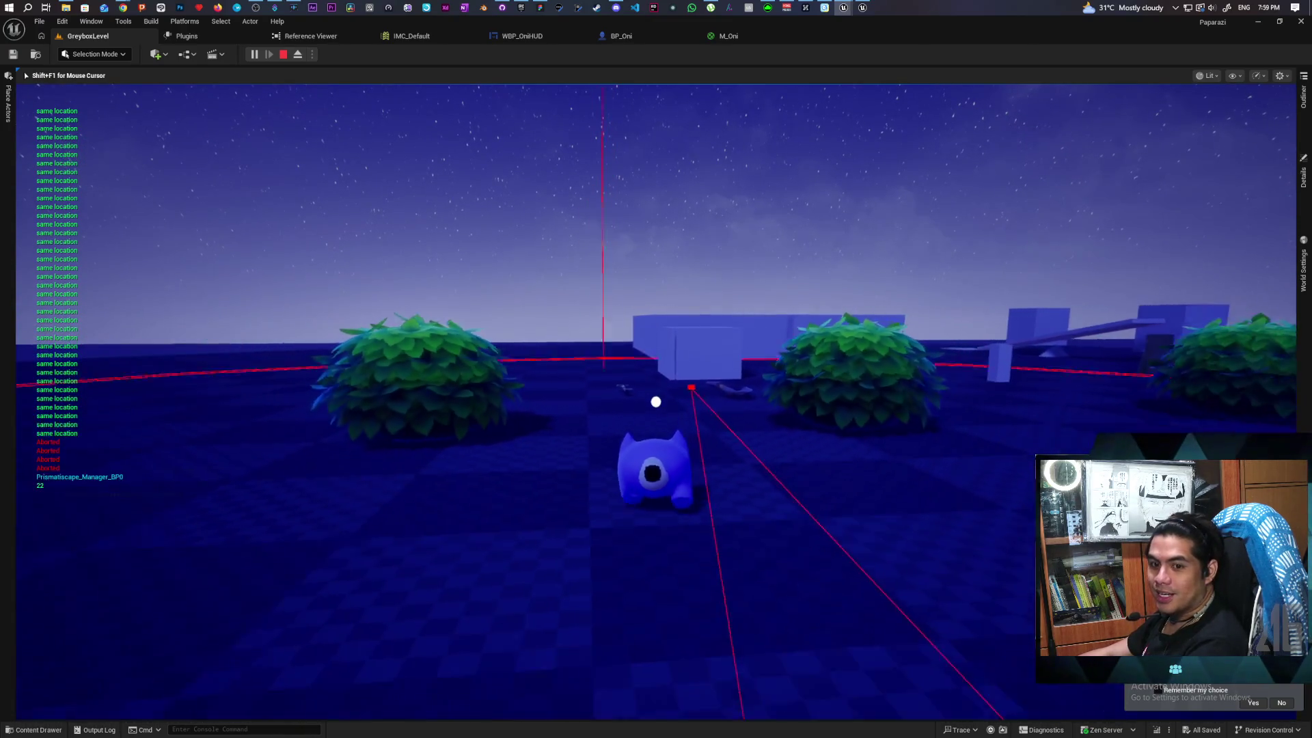
key(w)
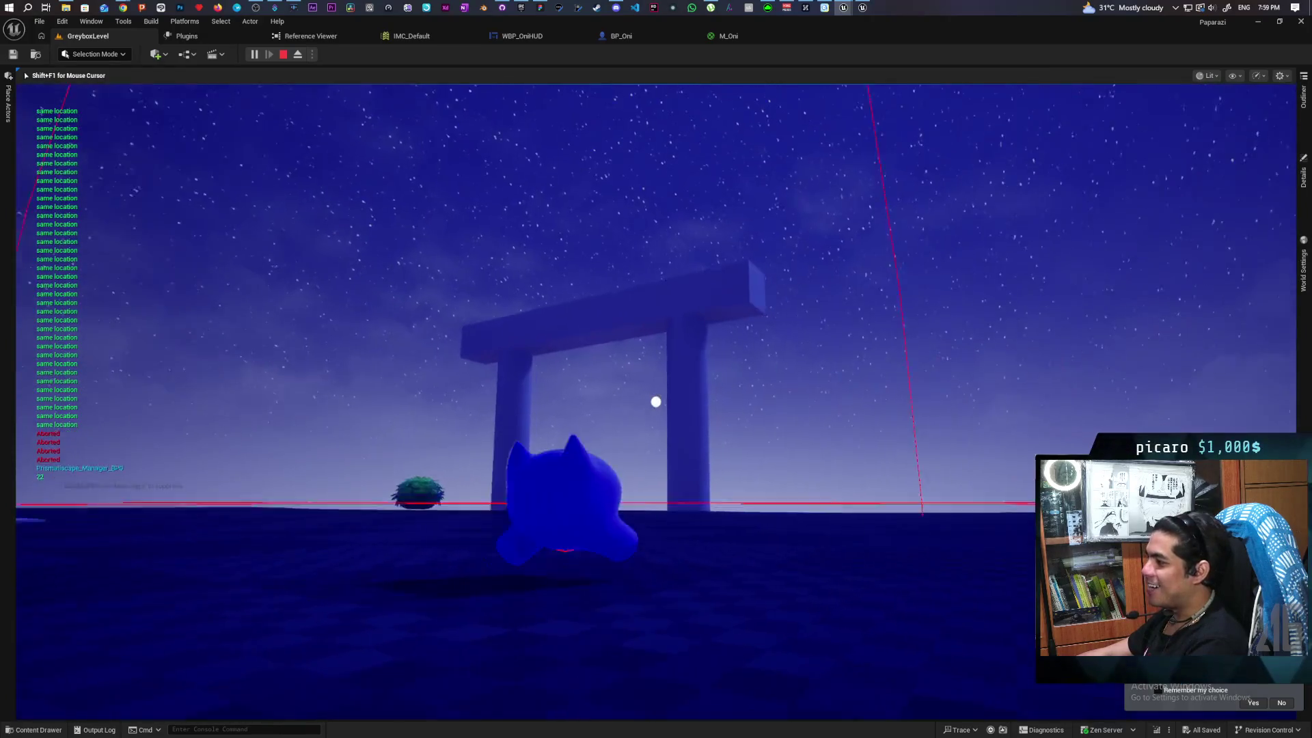
key(w)
key(w)
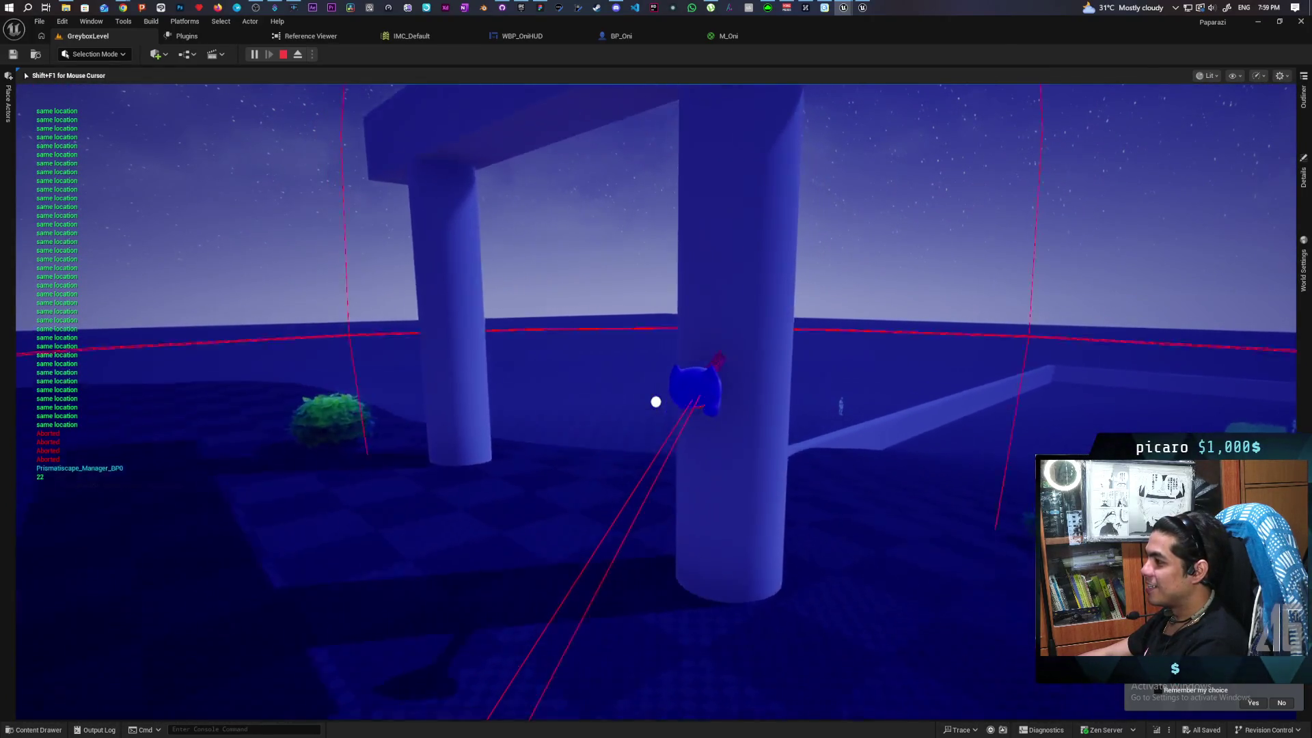
key(w)
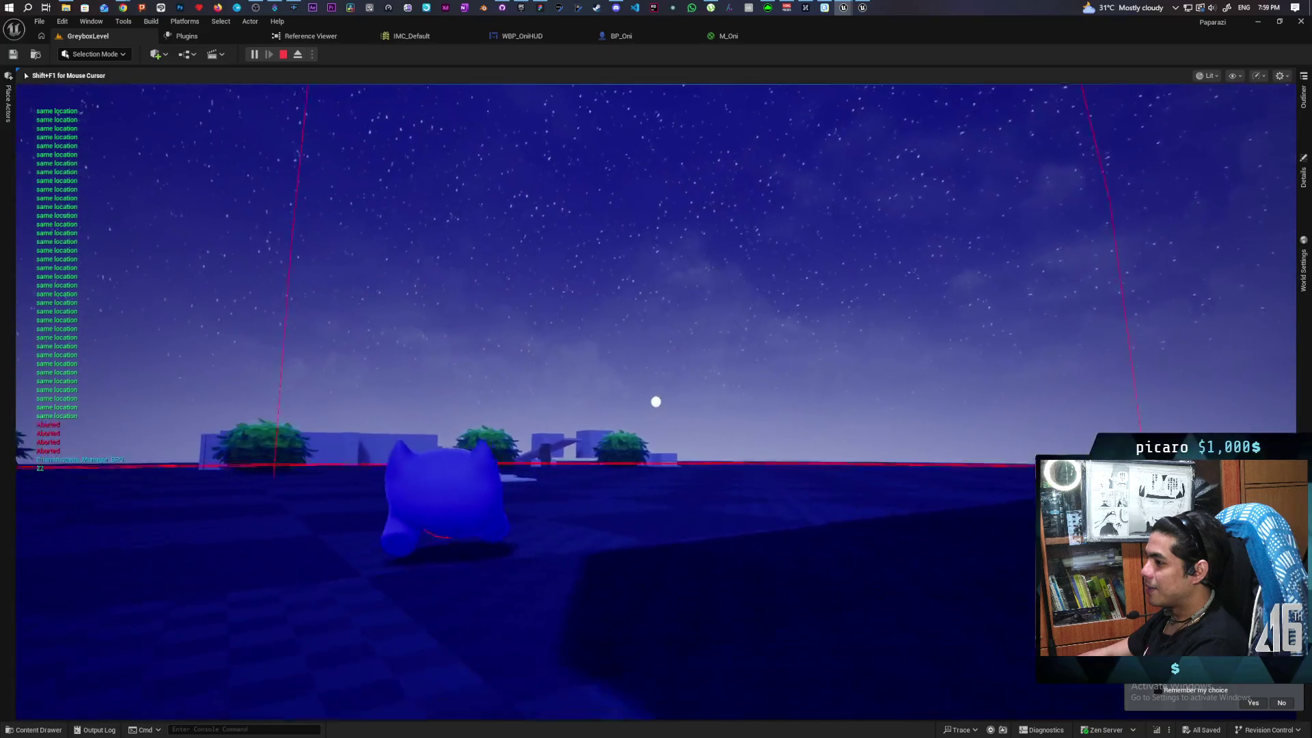
key(w)
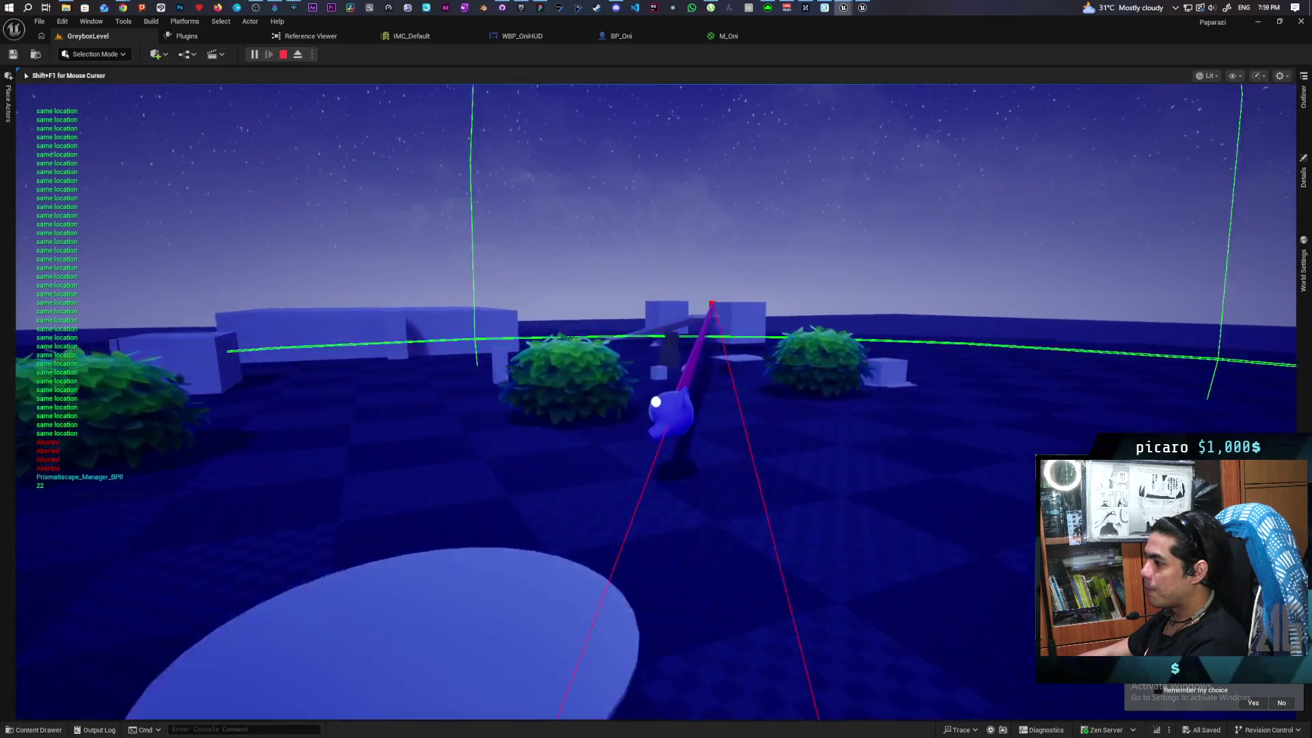
key(w)
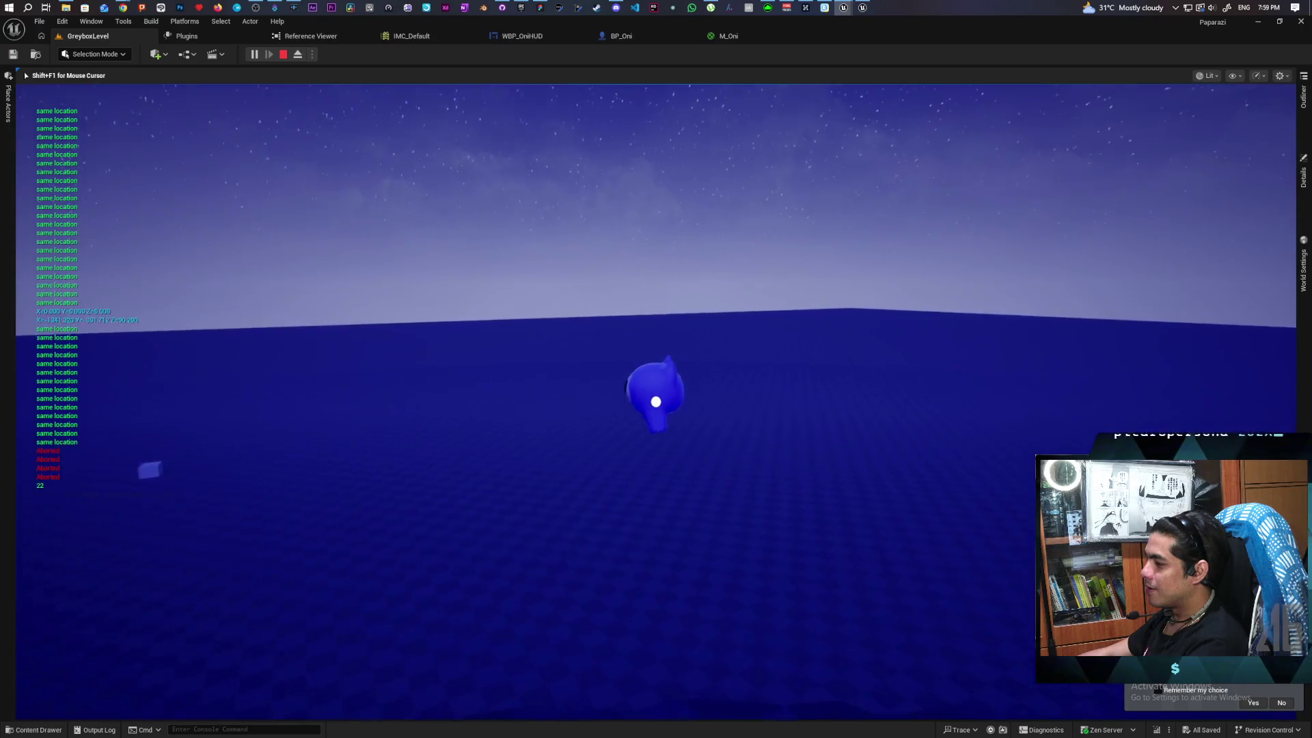
key(w)
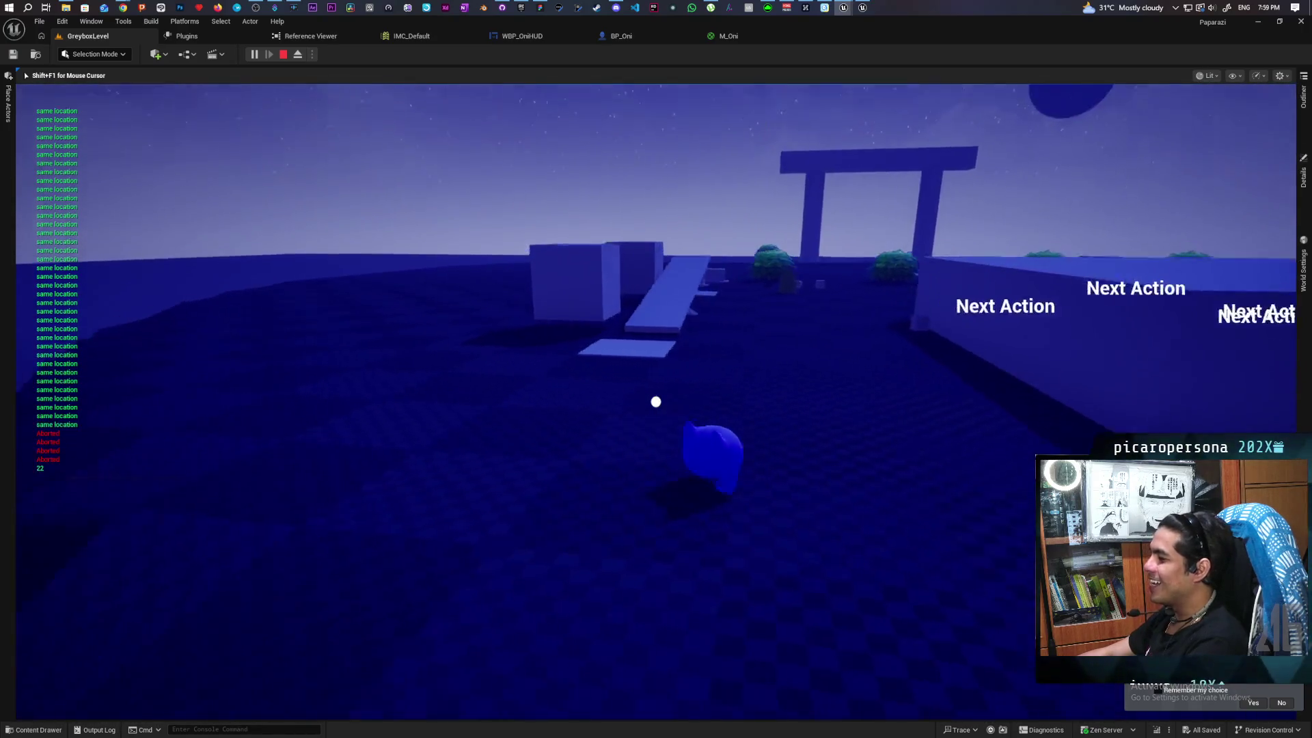
key(w)
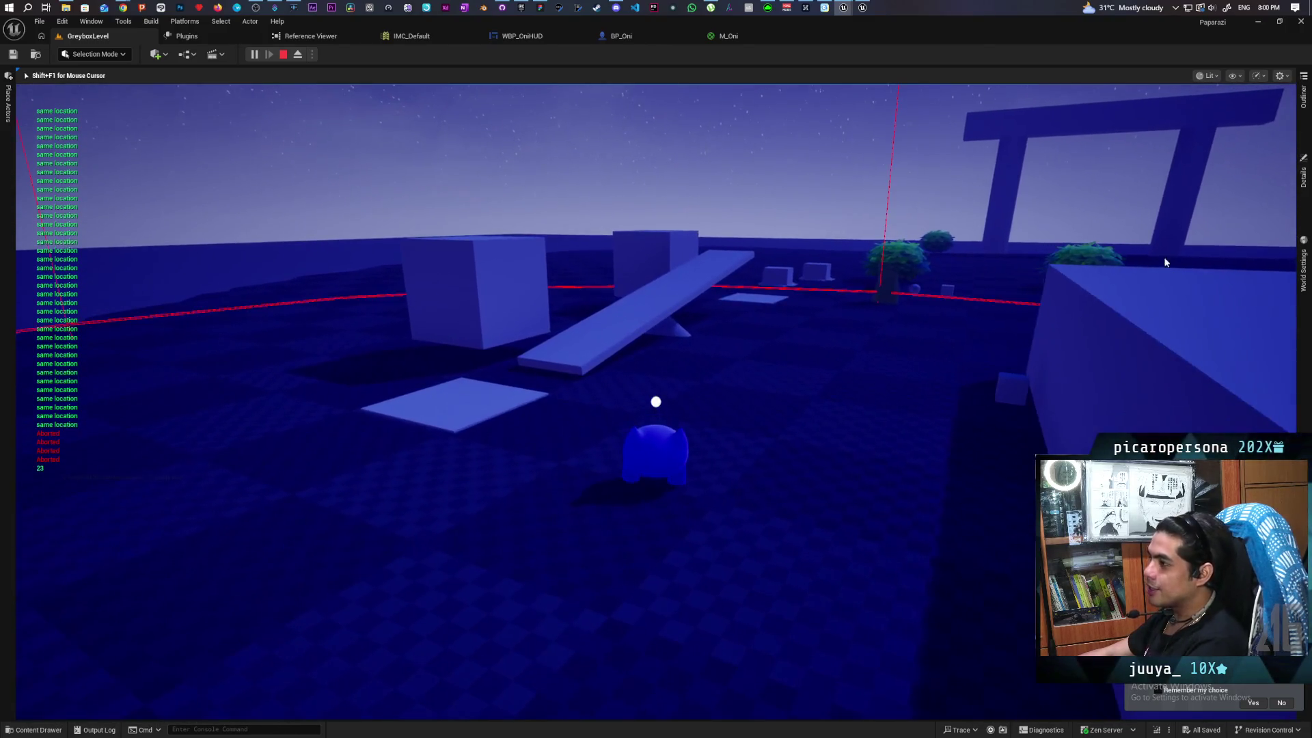
key(Escape)
Set play options to 2 players as Listen Server, then run and stop a session
mouse_move(880, 25)
mouse_down()
mouse_move(890, 33)
mouse_move(856, 36)
mouse_move(866, 33)
mouse_up()
click(695, 62)
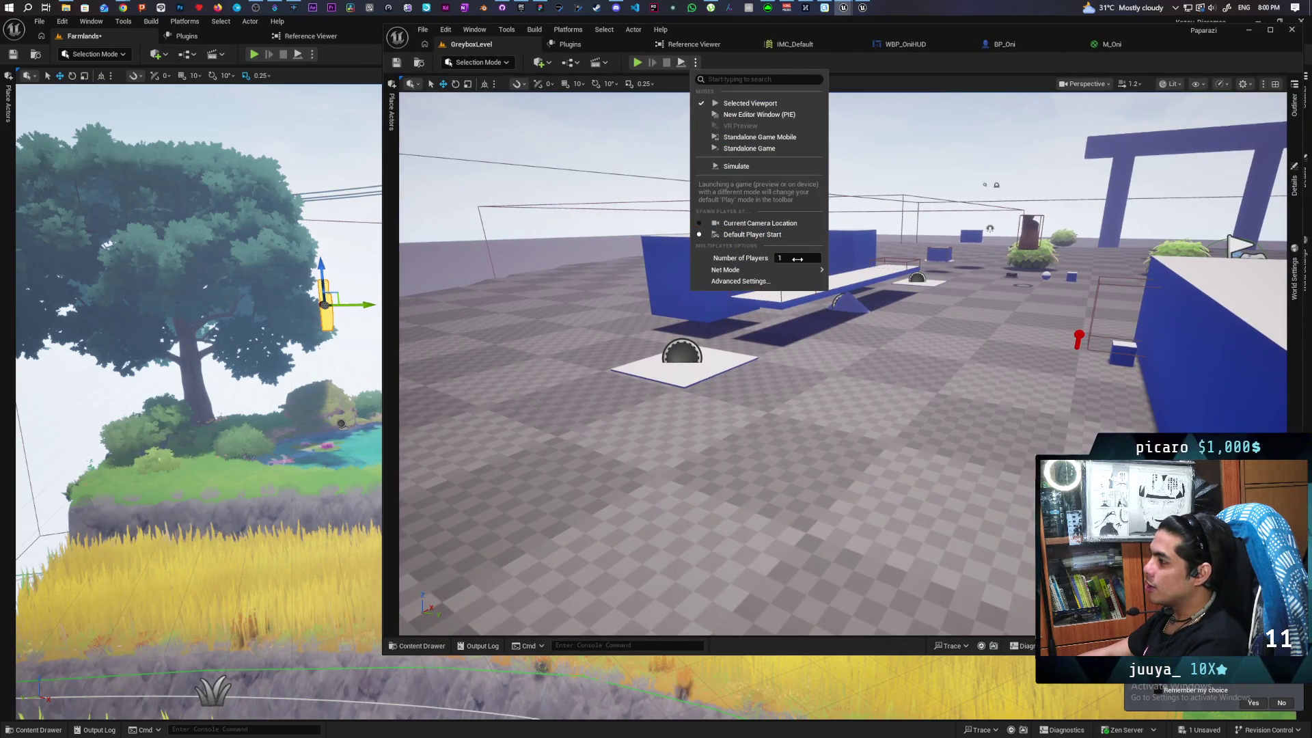
text(2)
mouse_move(808, 275)
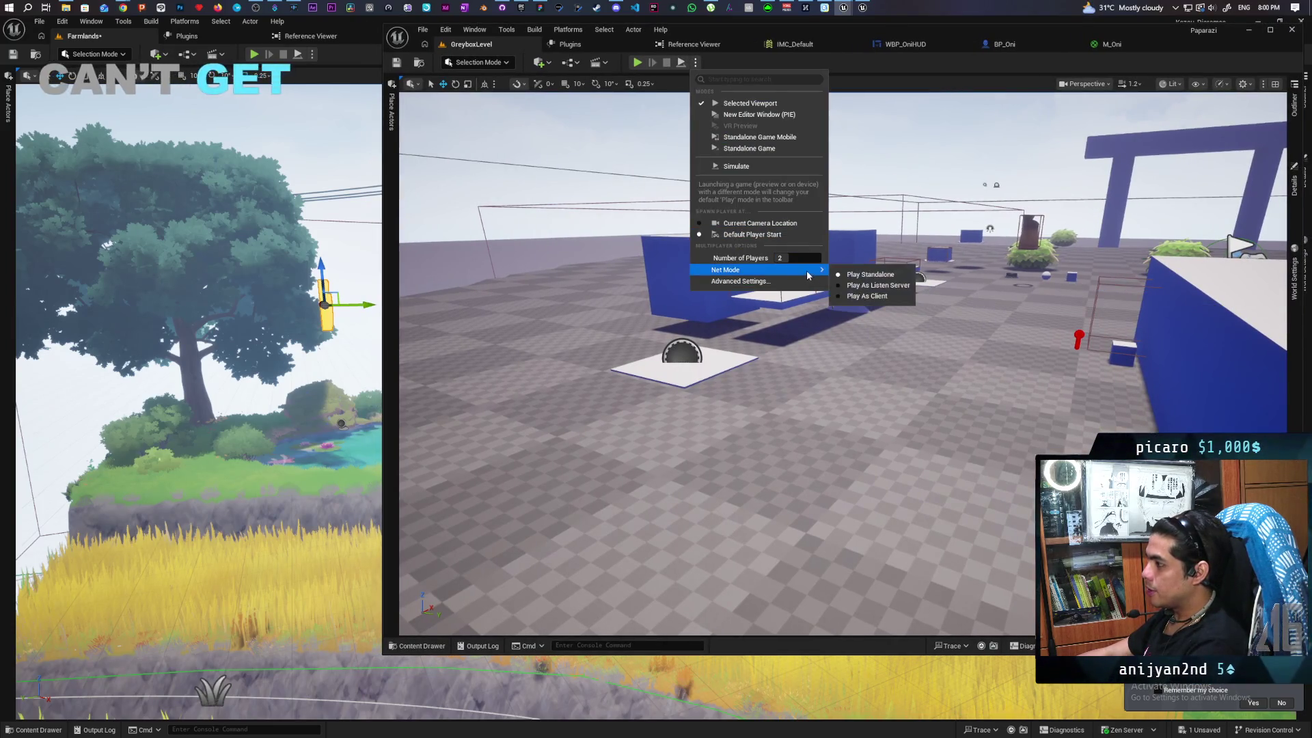
click(851, 286)
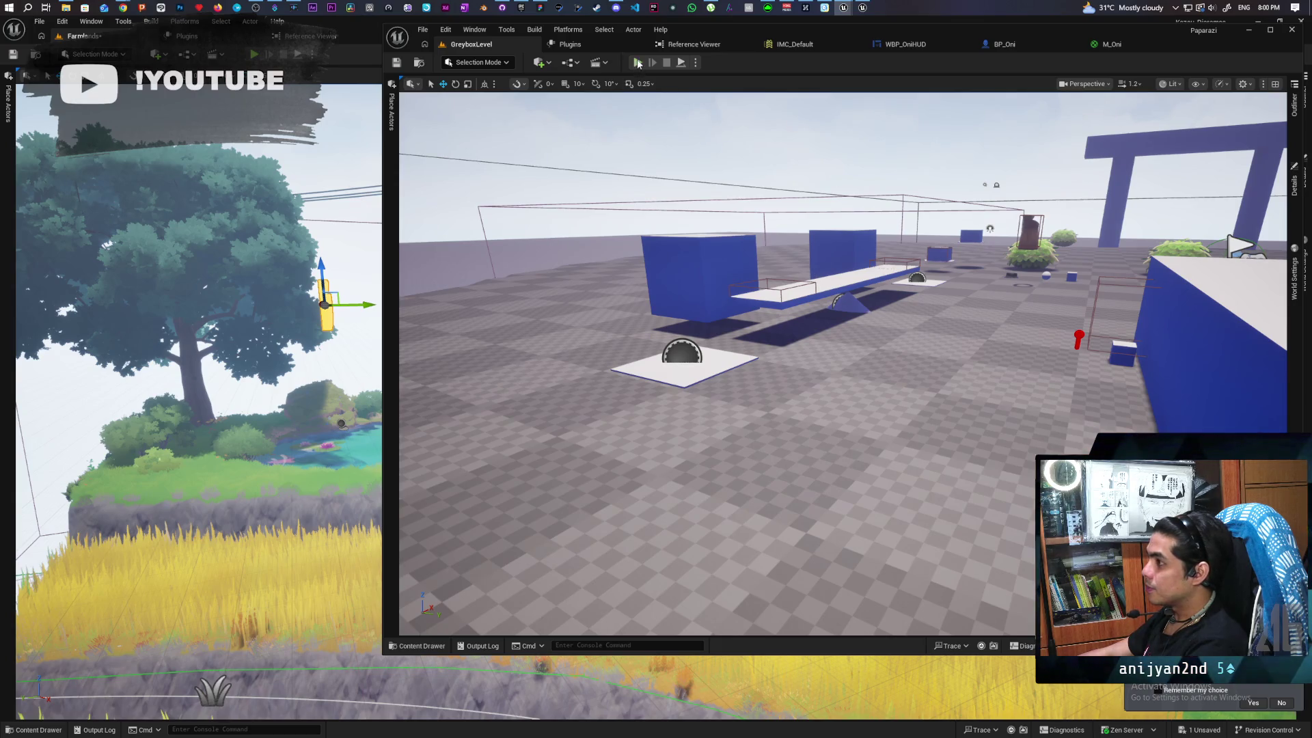
key(alt+p)
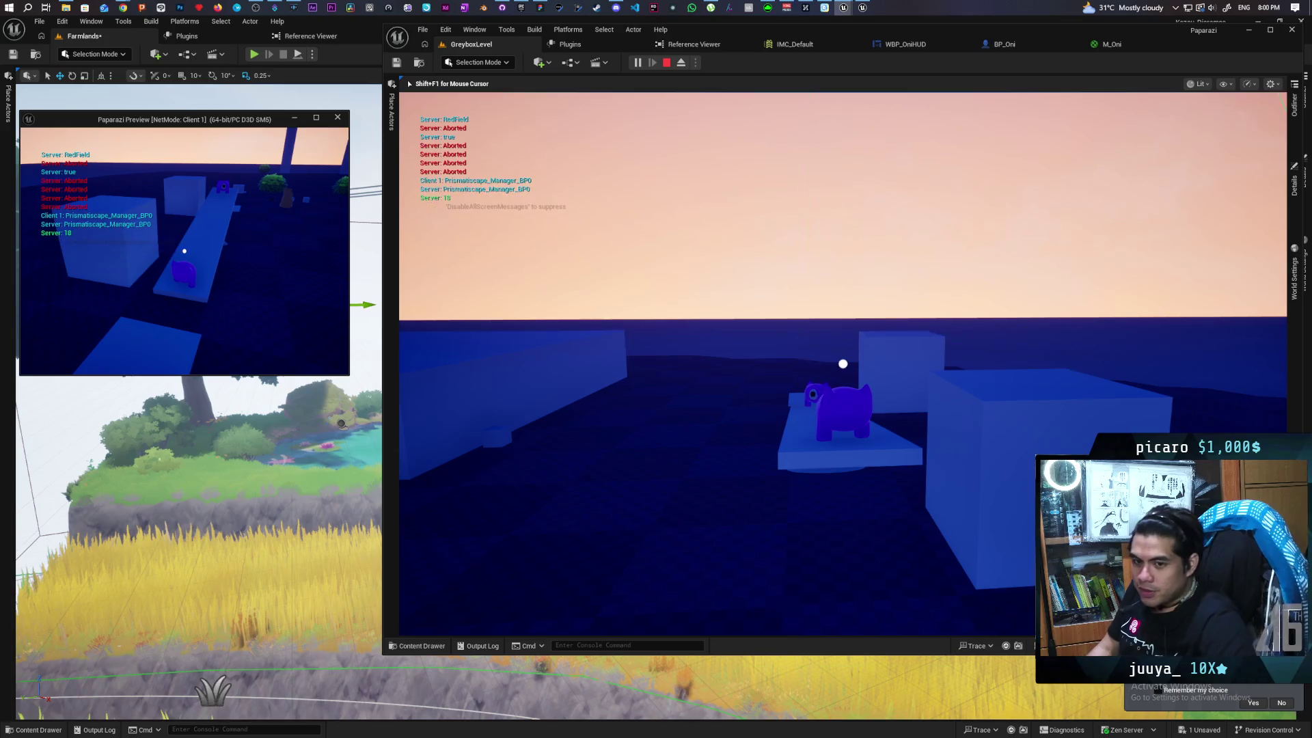
key(Escape)
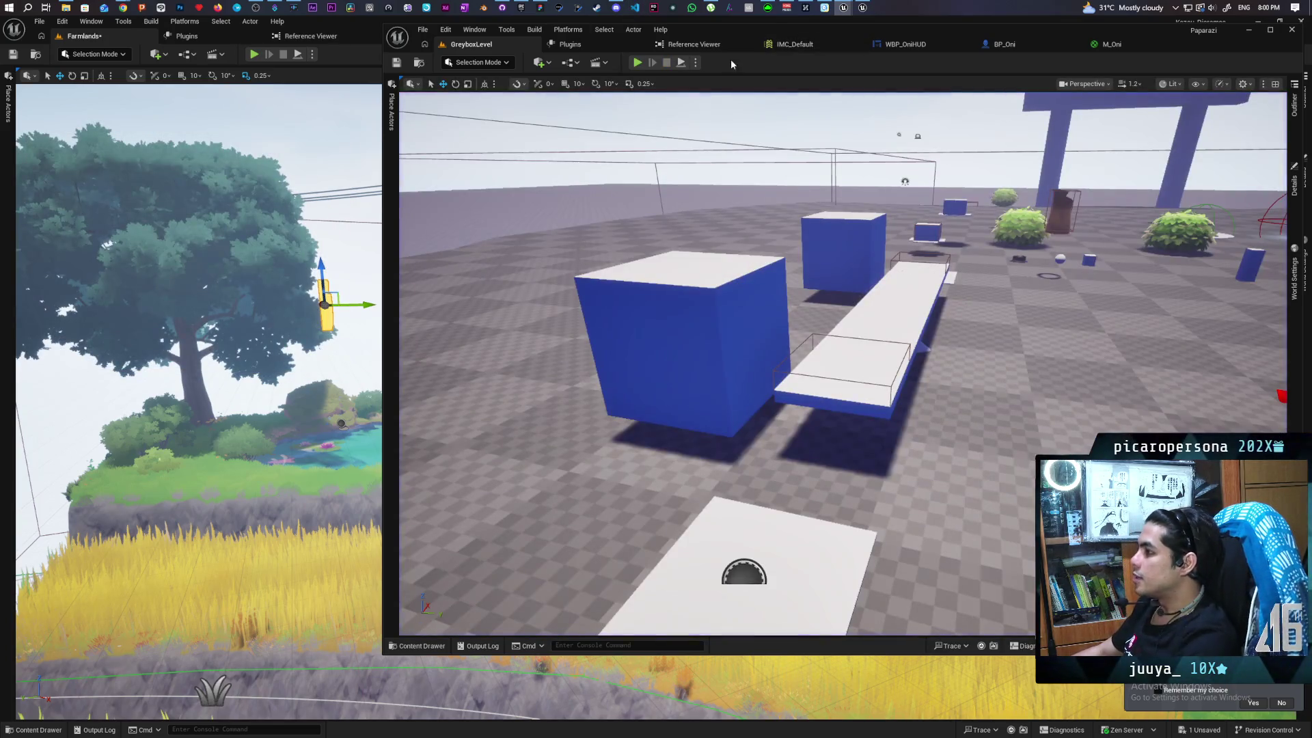
Switch Net Mode to Play Standalone and run, then stop, a three-player session
click(696, 63)
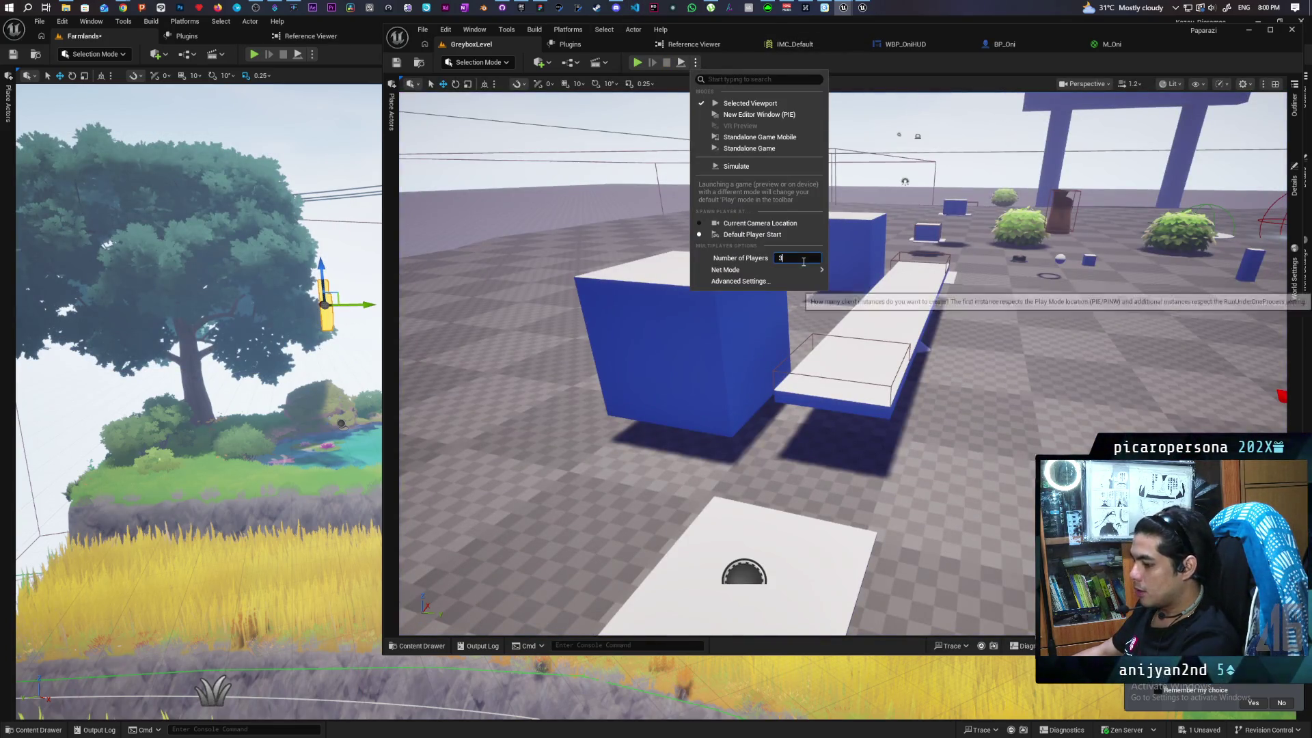
mouse_move(820, 270)
click(861, 274)
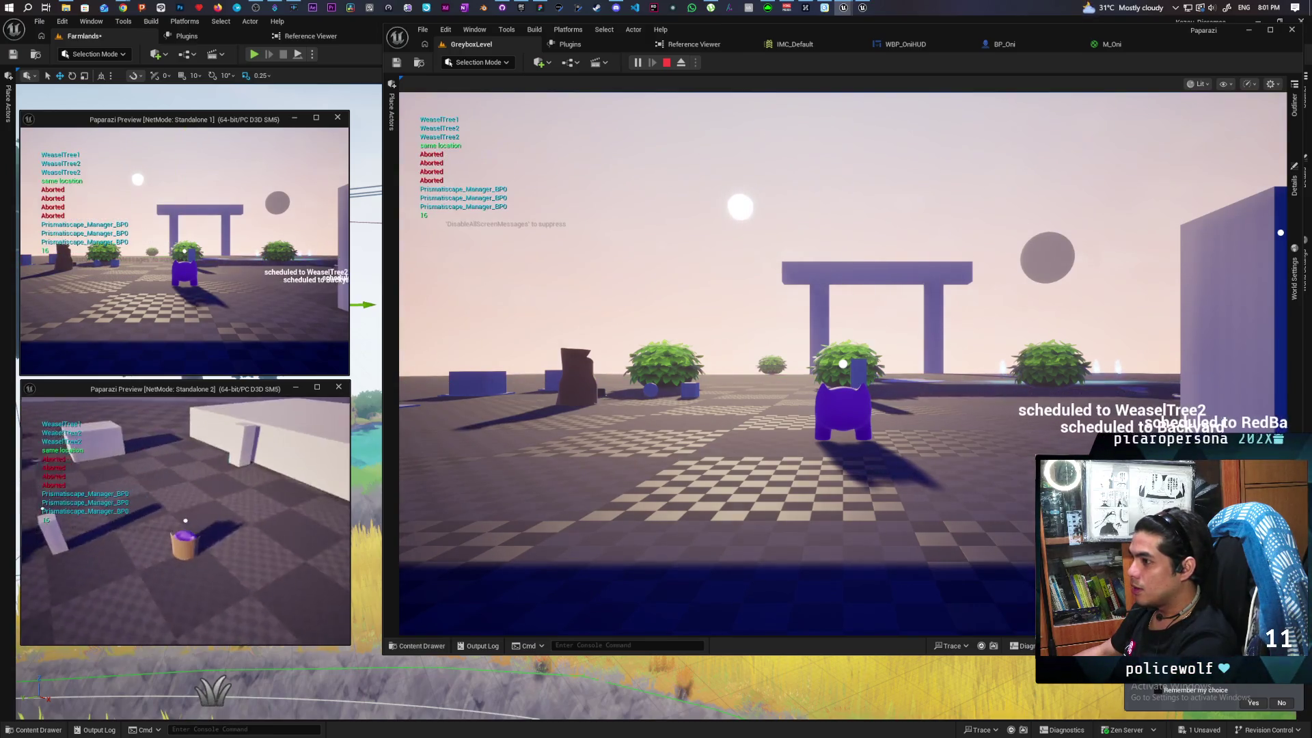
key(Escape)
click(696, 62)
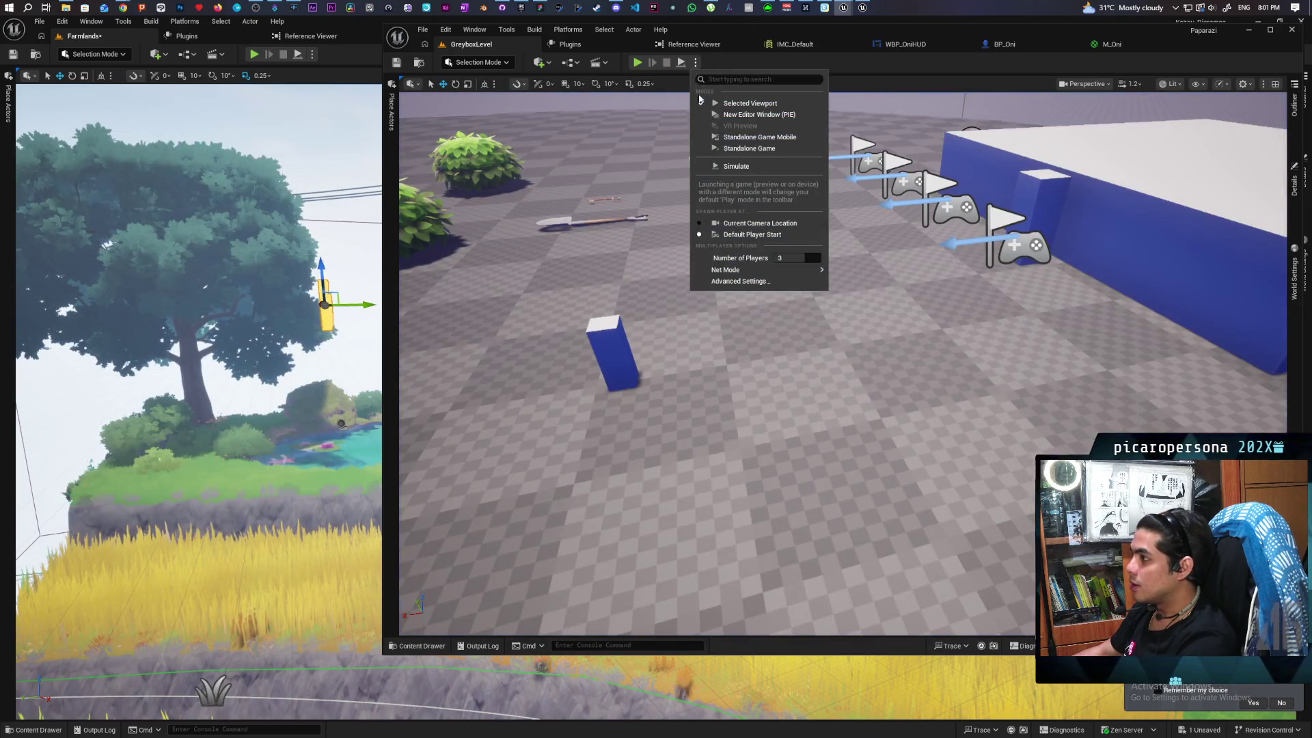
Switch Net Mode back to Play As Listen Server and run, then stop, a three-player session
click(855, 286)
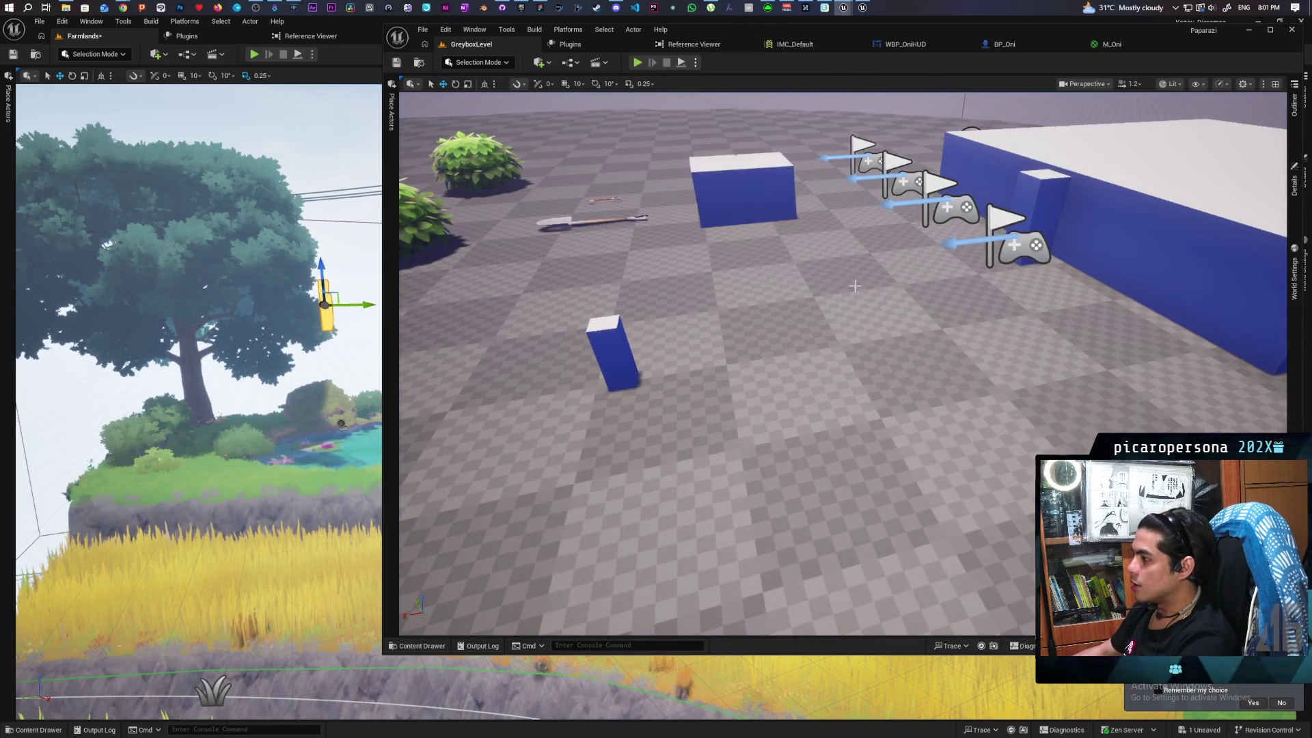
key(alt+p)
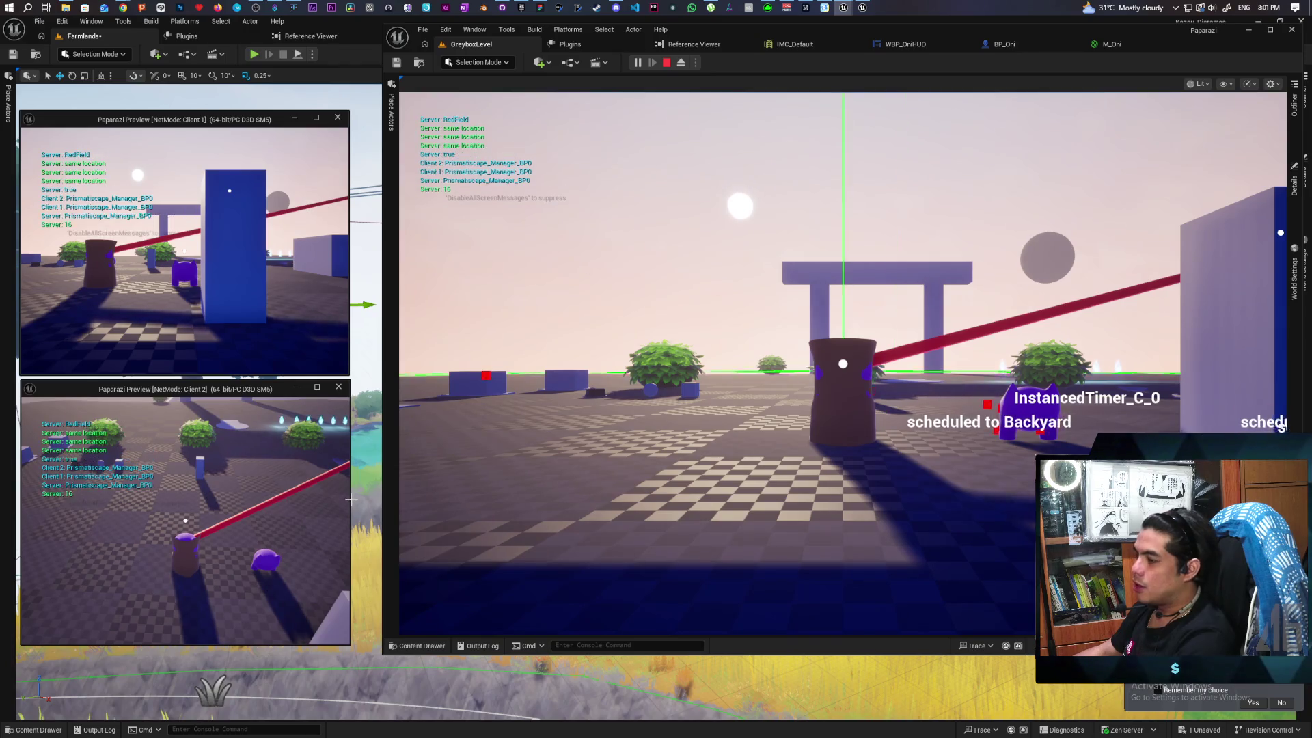
key(Escape)
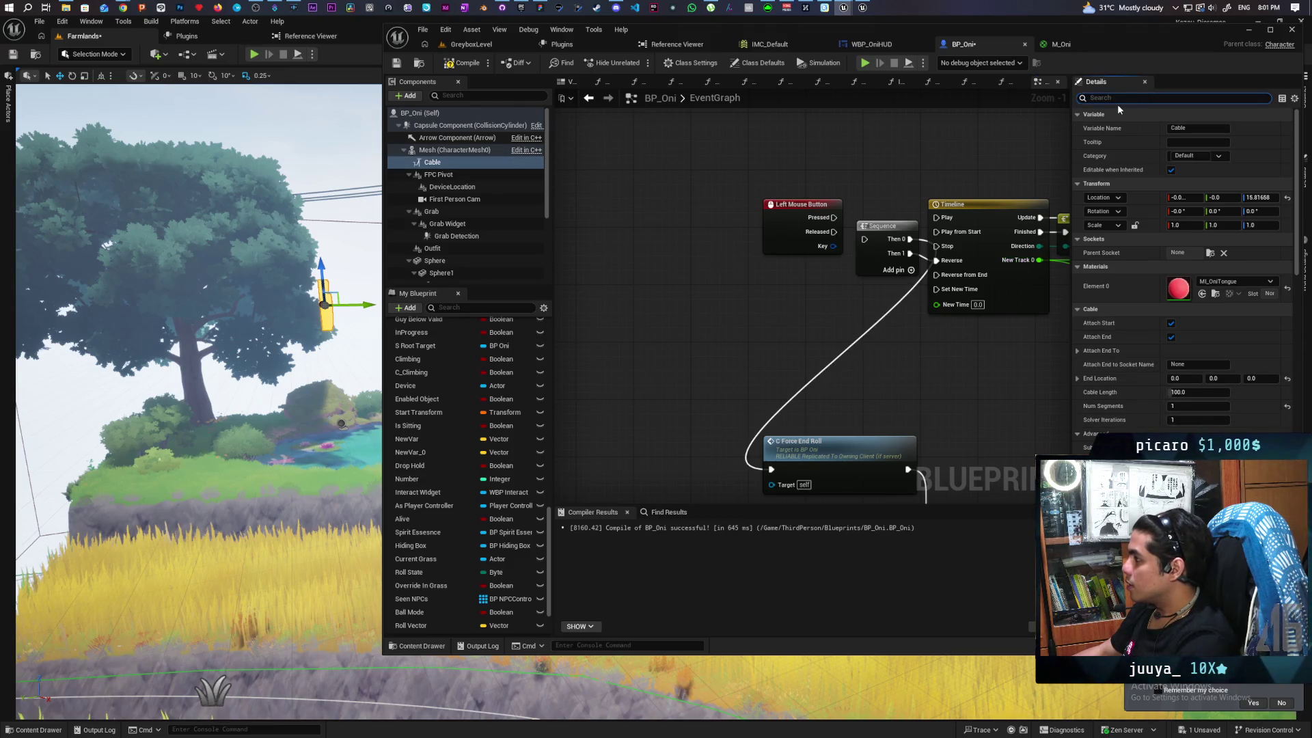
Filter Details for 'vi', untick the Cable's Visible, then play-test GreyboxLevel again
text(vi)
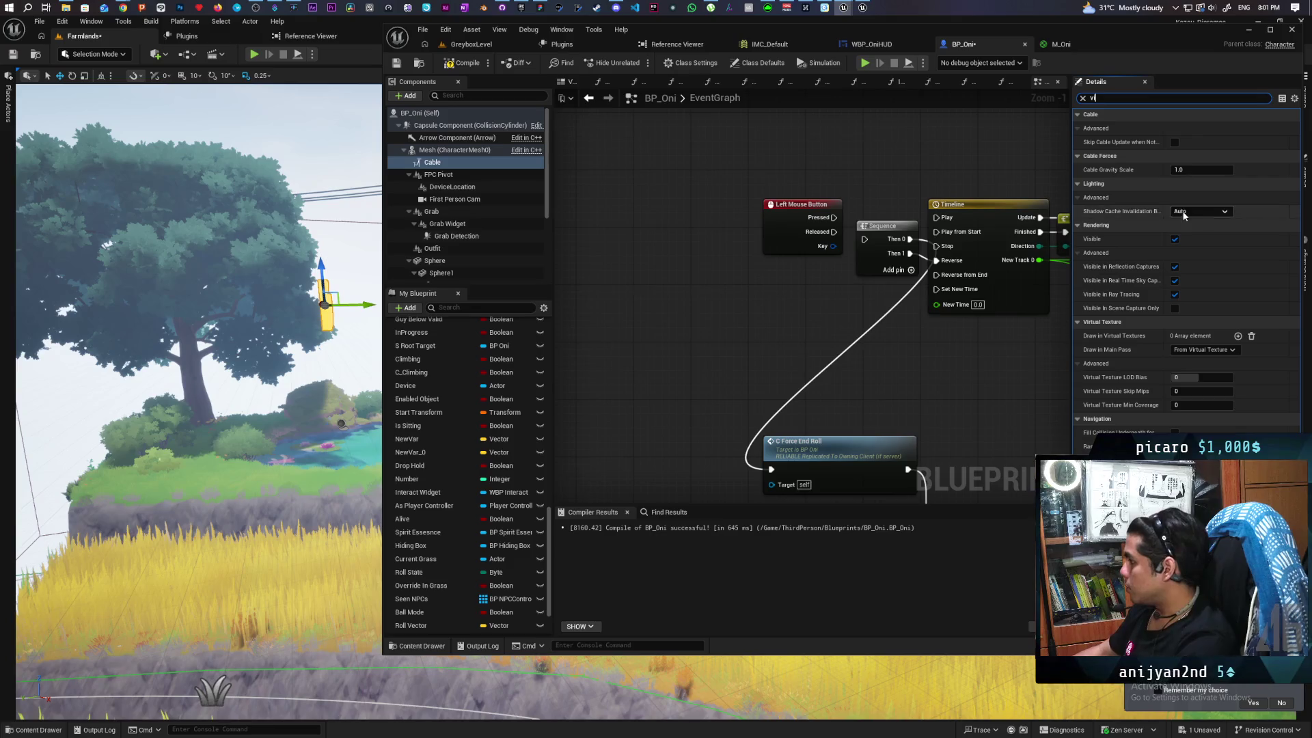
click(1174, 238)
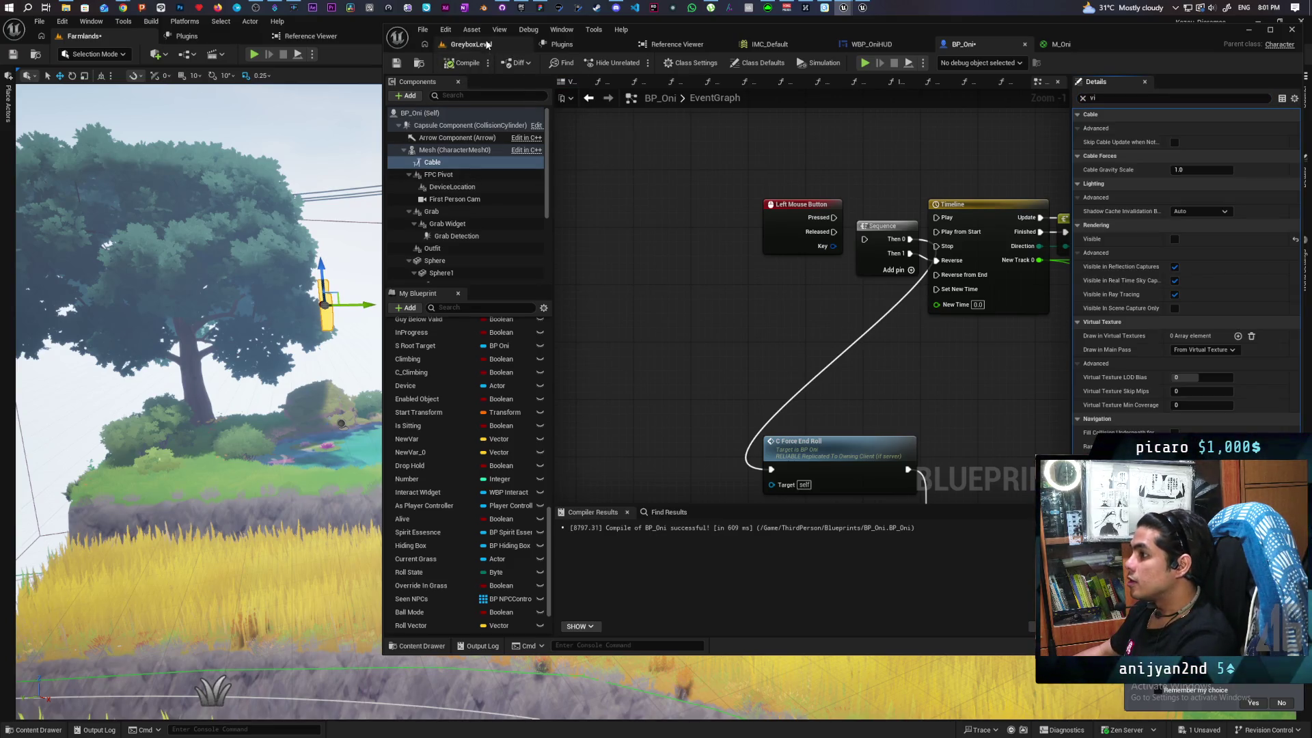
click(487, 45)
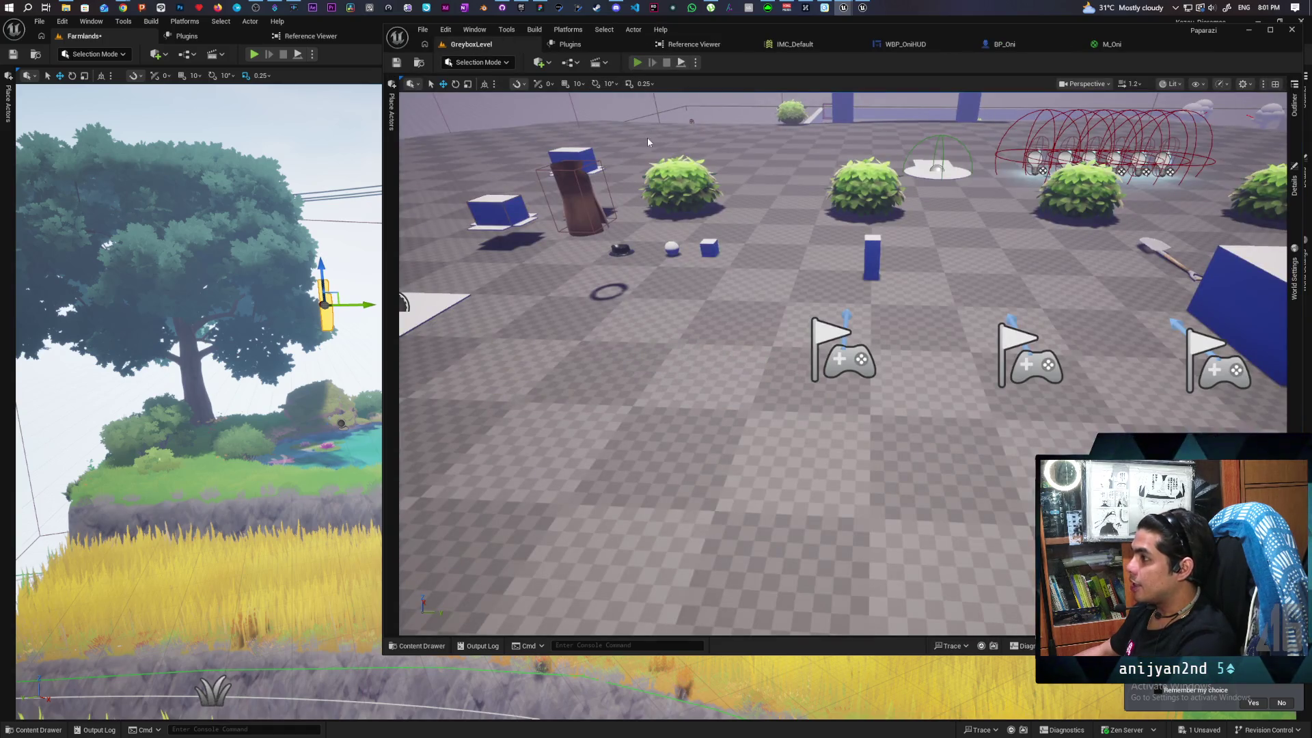
key(alt+p)
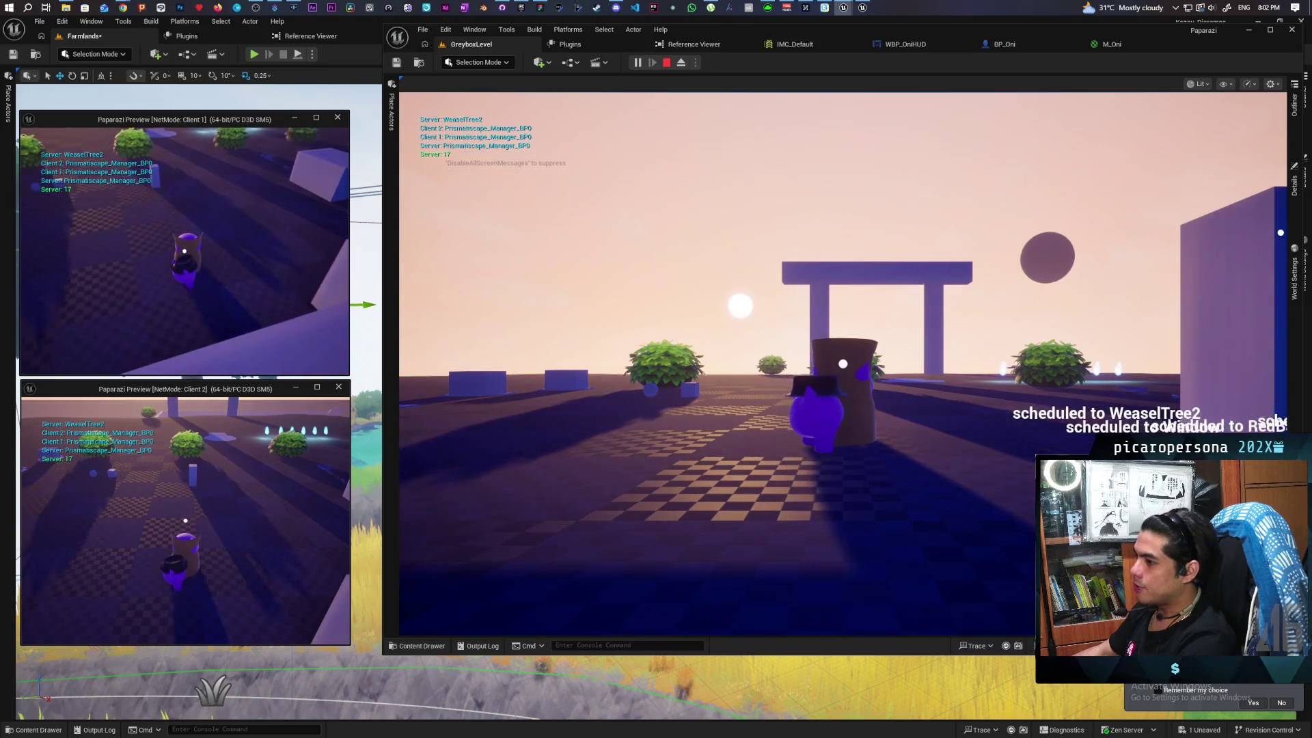
Trigger the Oni's disguise with E near the mannequin, walk into the grass, then stop
click(843, 363)
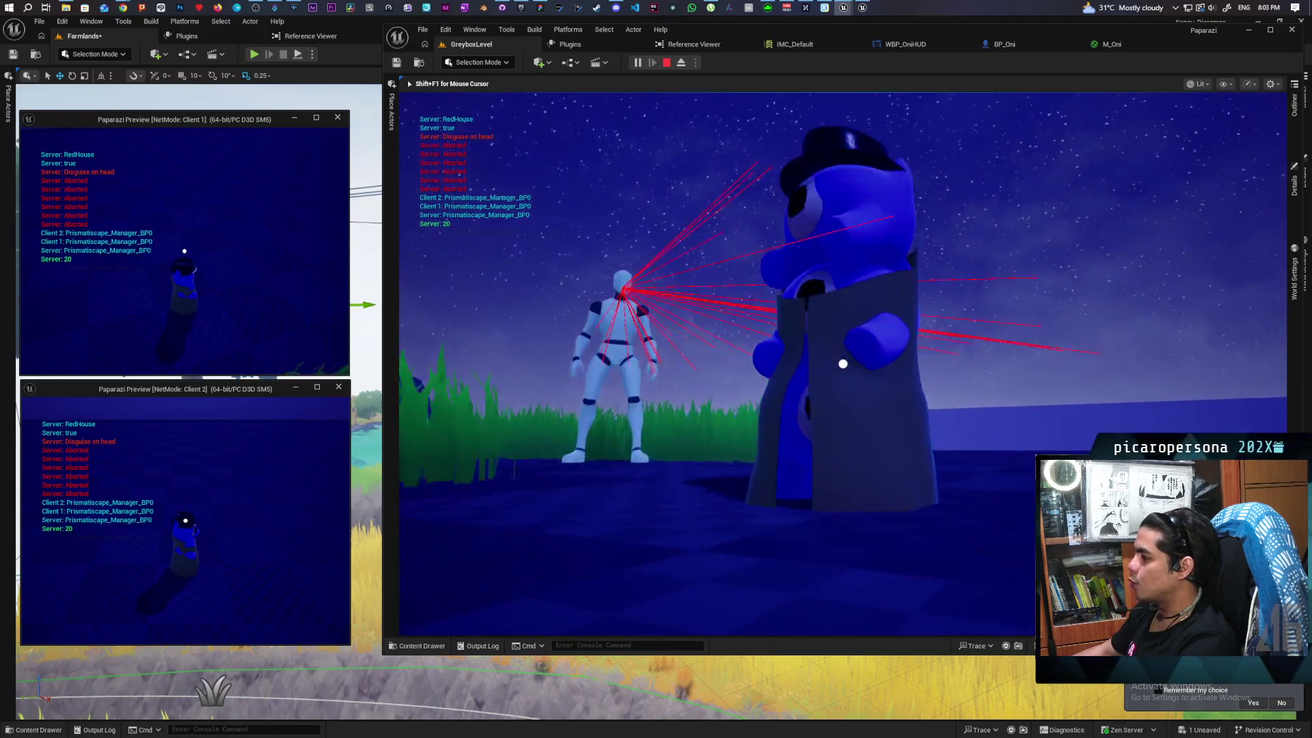
key(e)
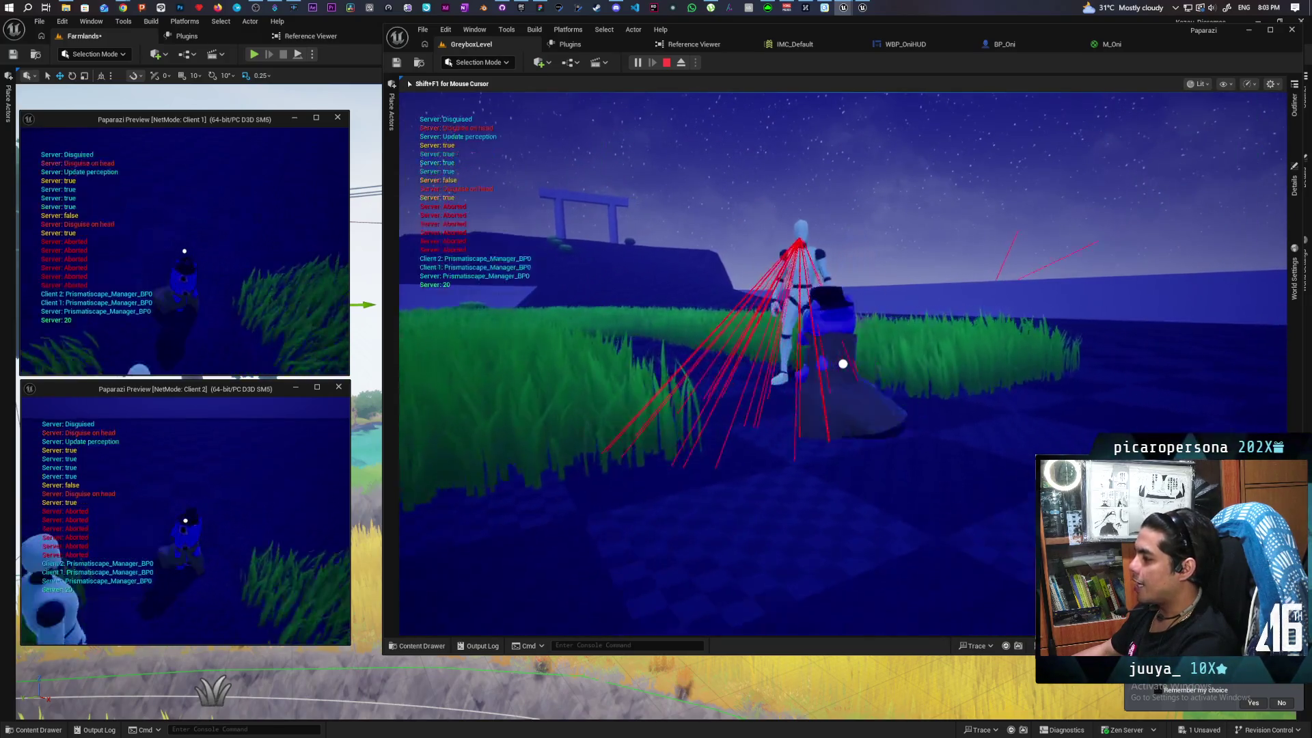
key(e)
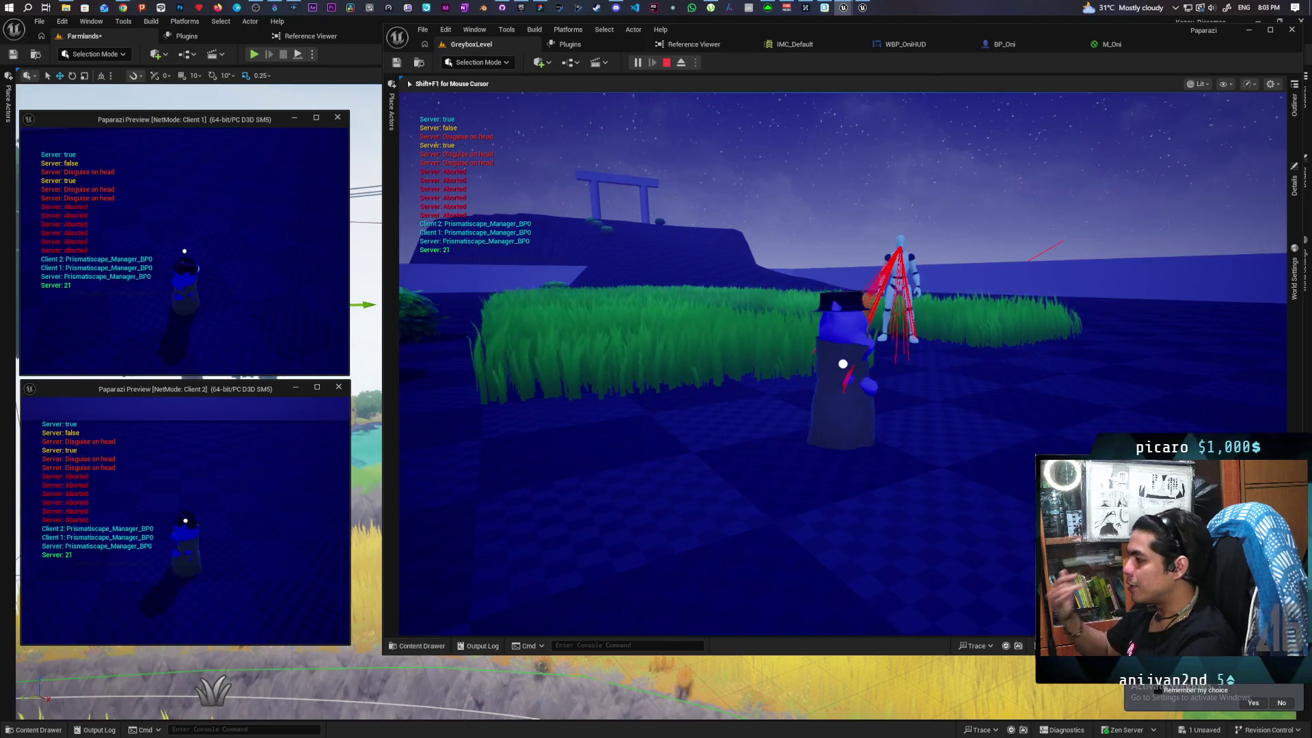
key(w)
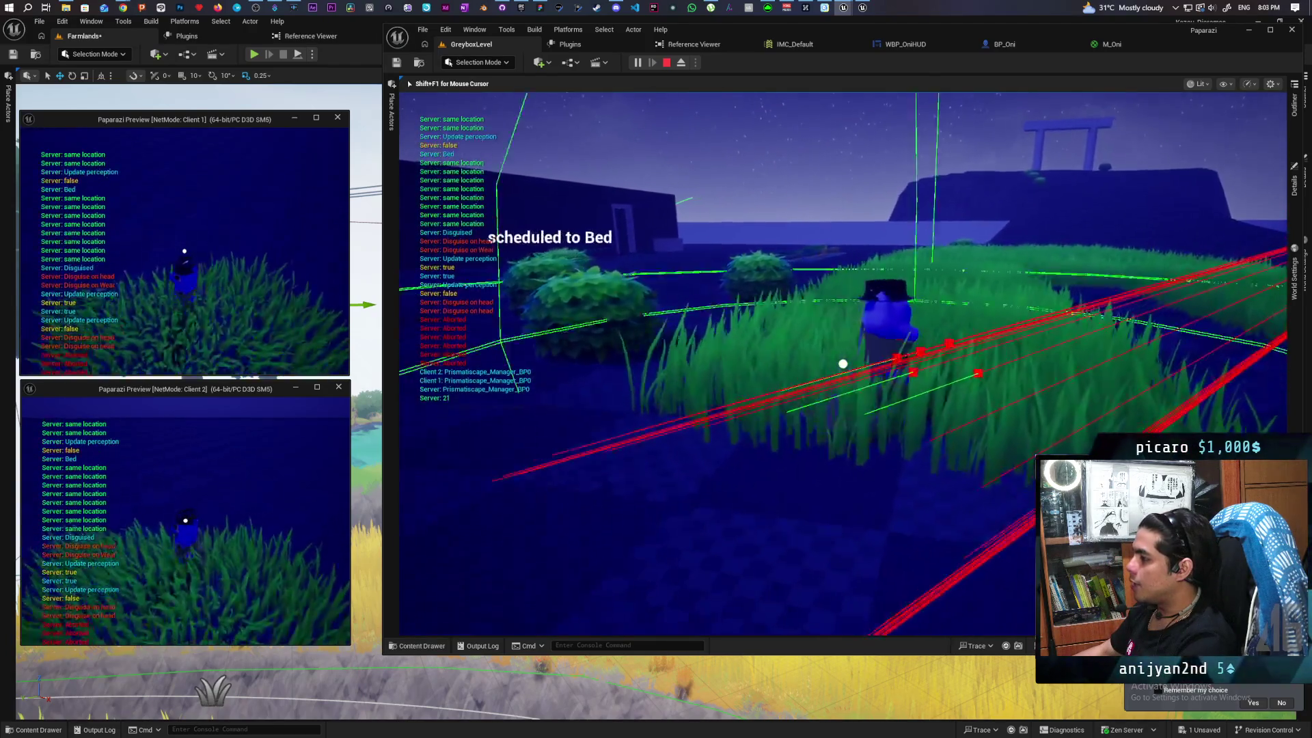
key(Escape)
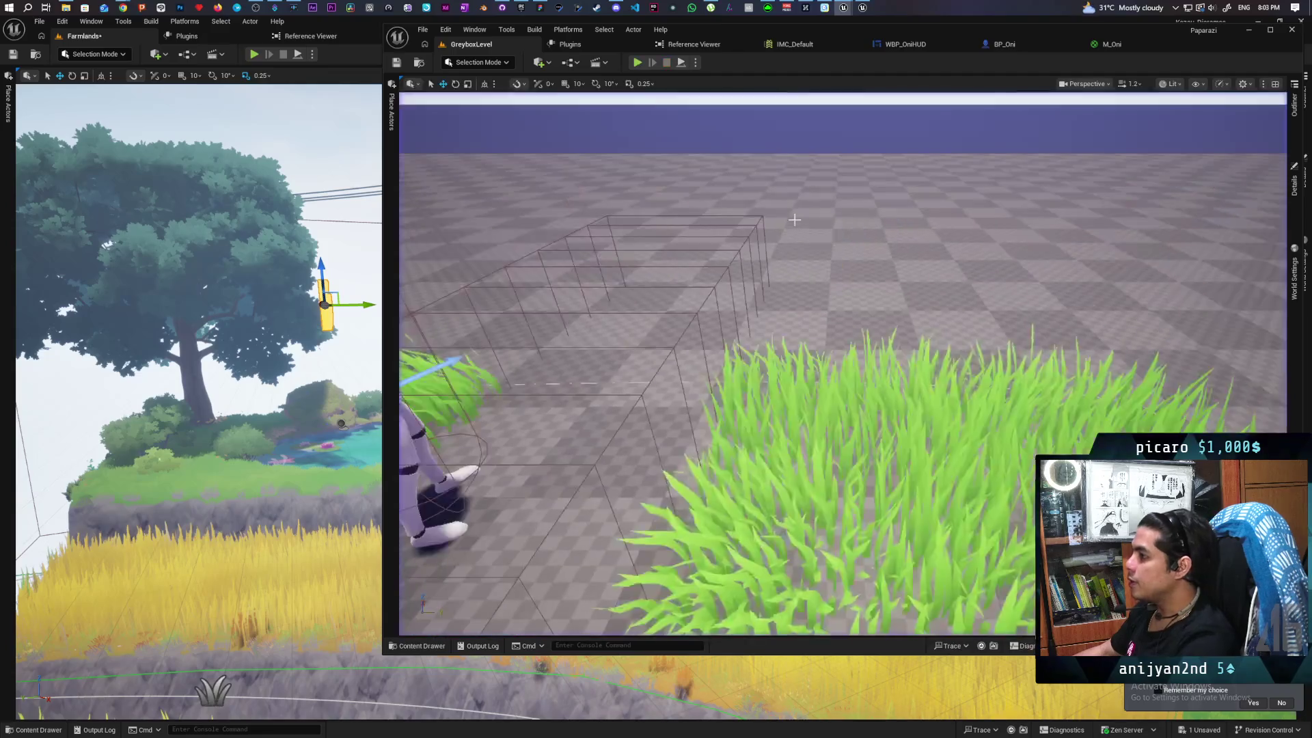
Set the play options back to a single player
drag(794, 219, 686, 119)
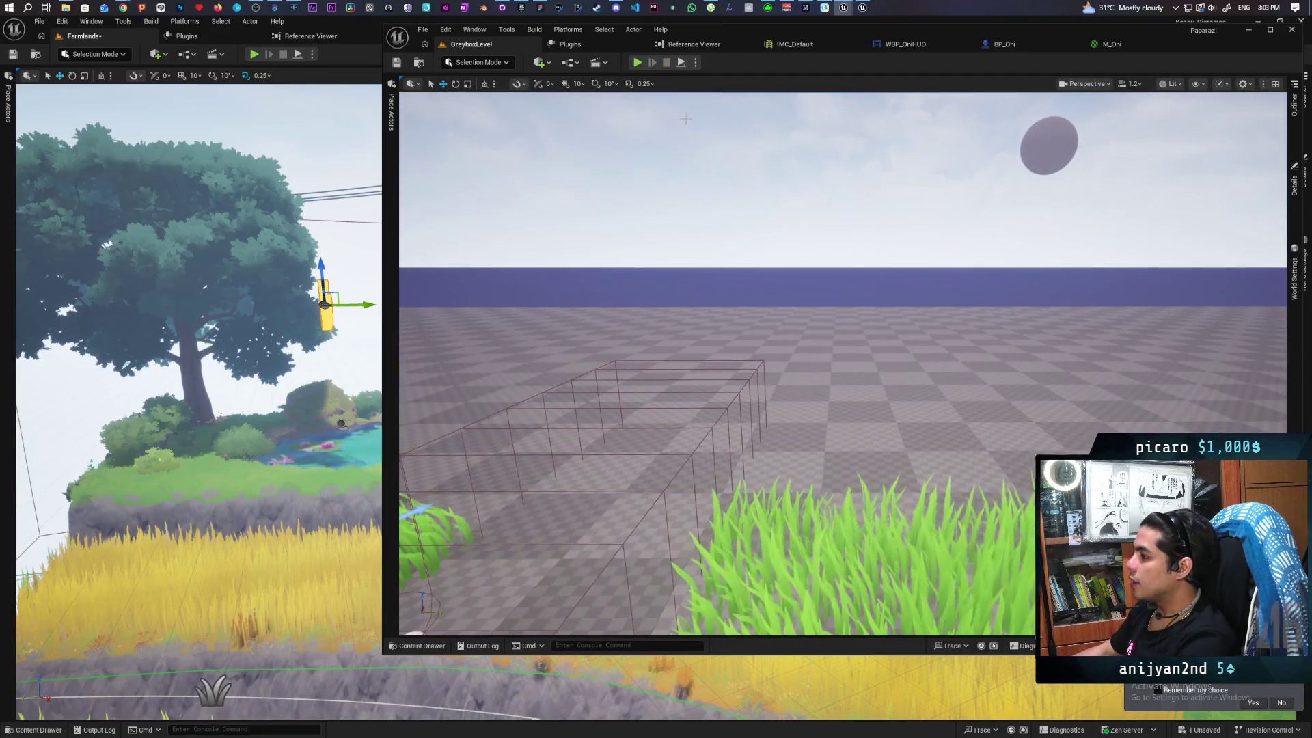
click(696, 63)
drag(811, 257, 786, 258)
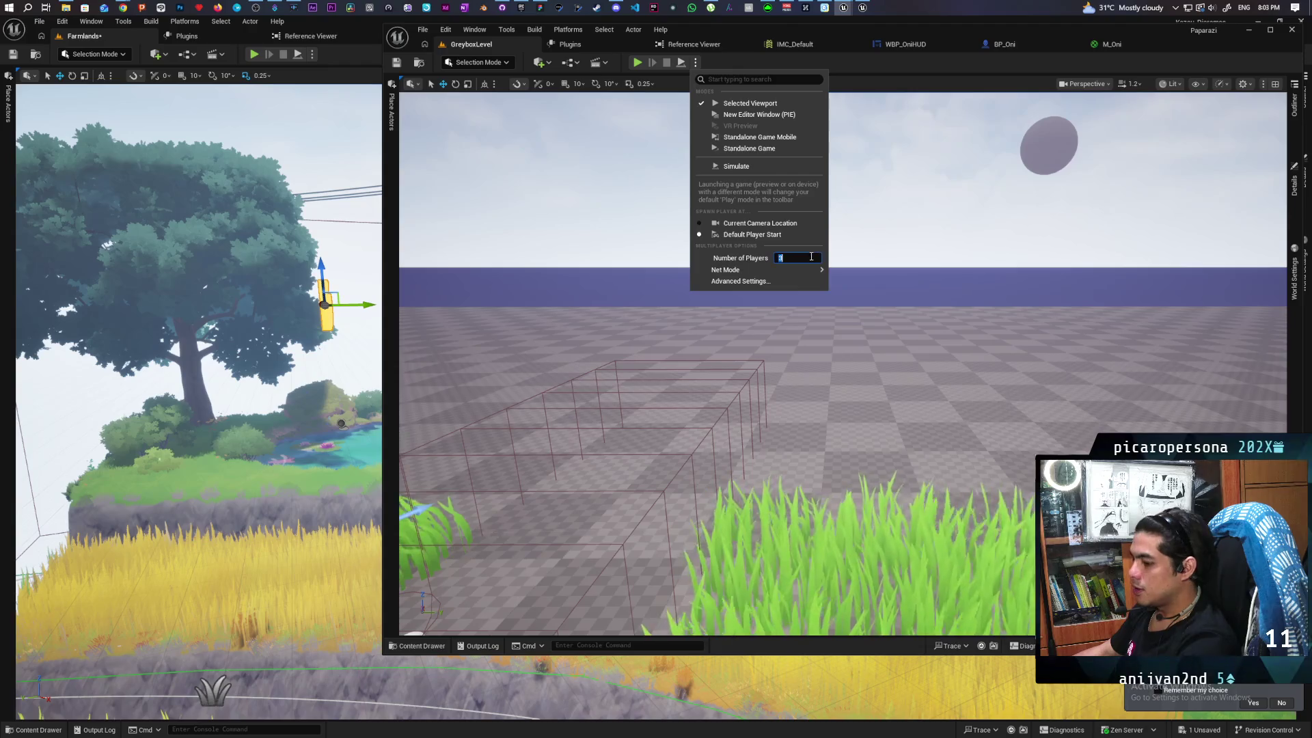
mouse_move(818, 271)
click(864, 275)
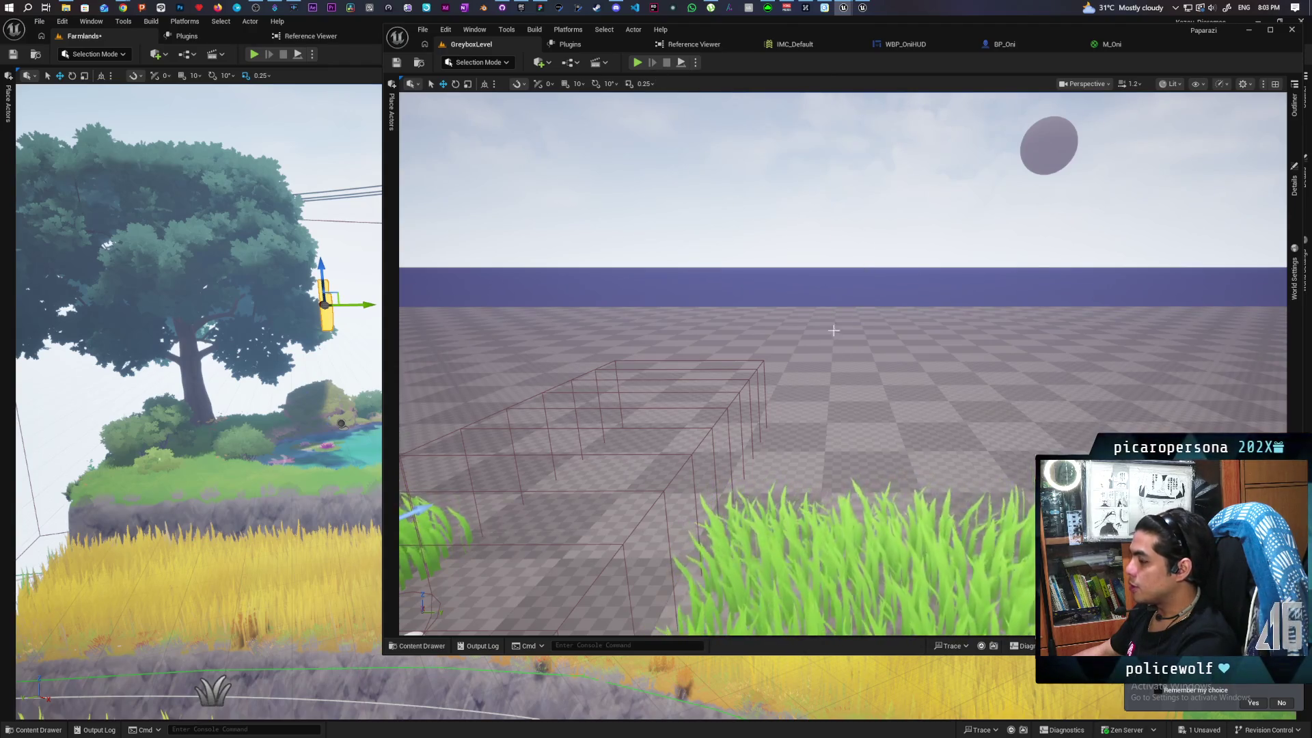
Change BP_Daynight's Hours from 16.0 to 8 and start Play In Editor
drag(833, 331, 845, 173)
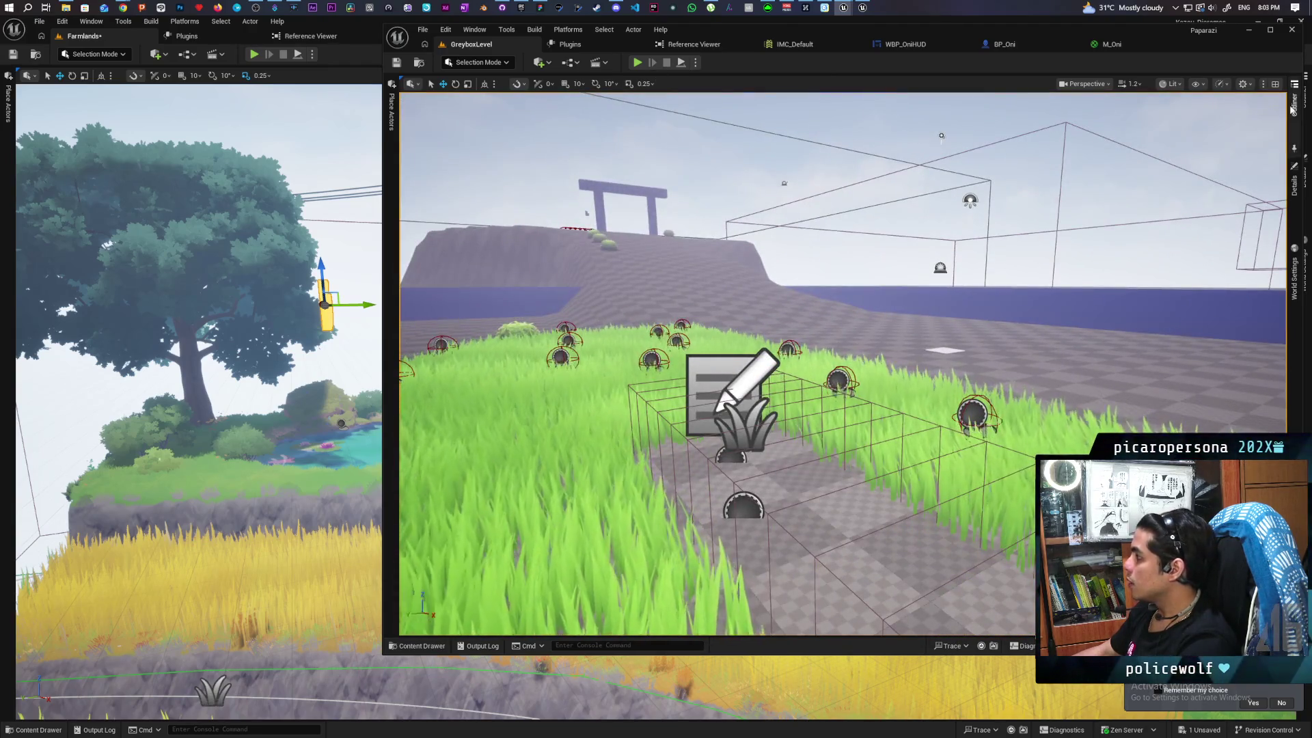
click(1292, 106)
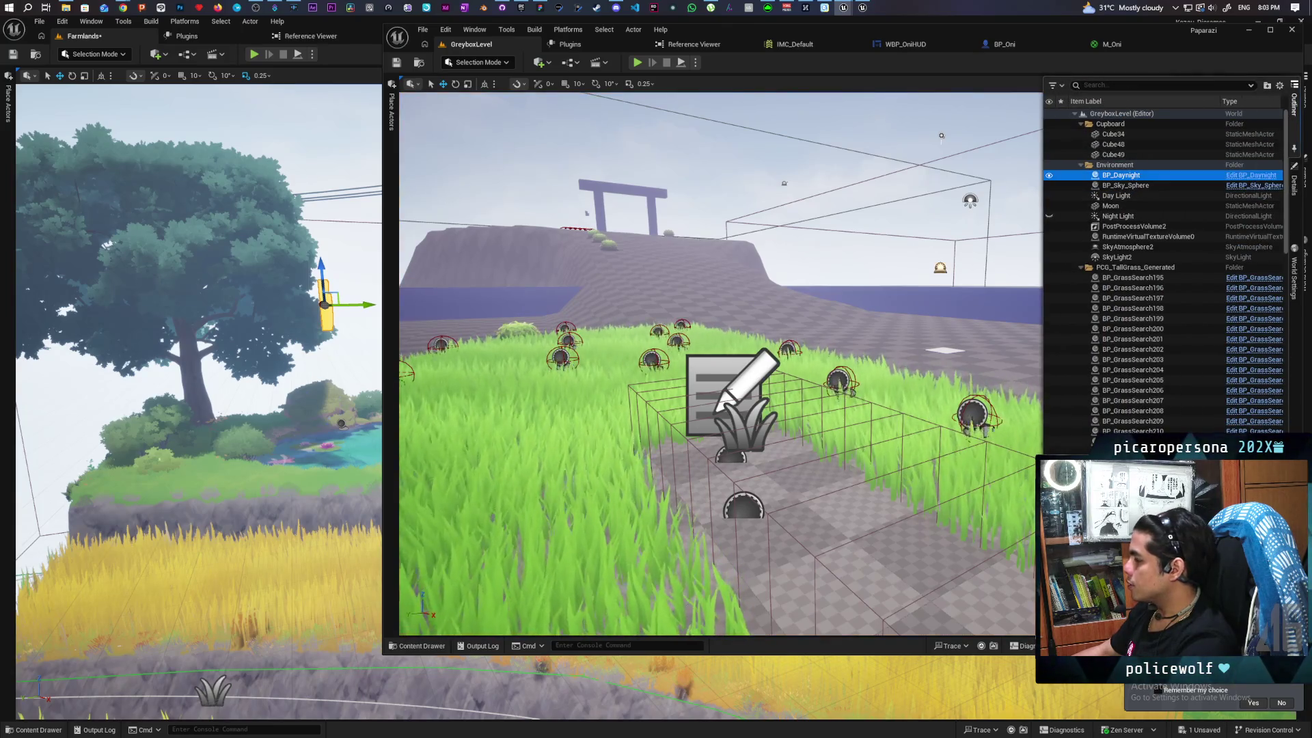
click(1293, 198)
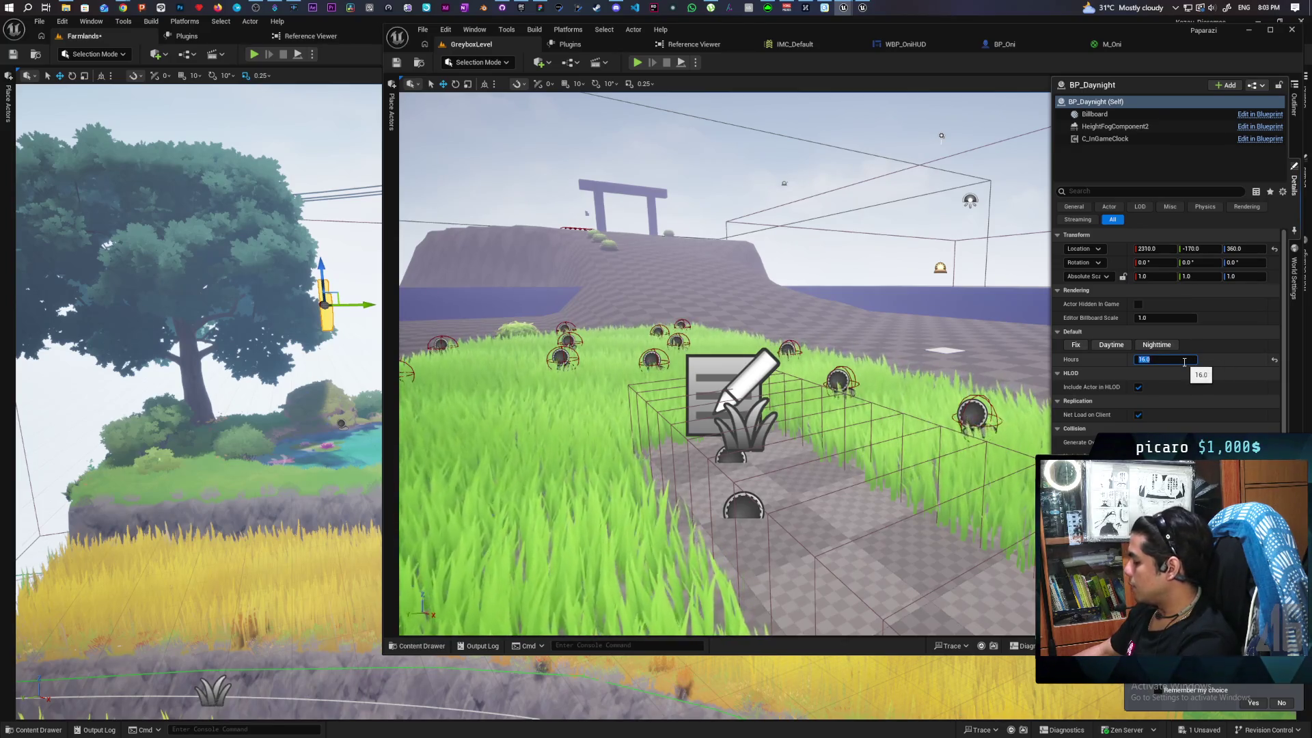
text(8)
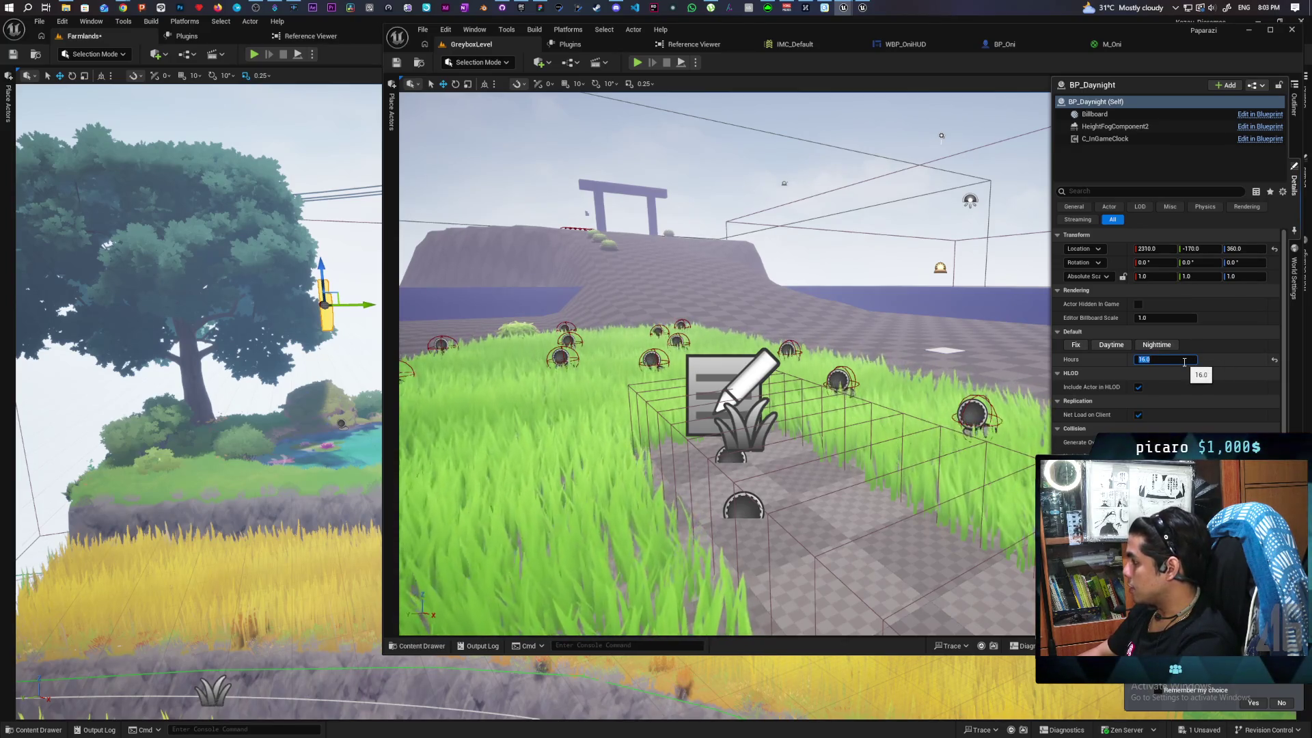
click(638, 63)
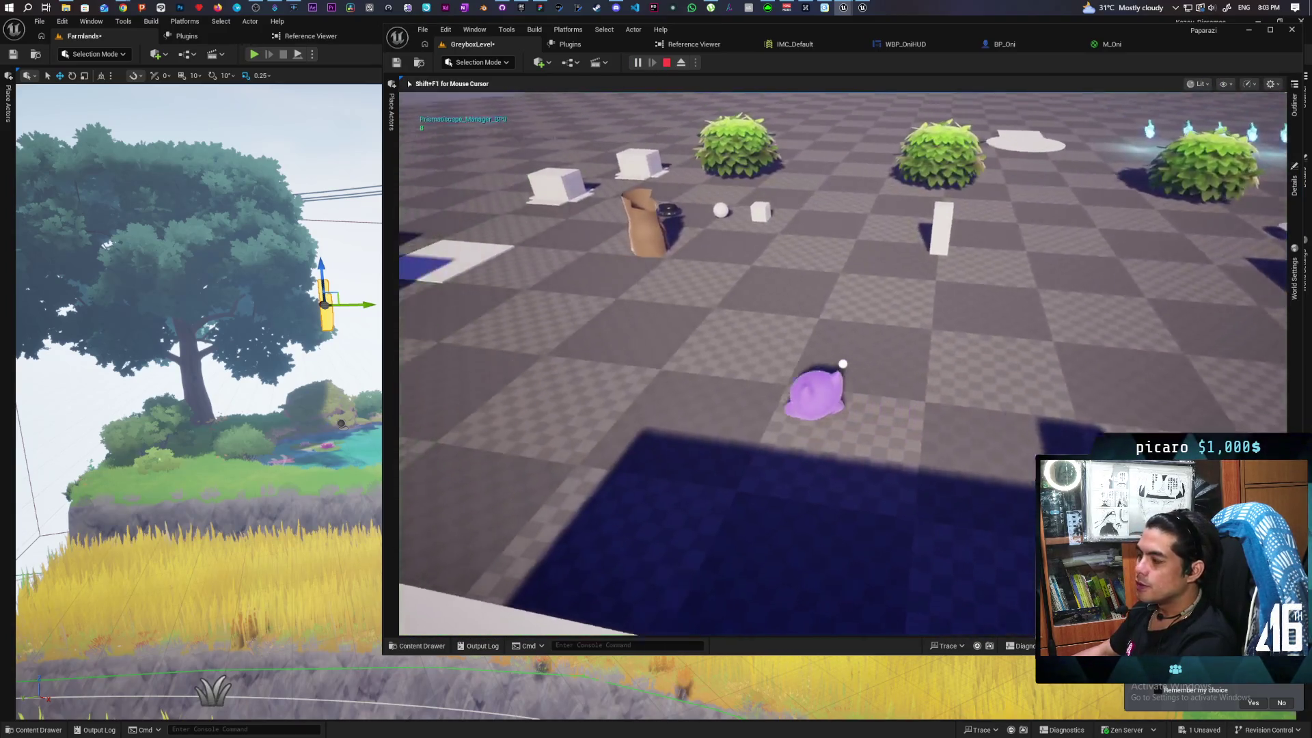
Walk the character past the cube, sphere, pillars and bushes toward the grass and wall
key(w)
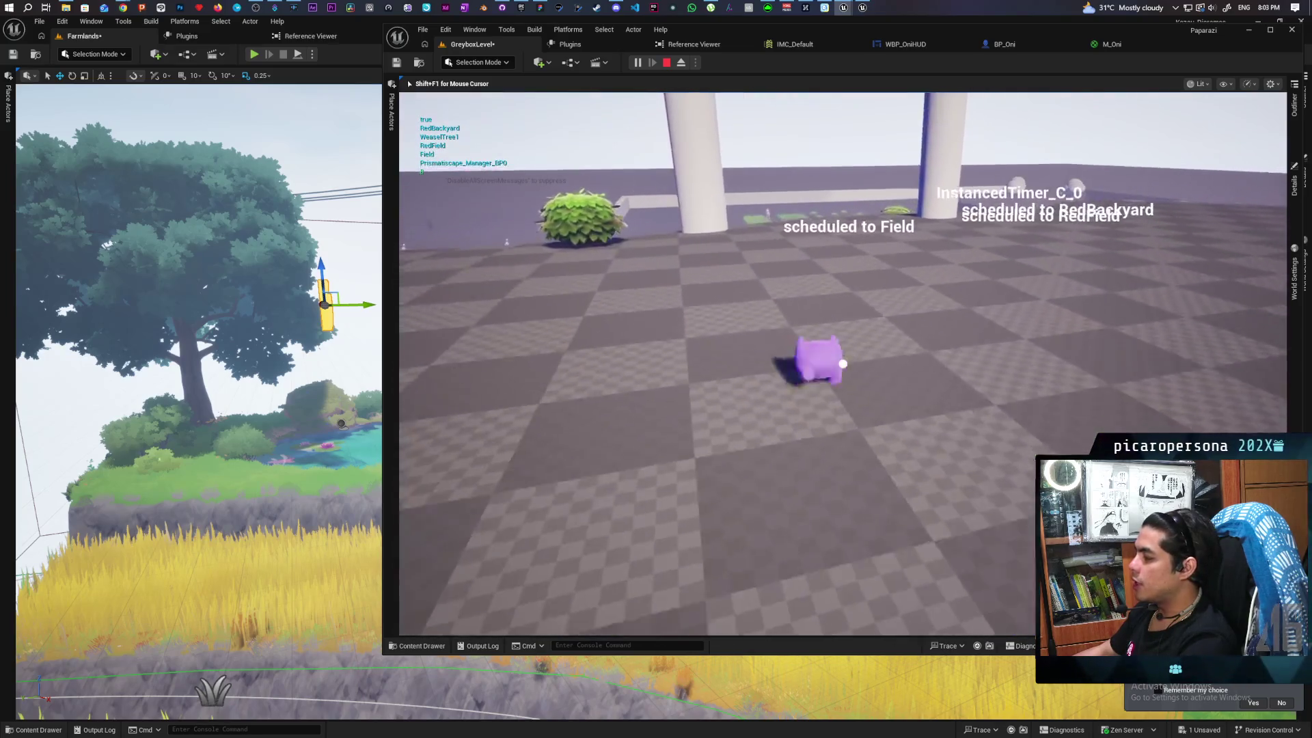
key(w)
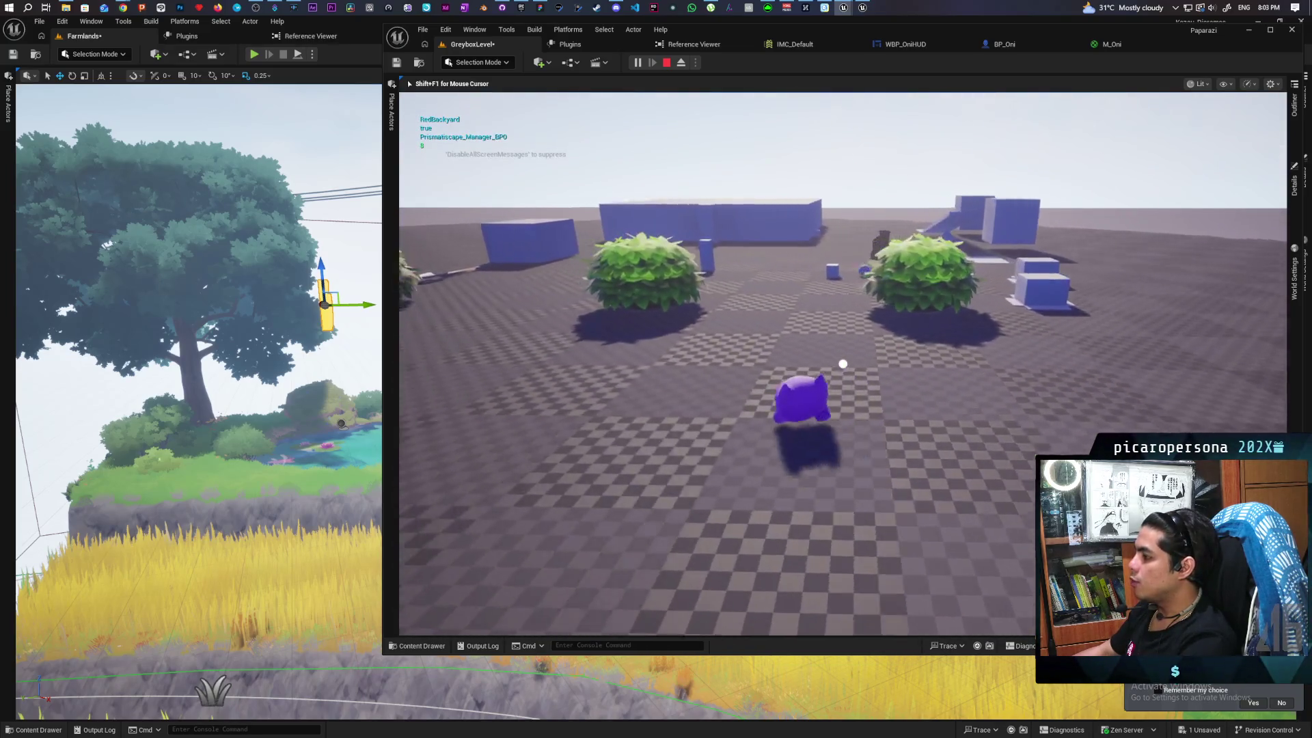
key(w)
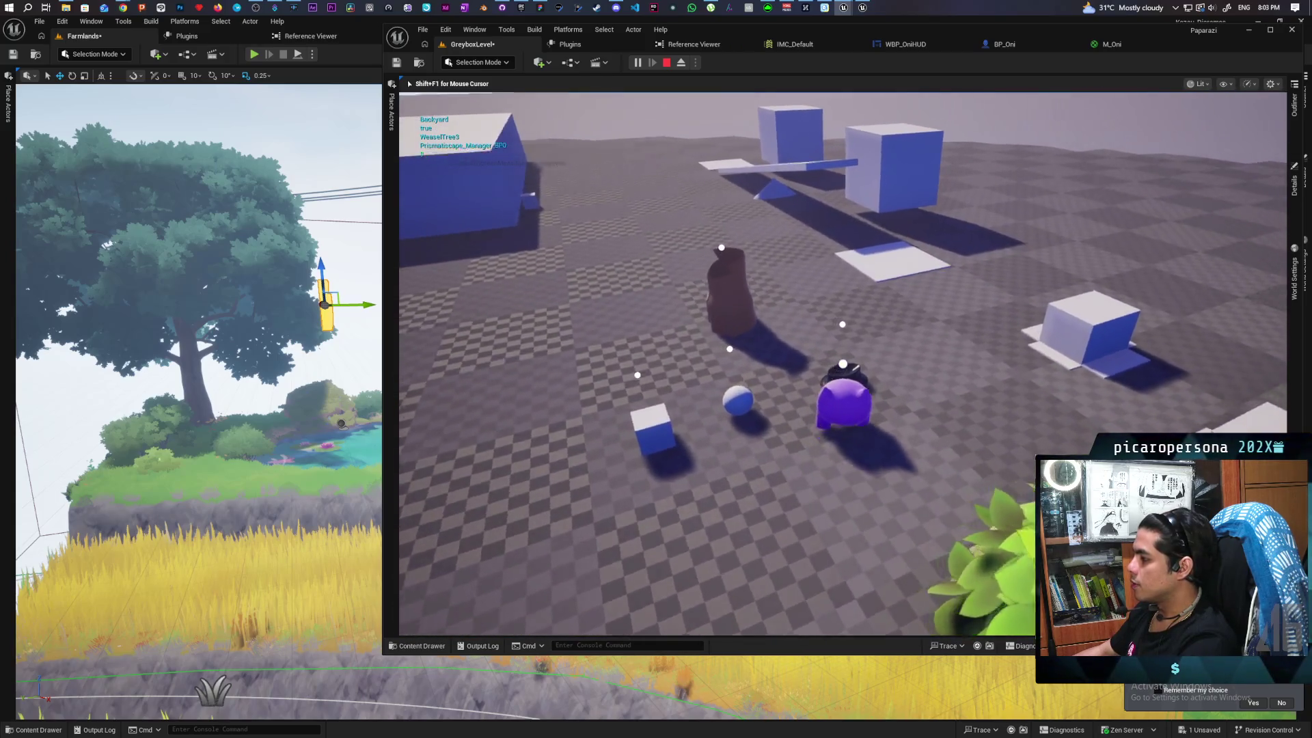
key(w)
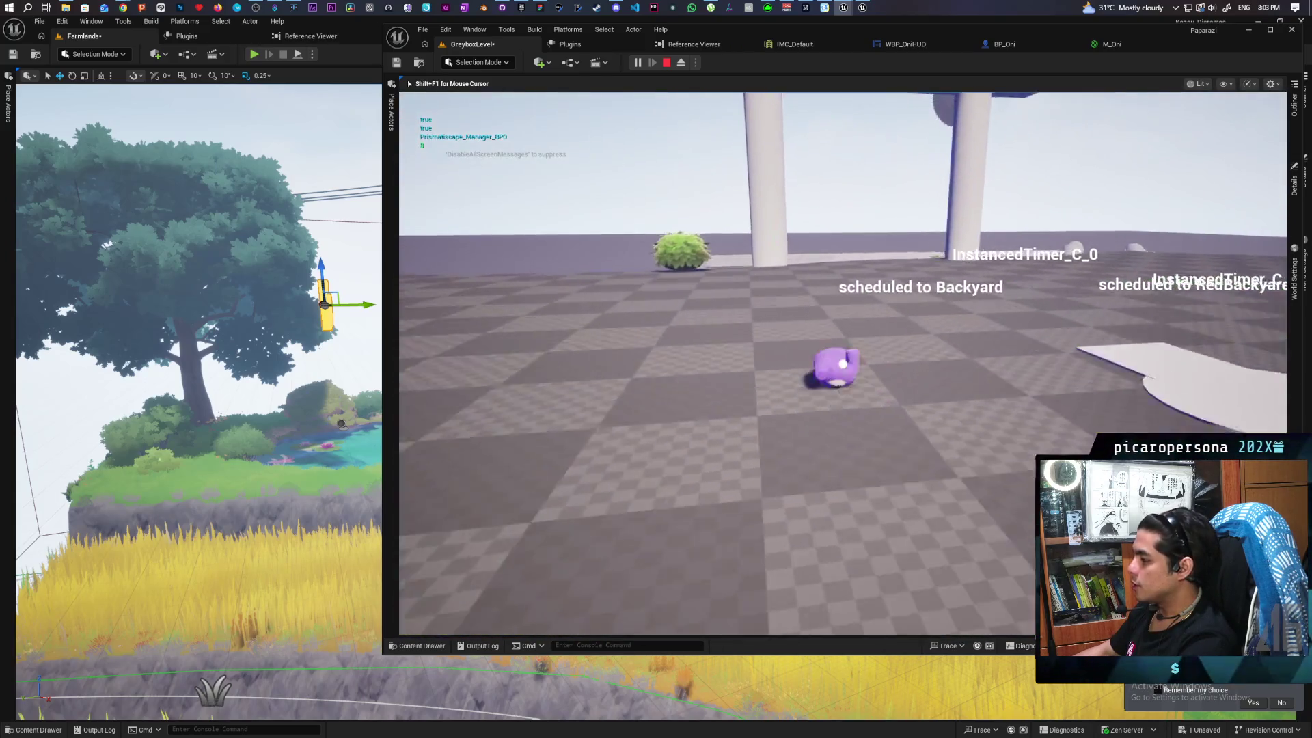
key(w)
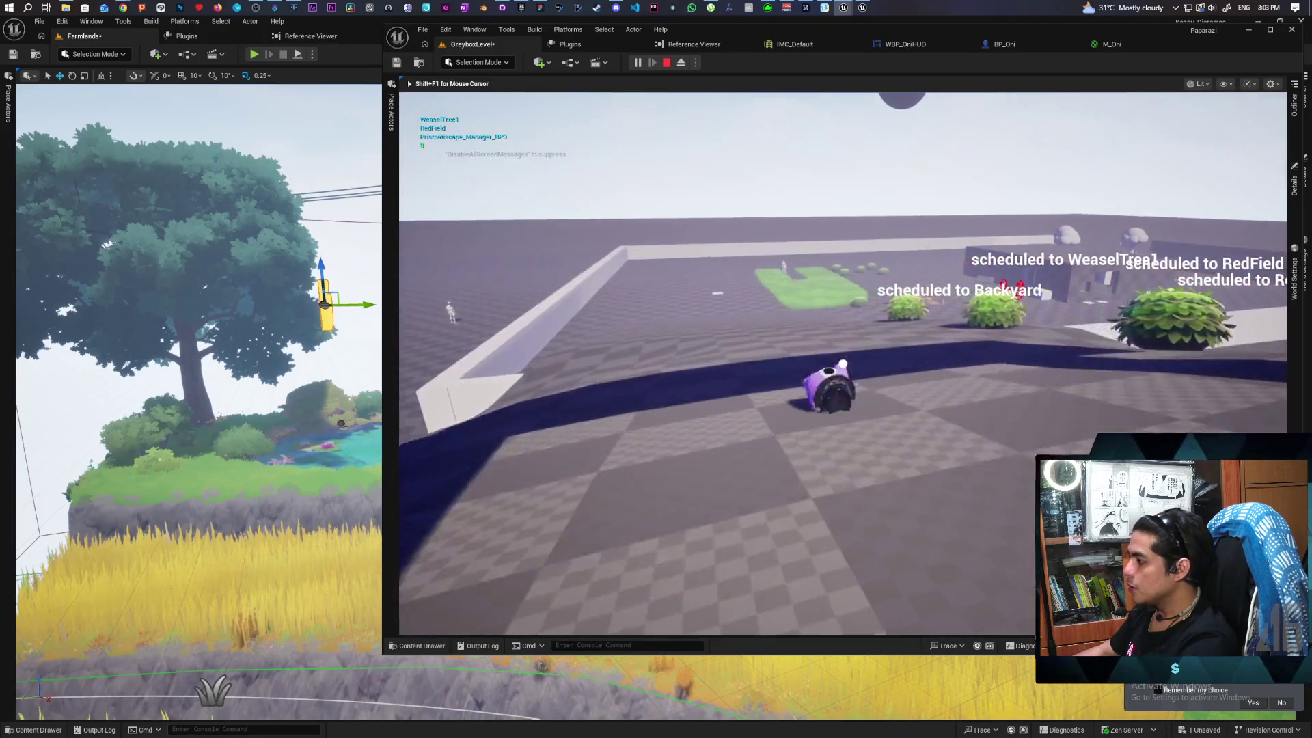
key(w)
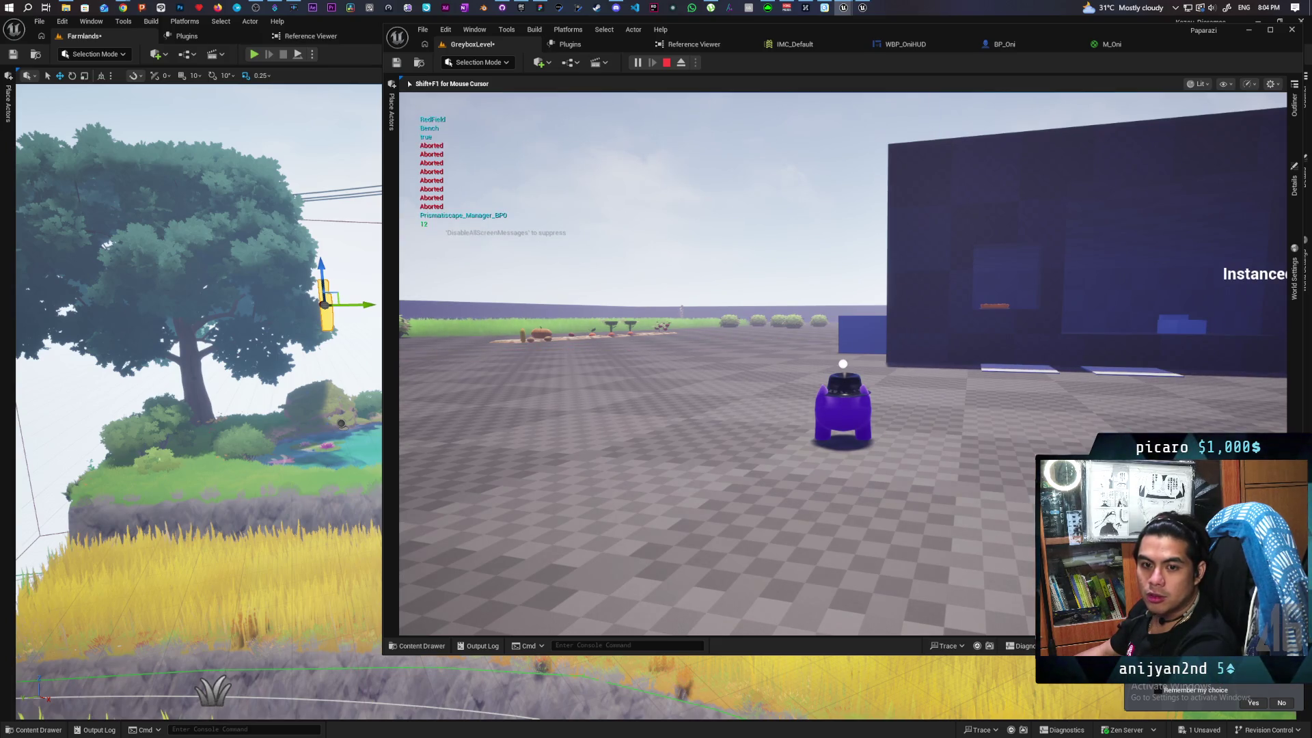
Walk up to the dark blue building, then turn toward the trees and wall
key(w)
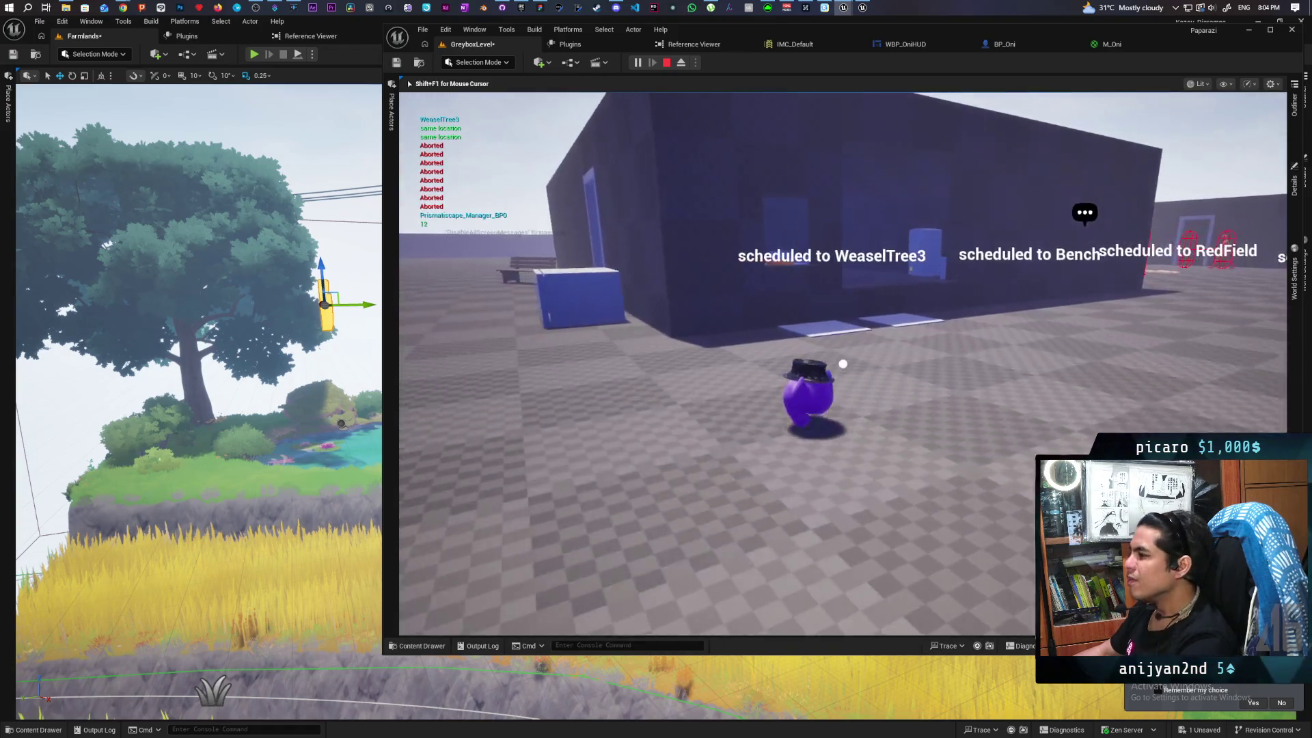
key(w)
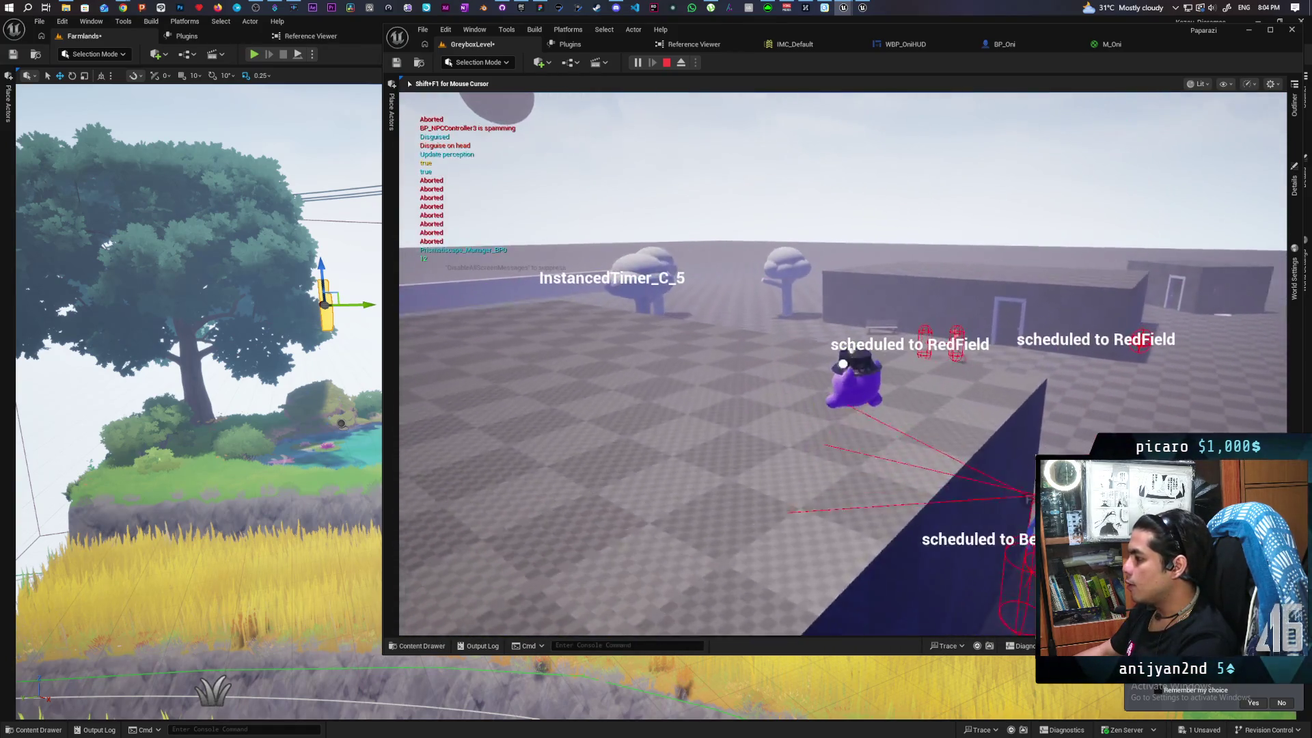
key(w)
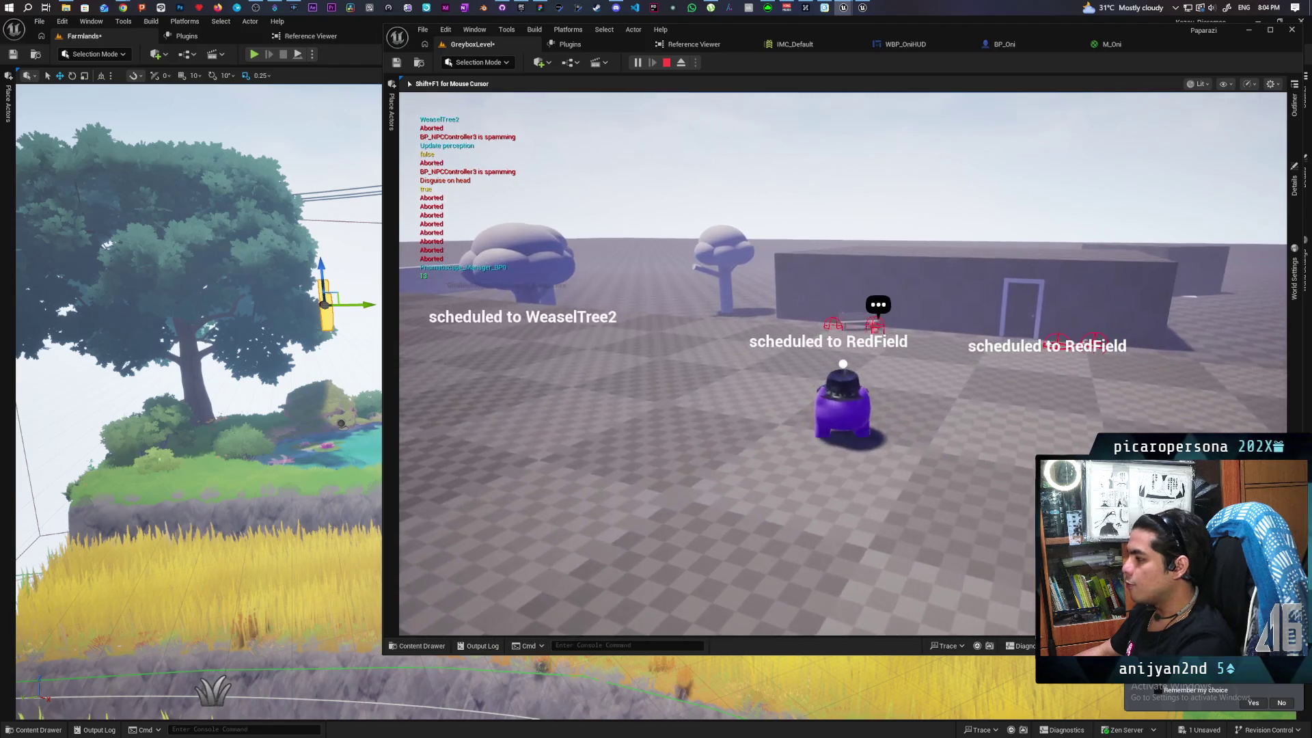
key(w)
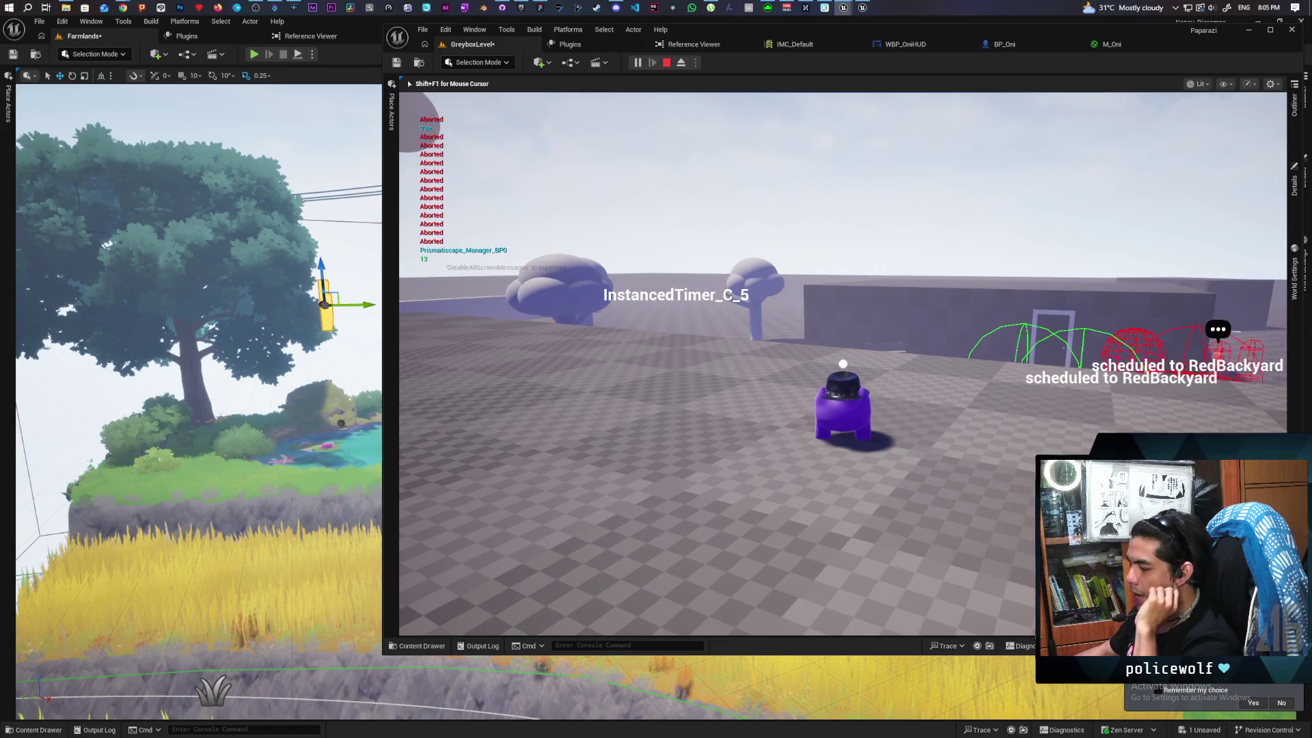
key(w)
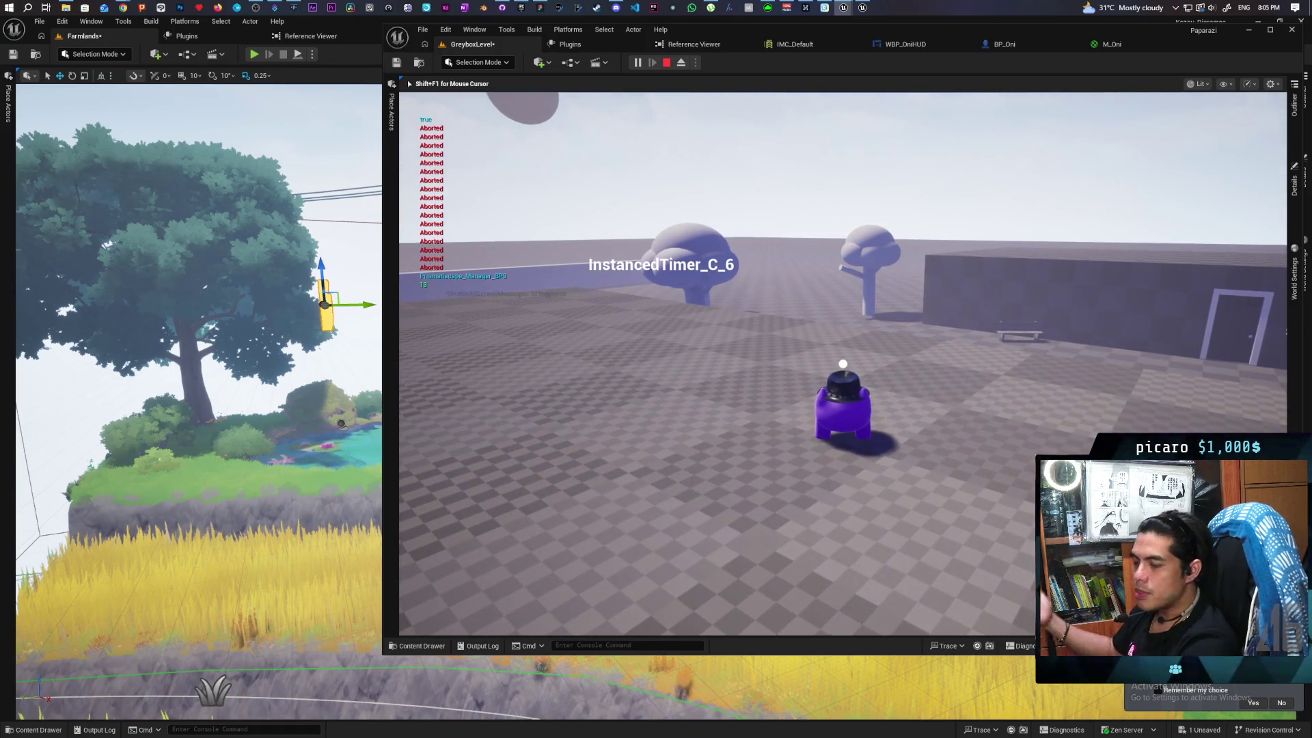
key(s)
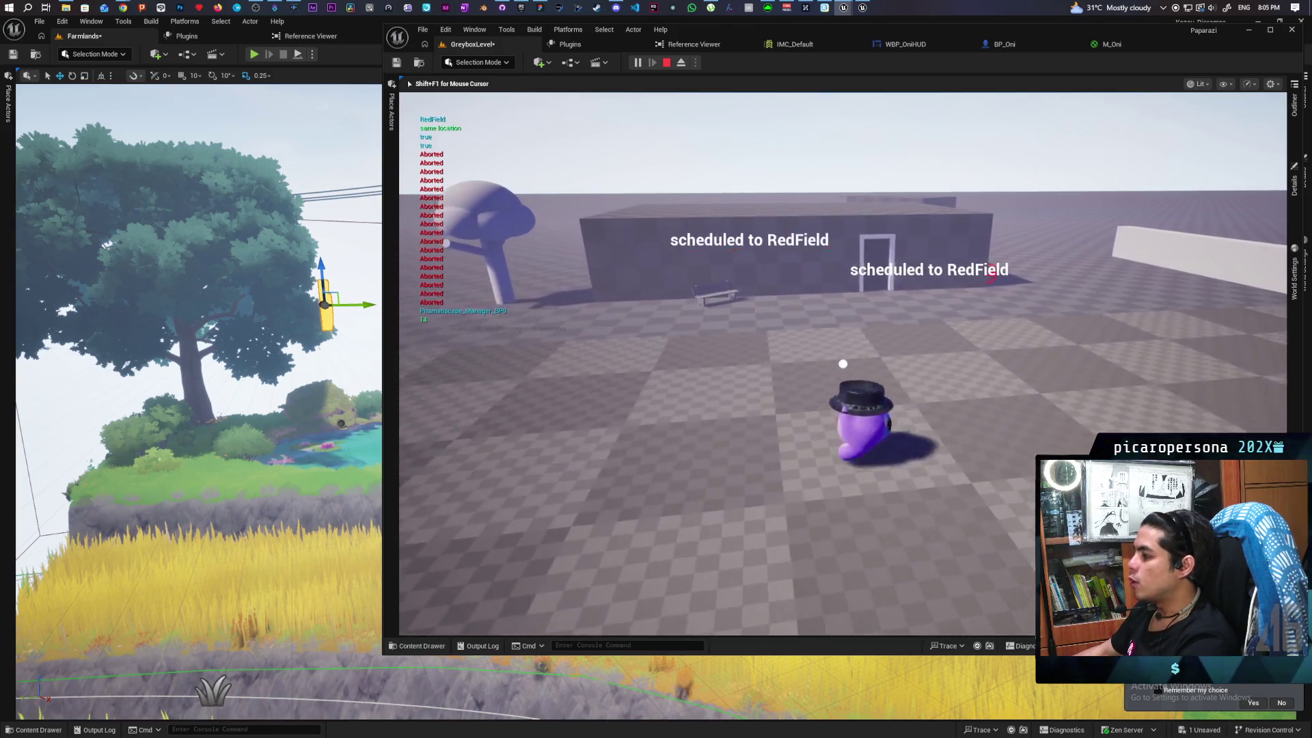
key(s)
Move along the wall past the planks and trees toward the house's doorway
key(d)
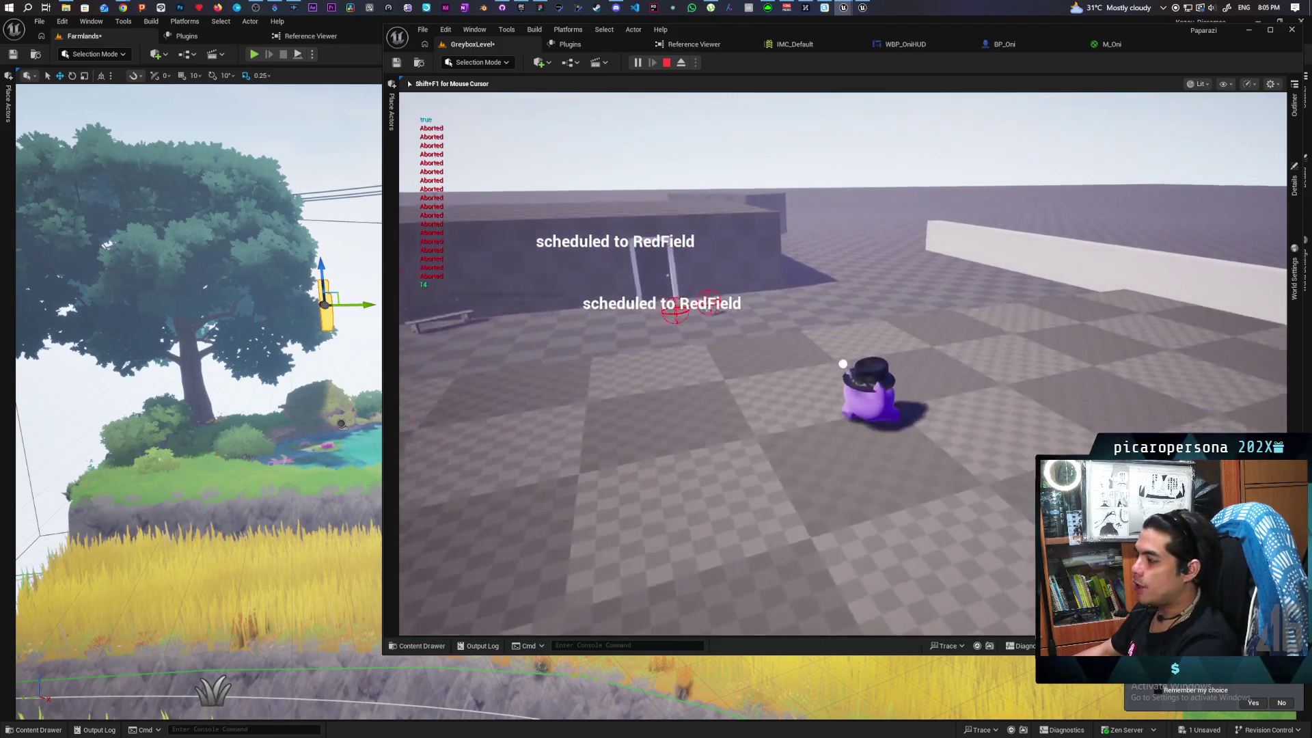
key(w)
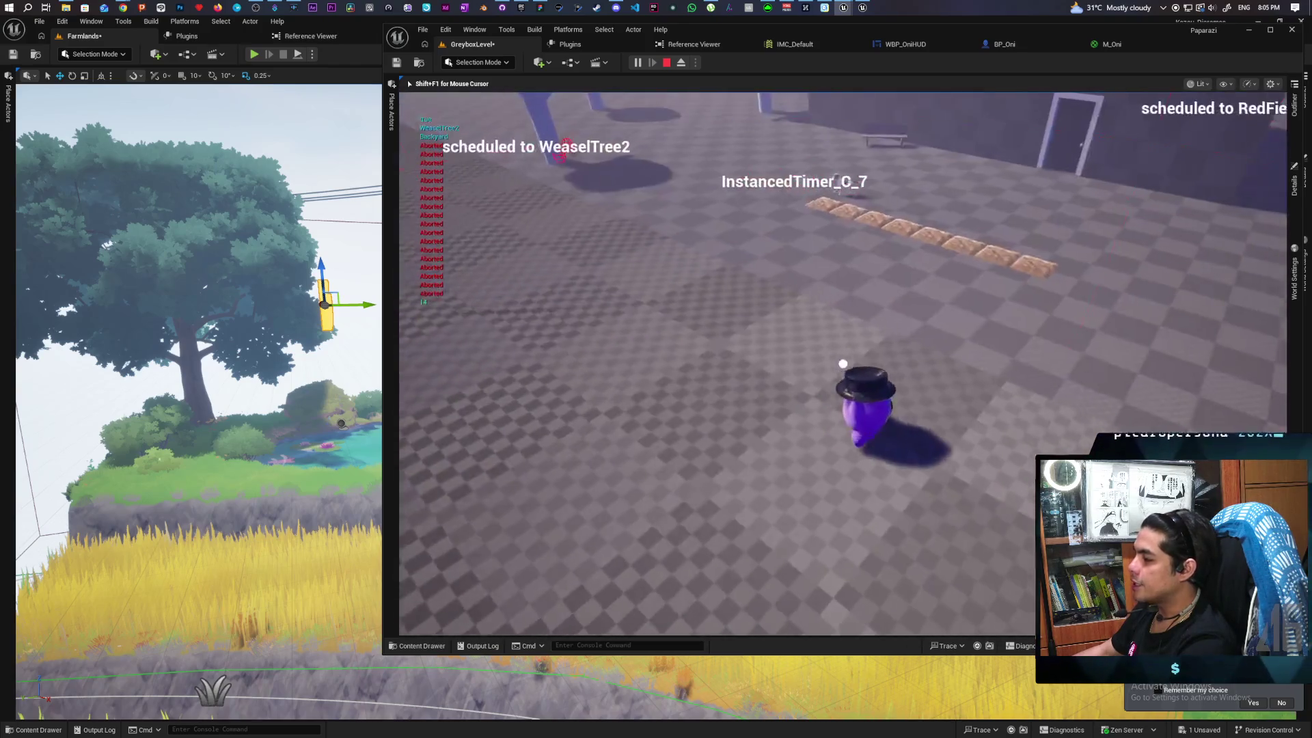
key(d)
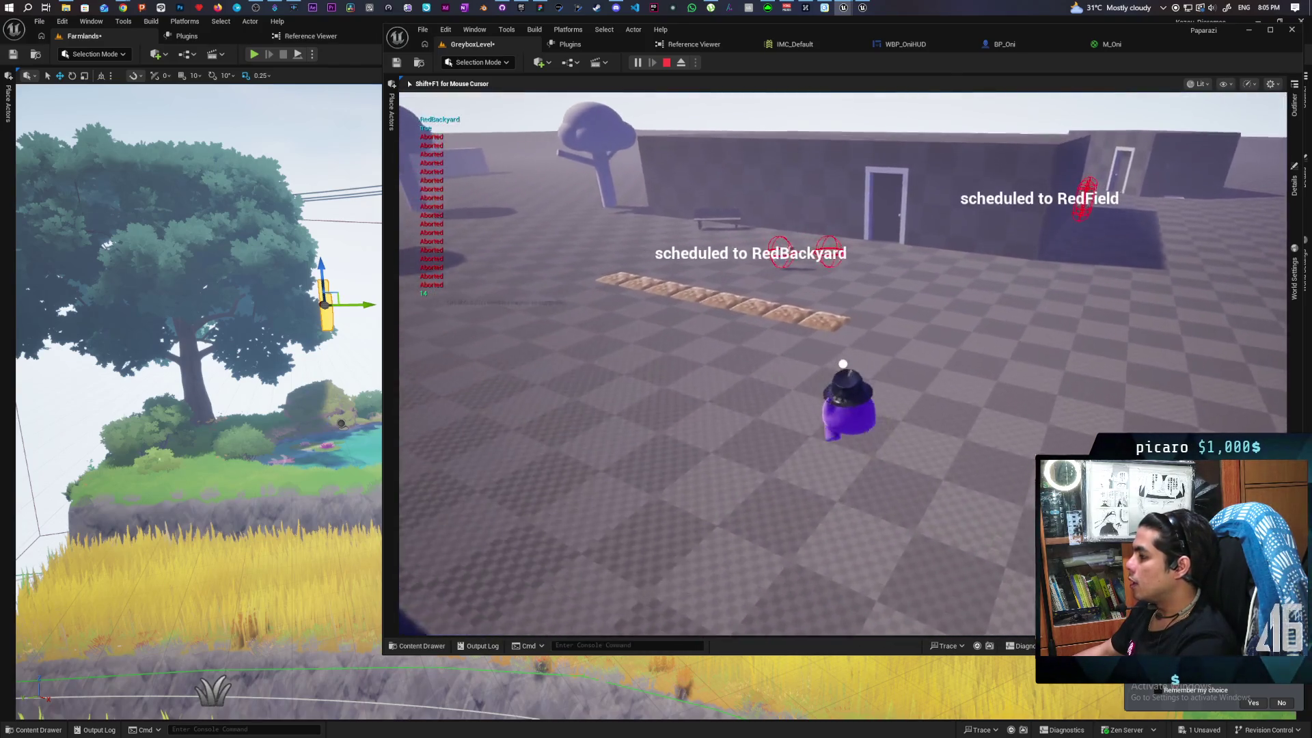
key(a)
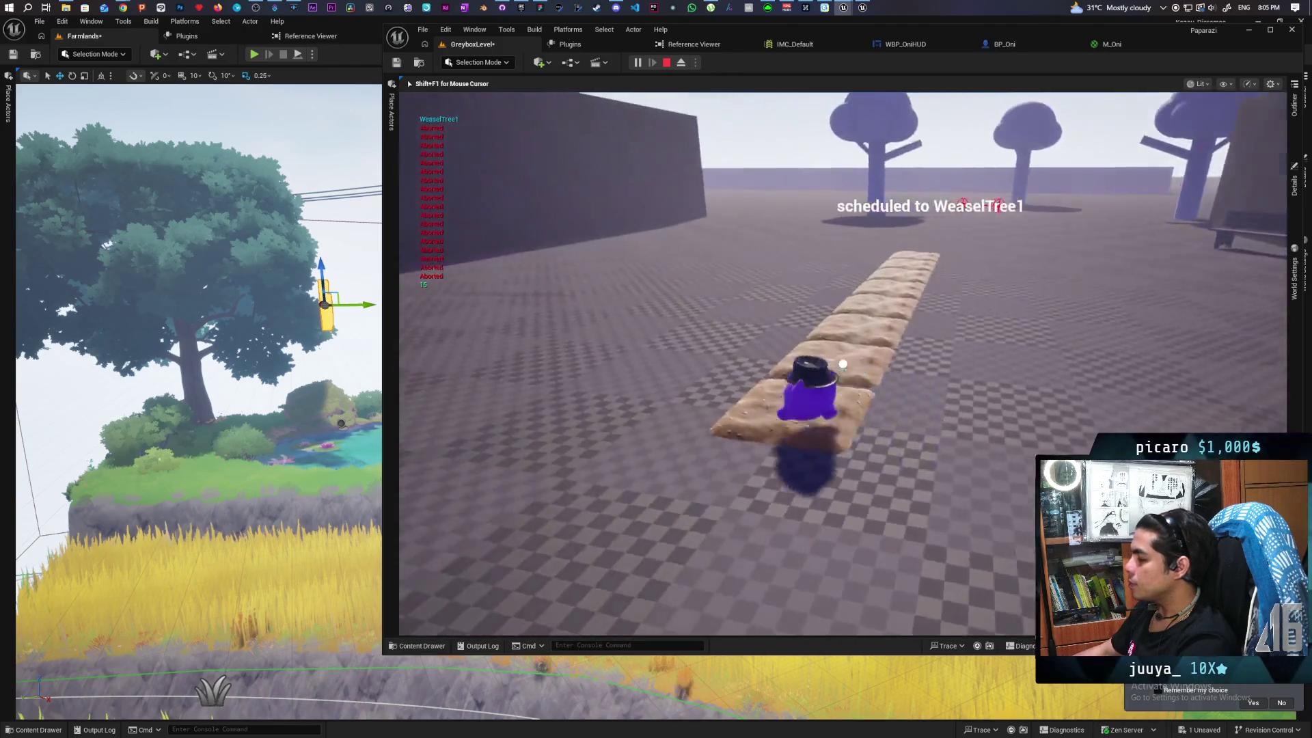
key(w)
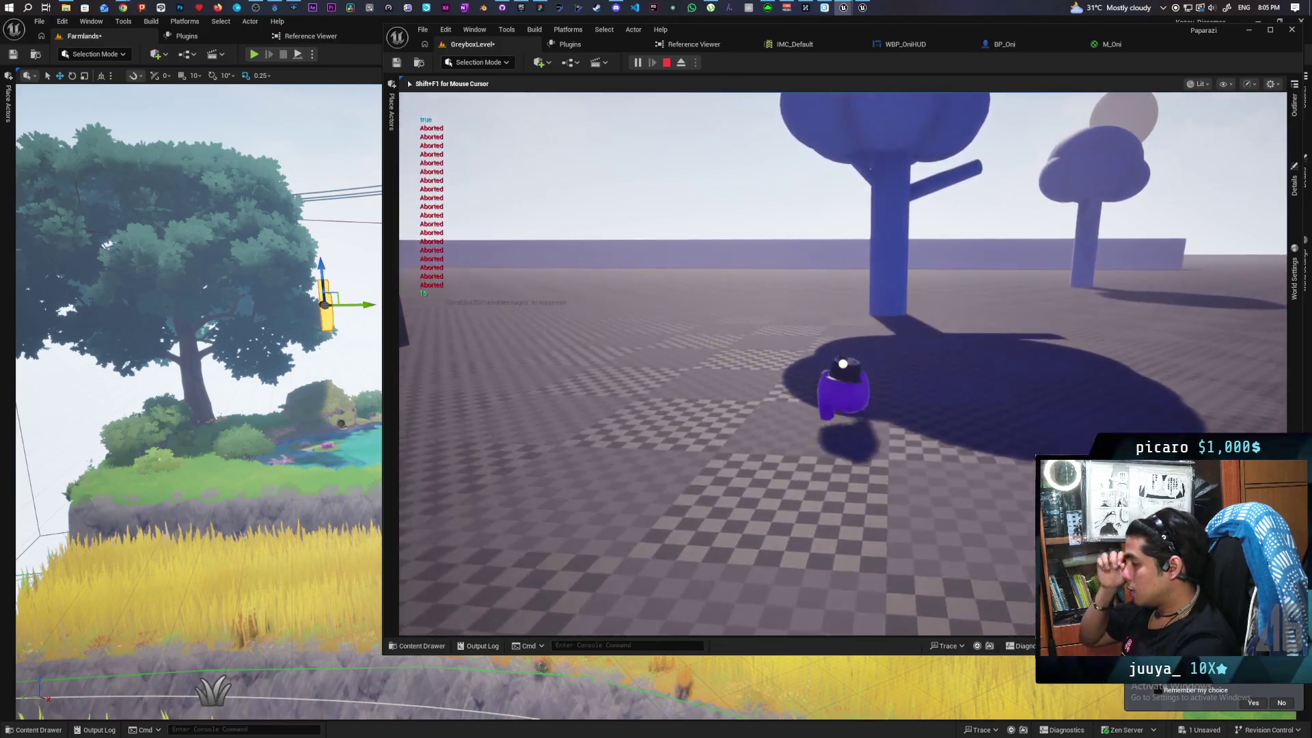
key(d)
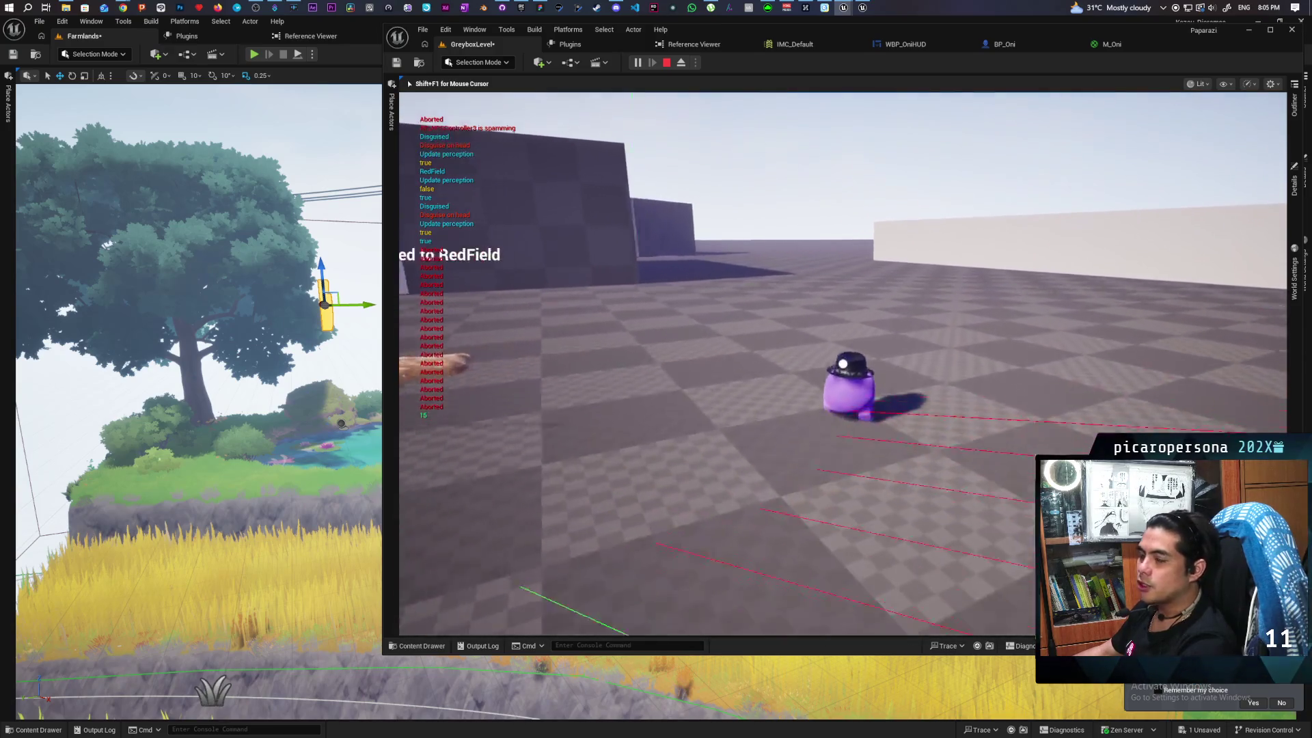
key(a)
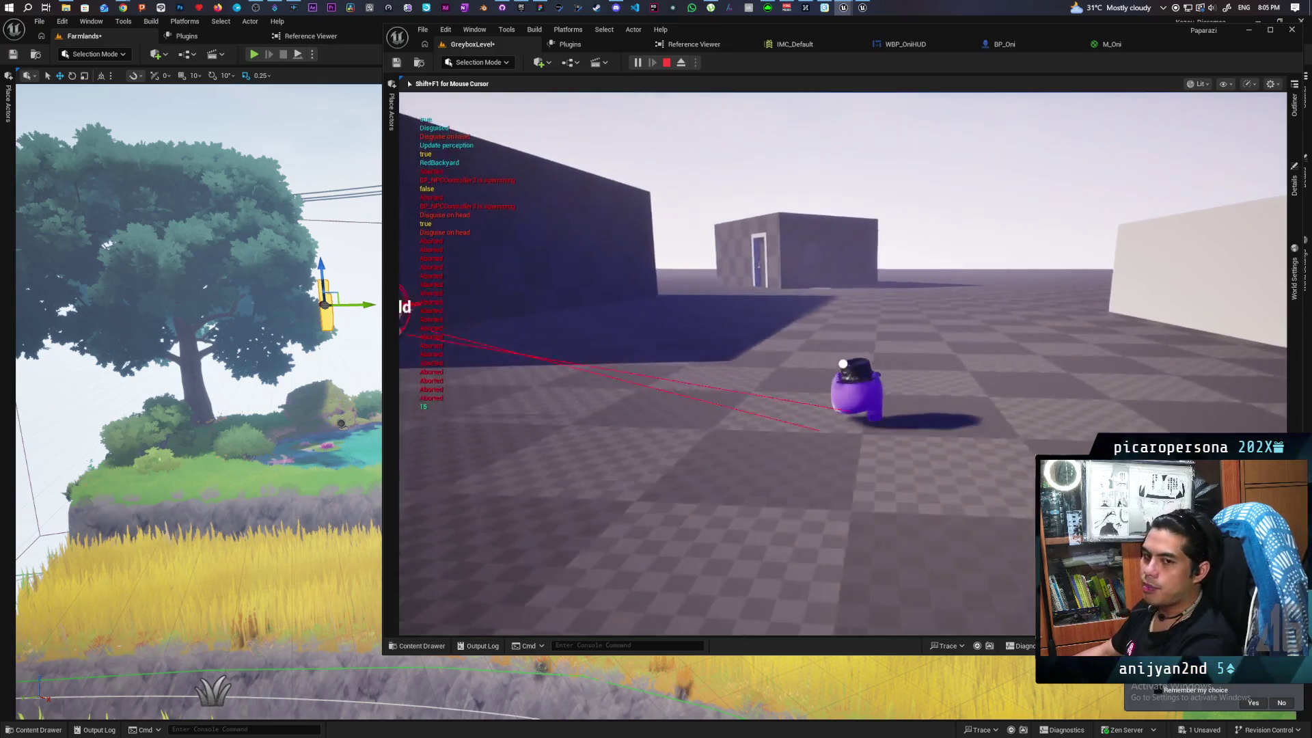
key(a)
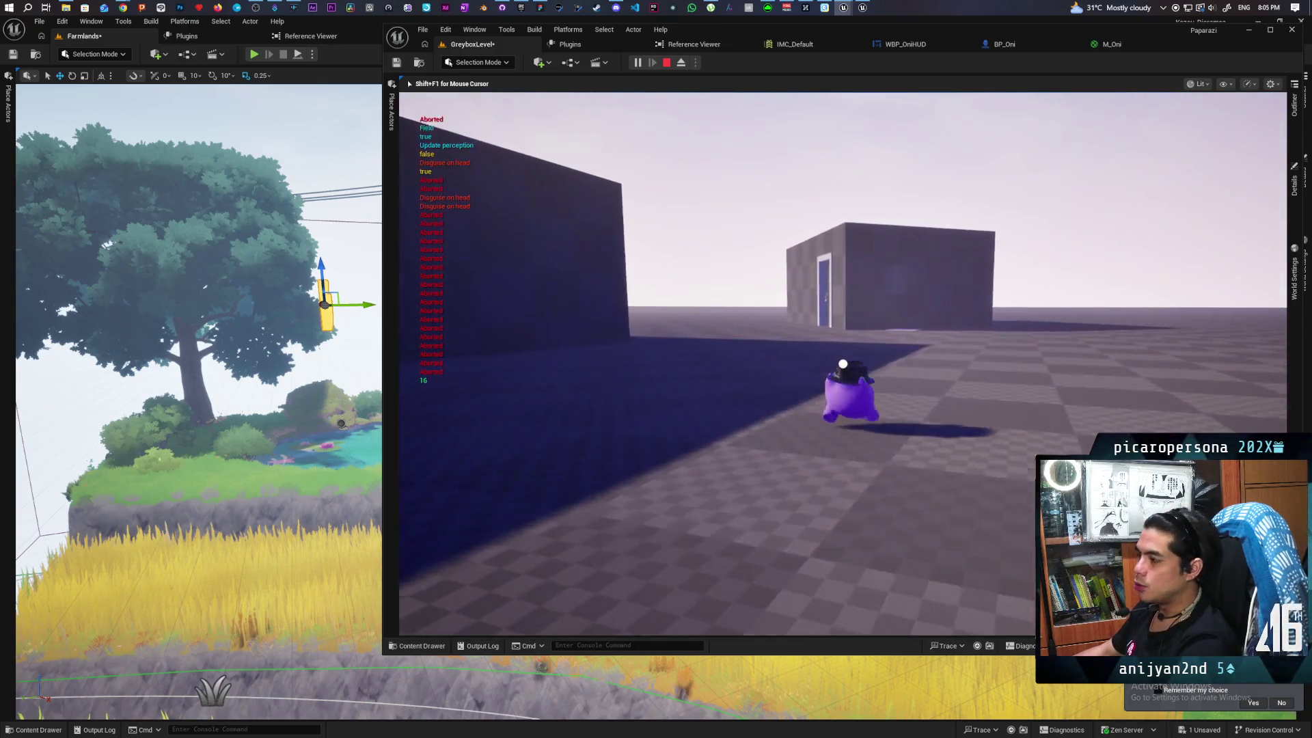
key(d)
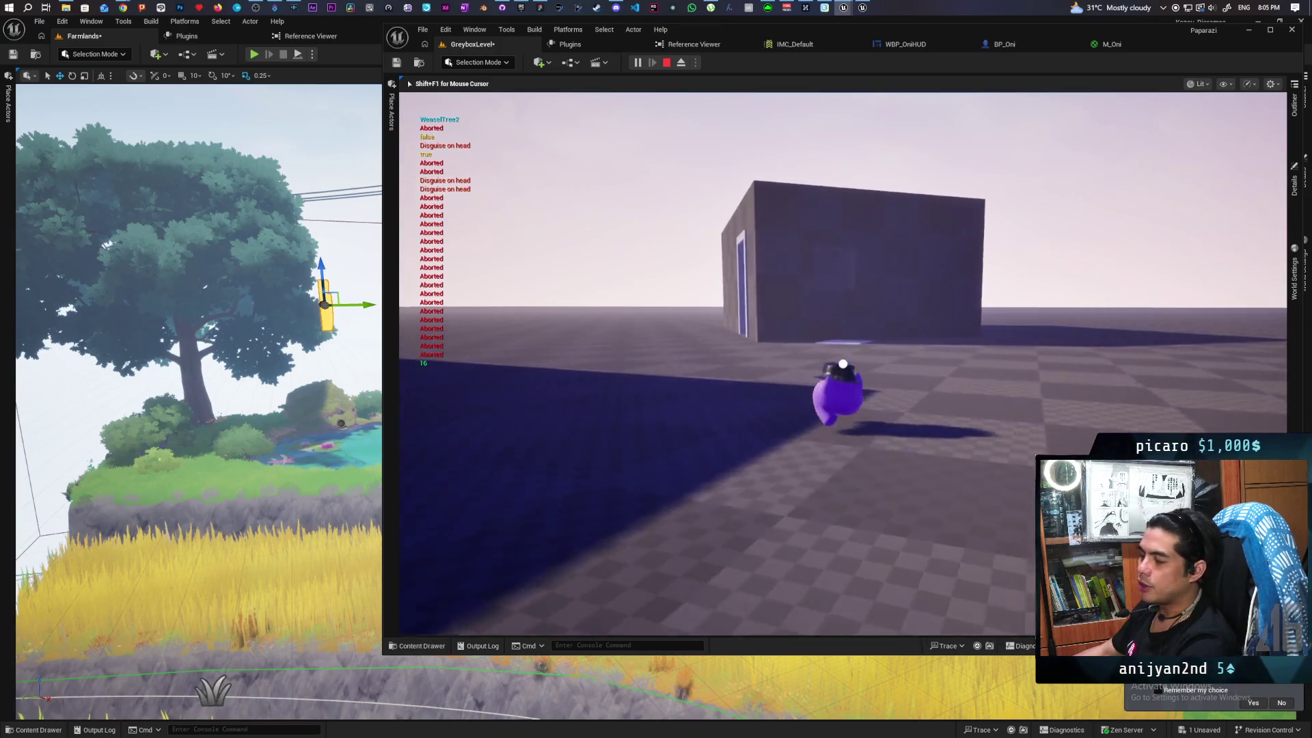
key(w)
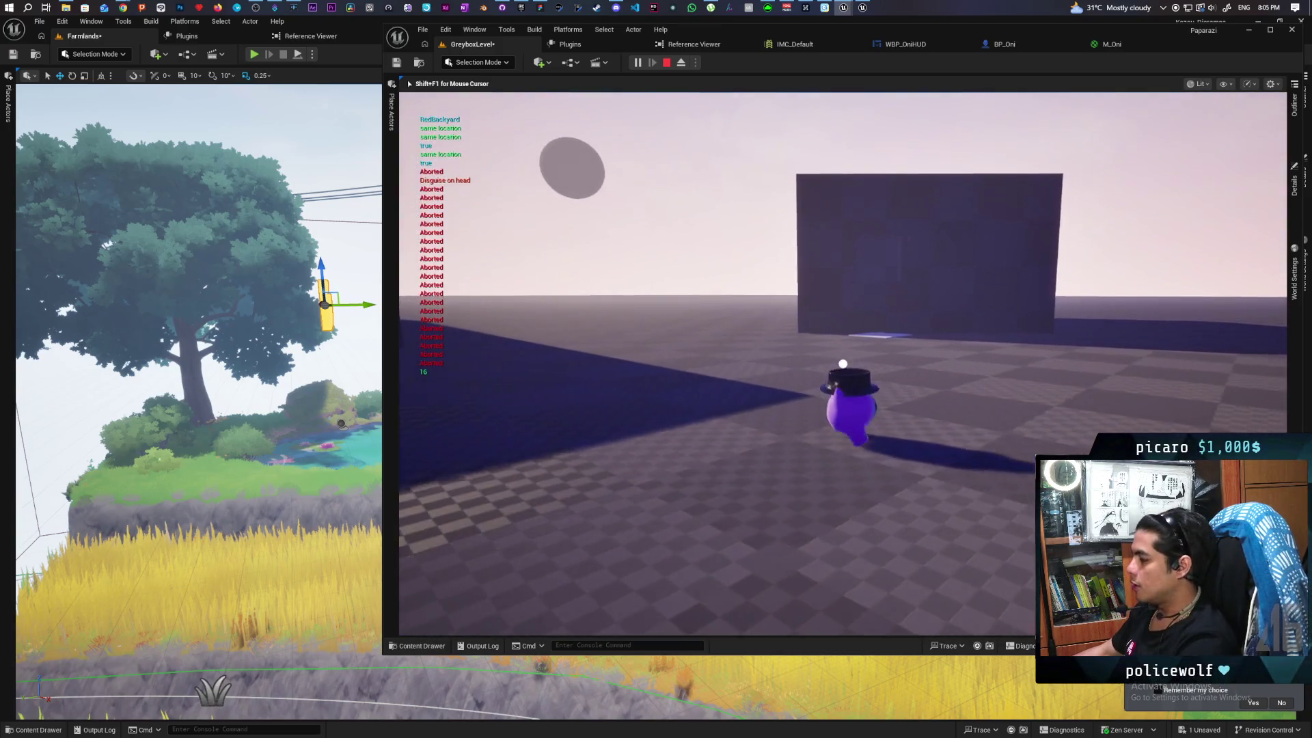
key(d)
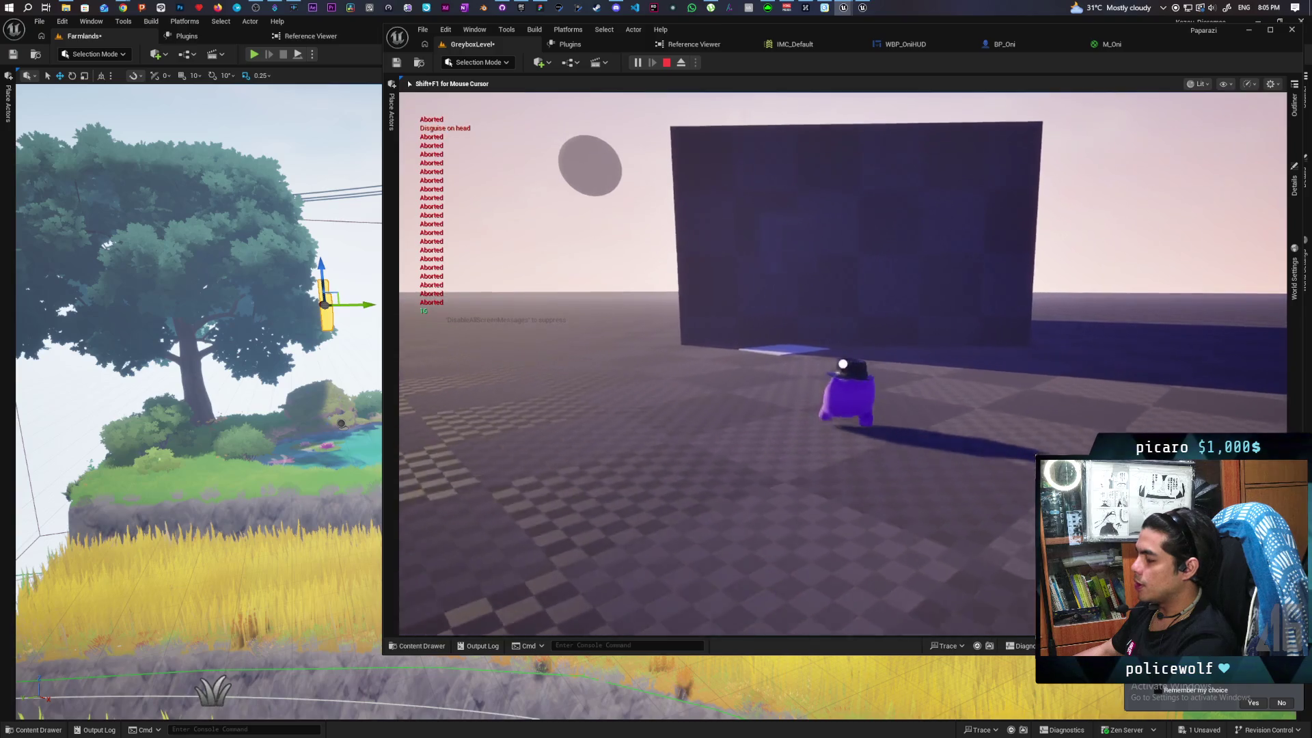
Walk past the NPC markers along the long blue wall and blue block into the room
key(s)
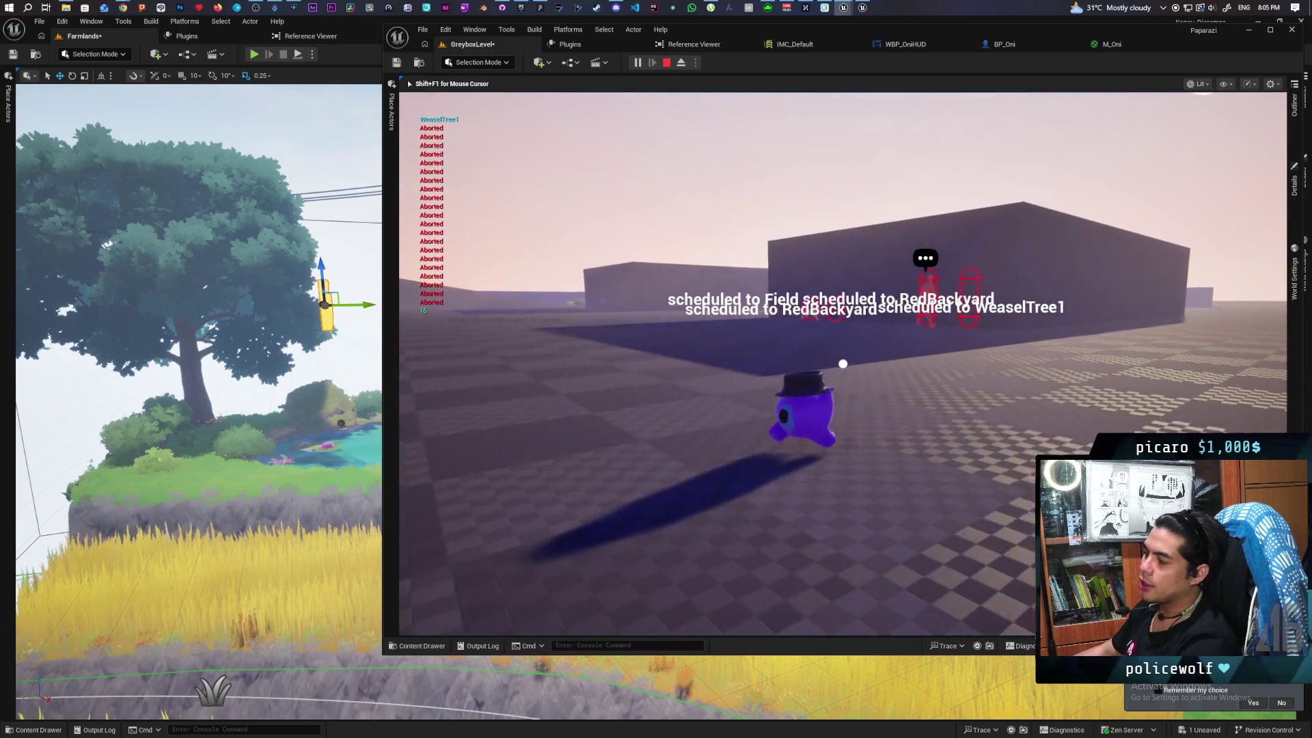
key(w)
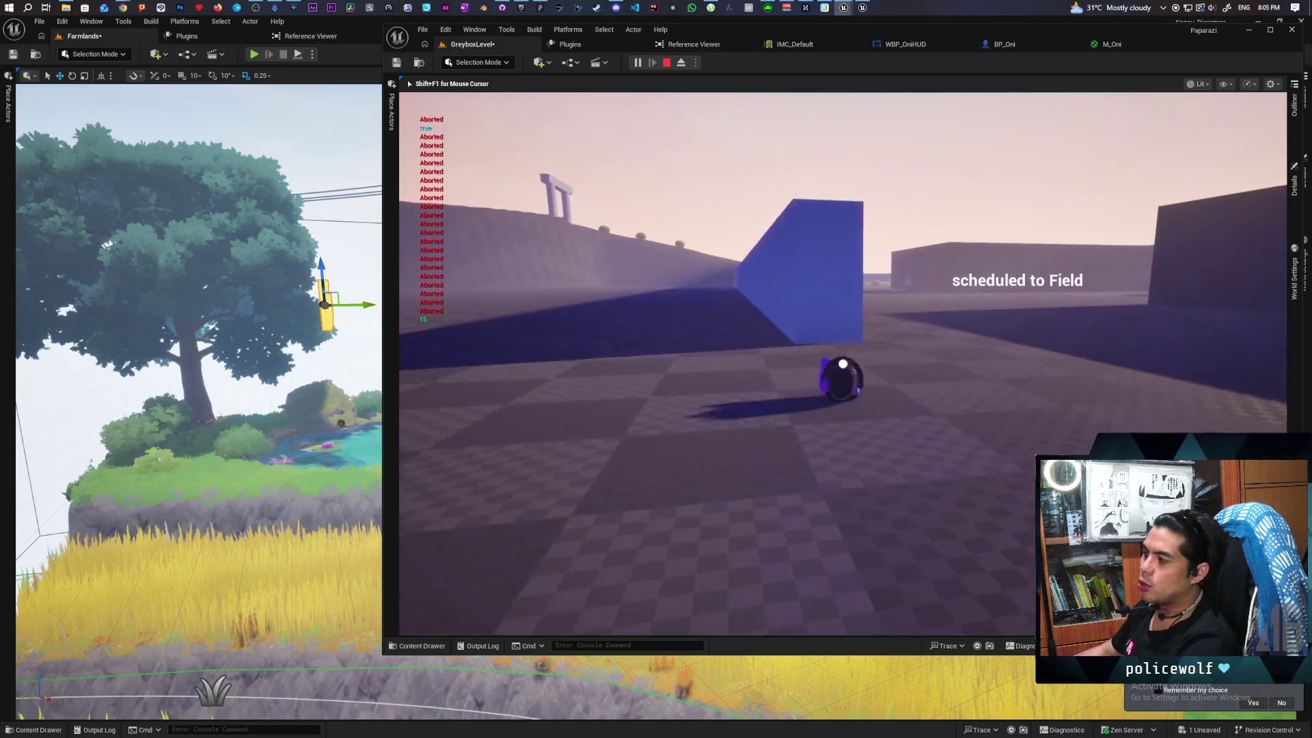
key(s)
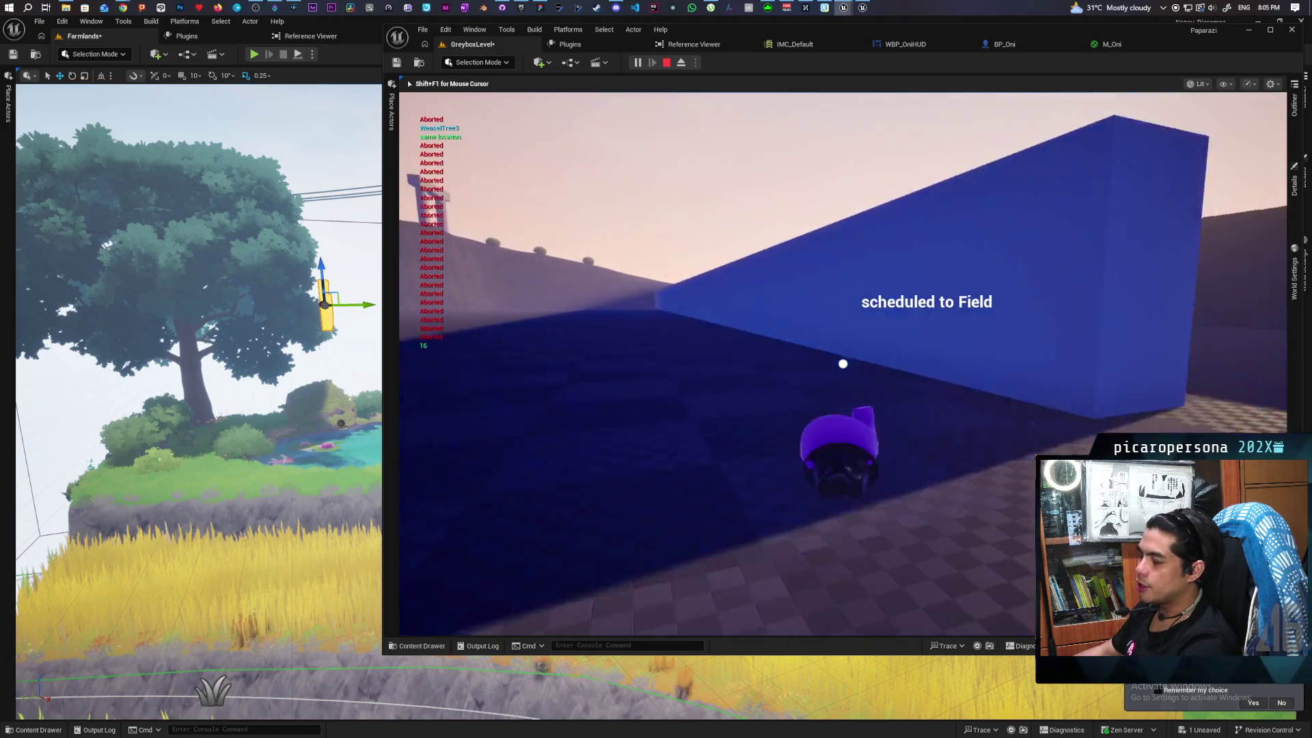
key(w)
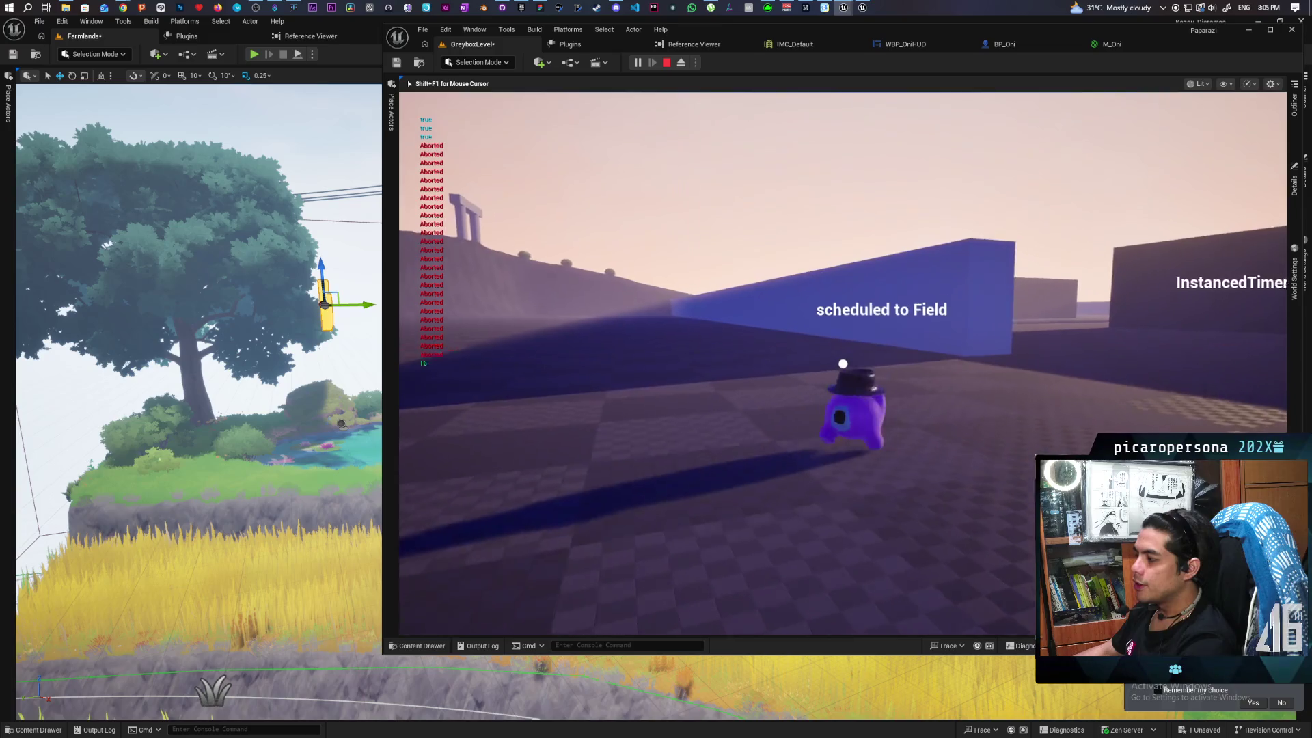
key(a)
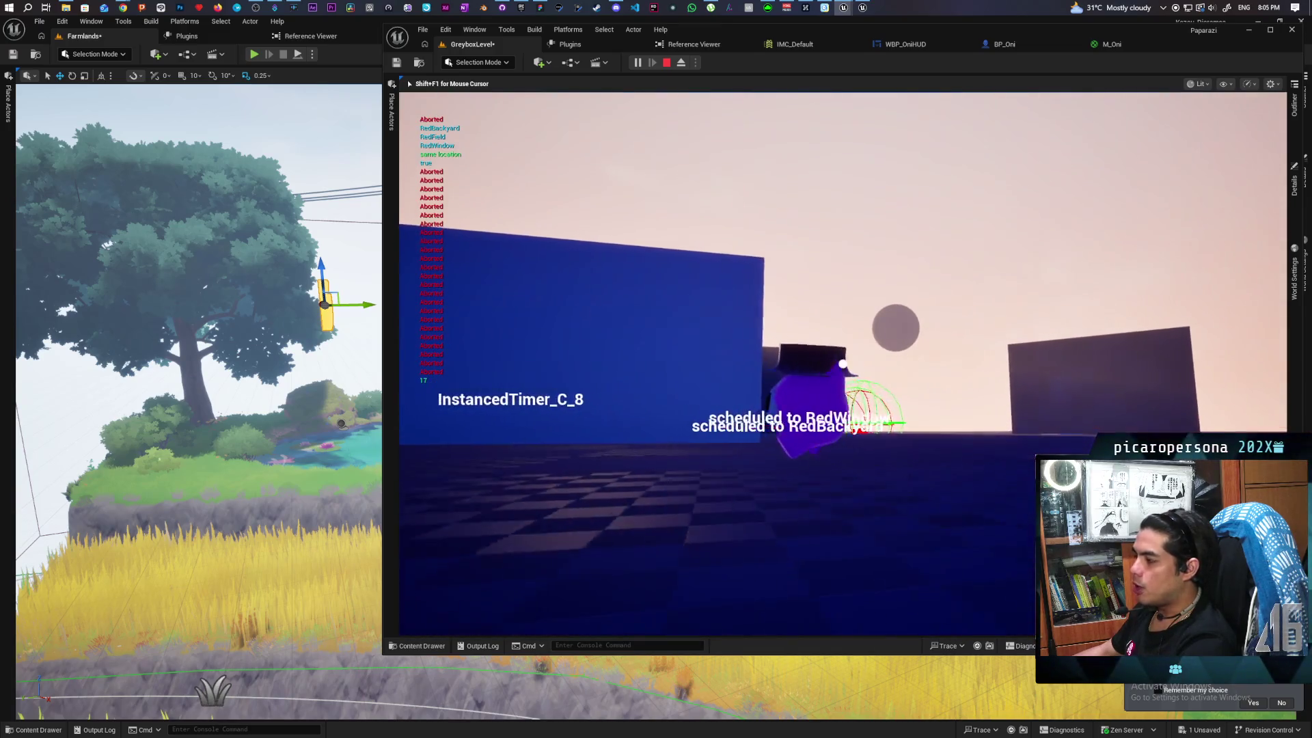
key(d)
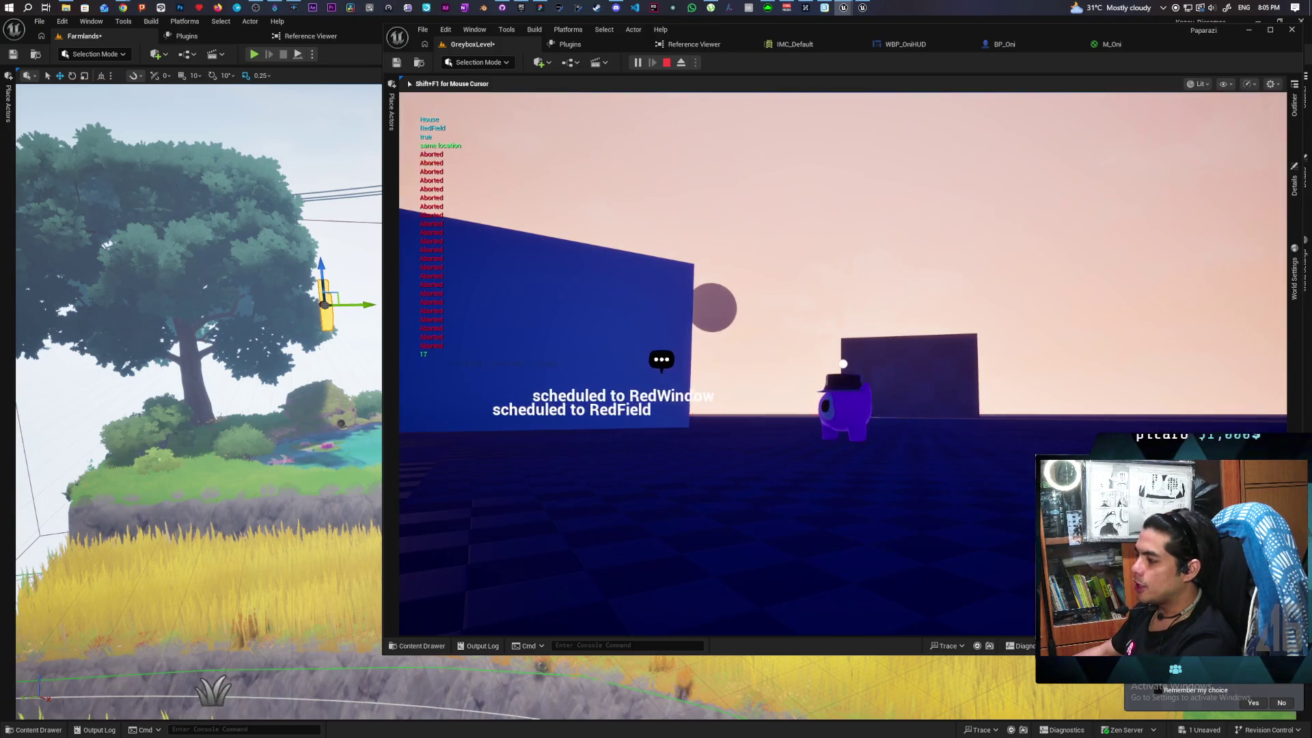
key(a)
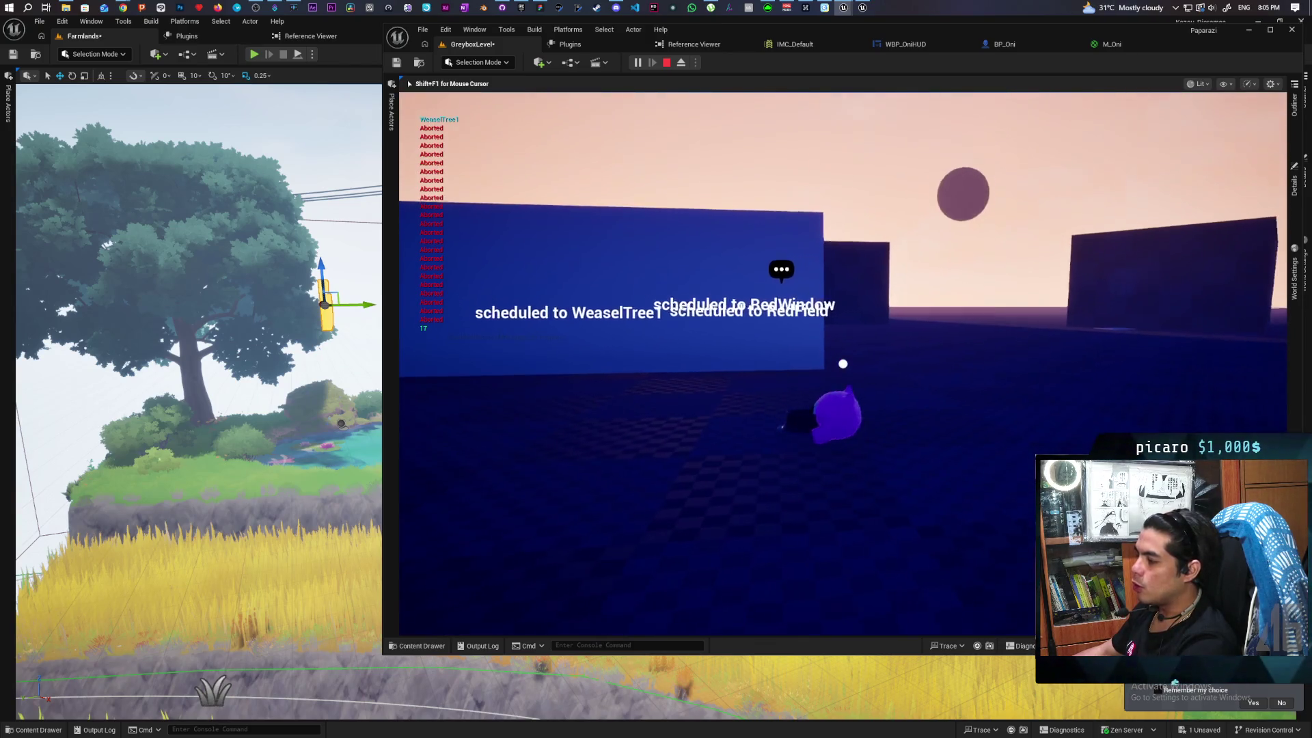
key(a)
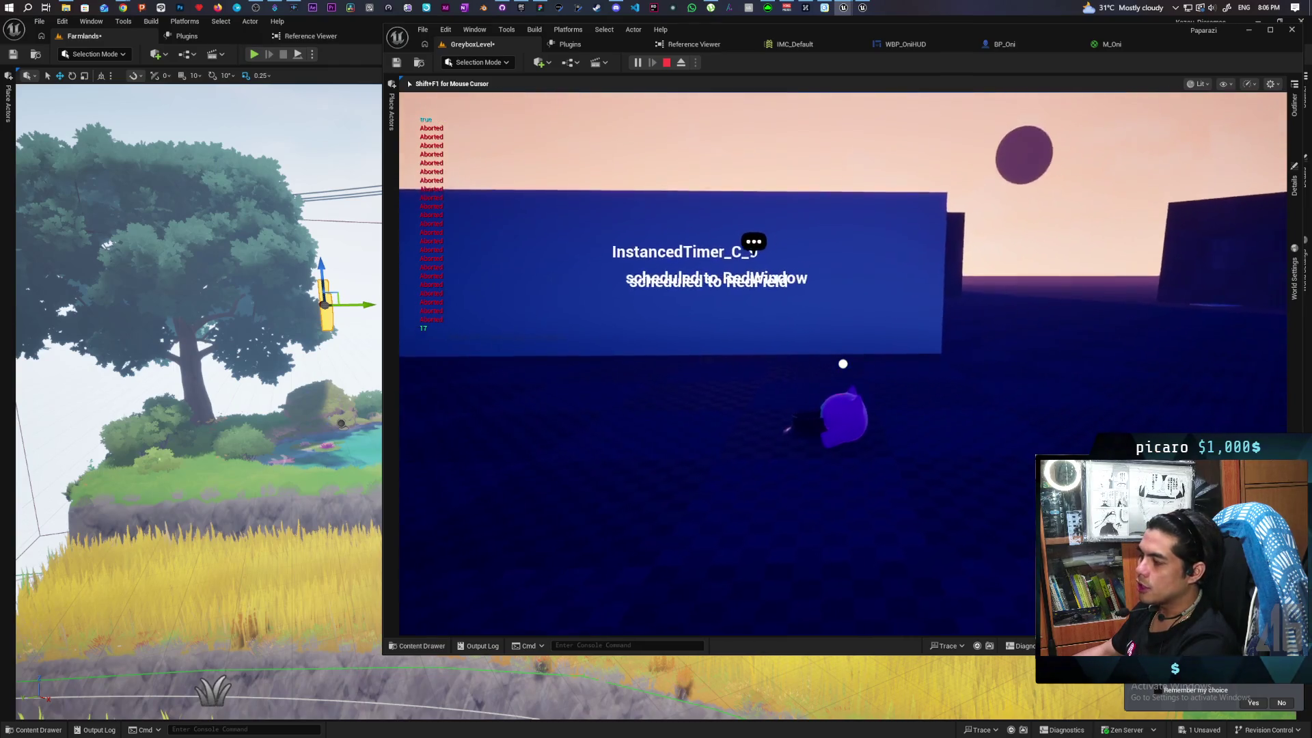
key(a)
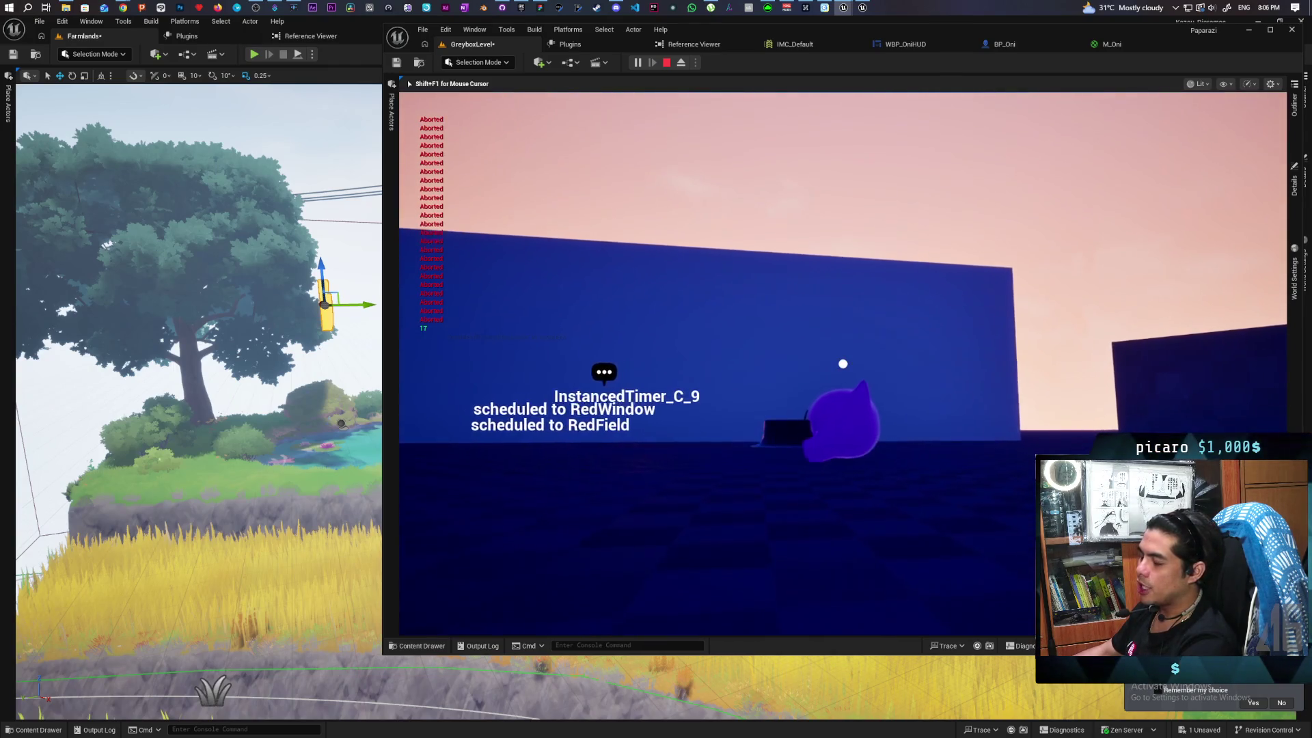
key(a)
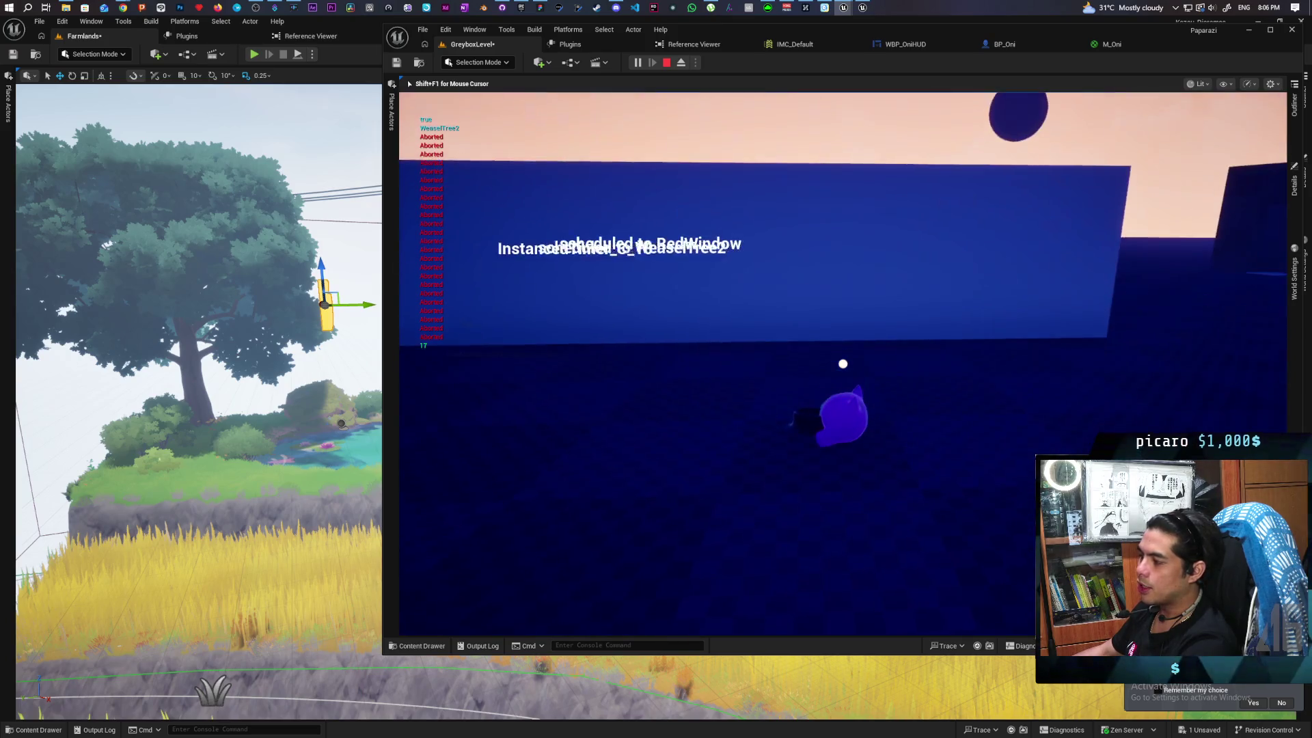
key(w)
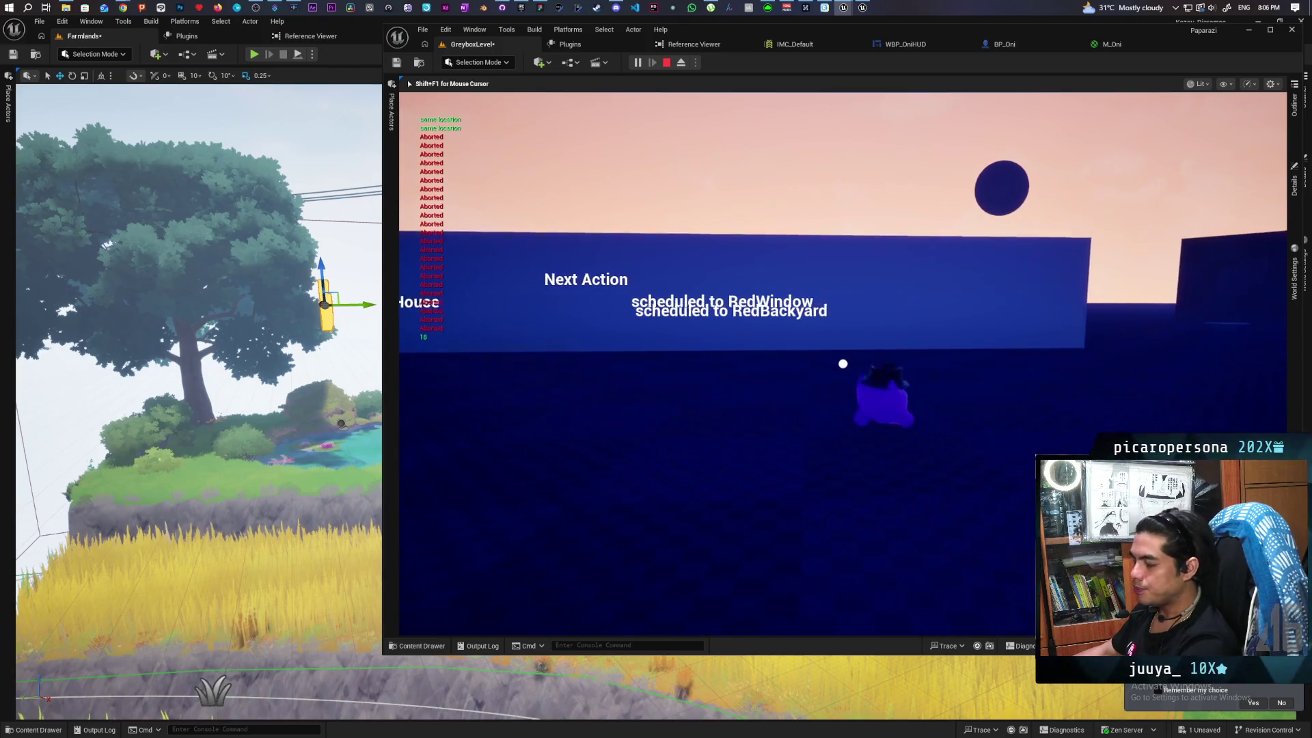
key(d)
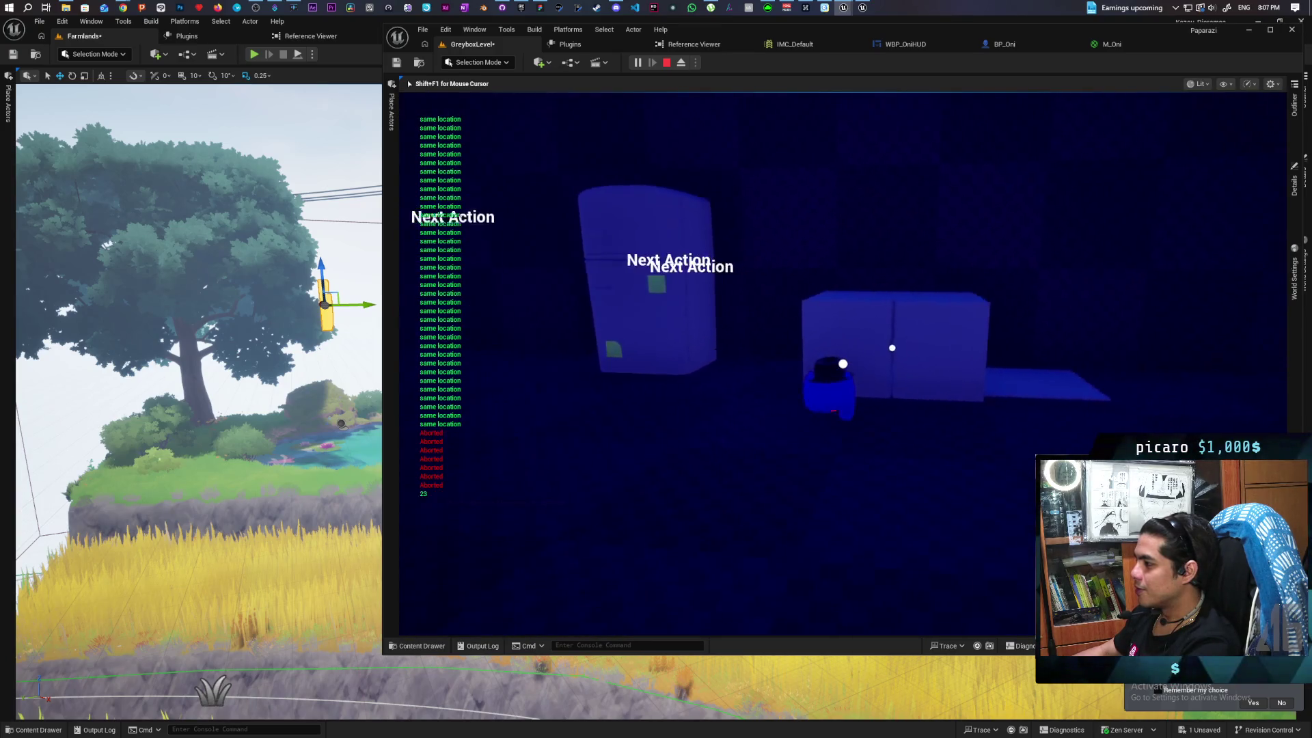
Test hiding in the cabinet and visit the fridge note, then leave the room
key(f)
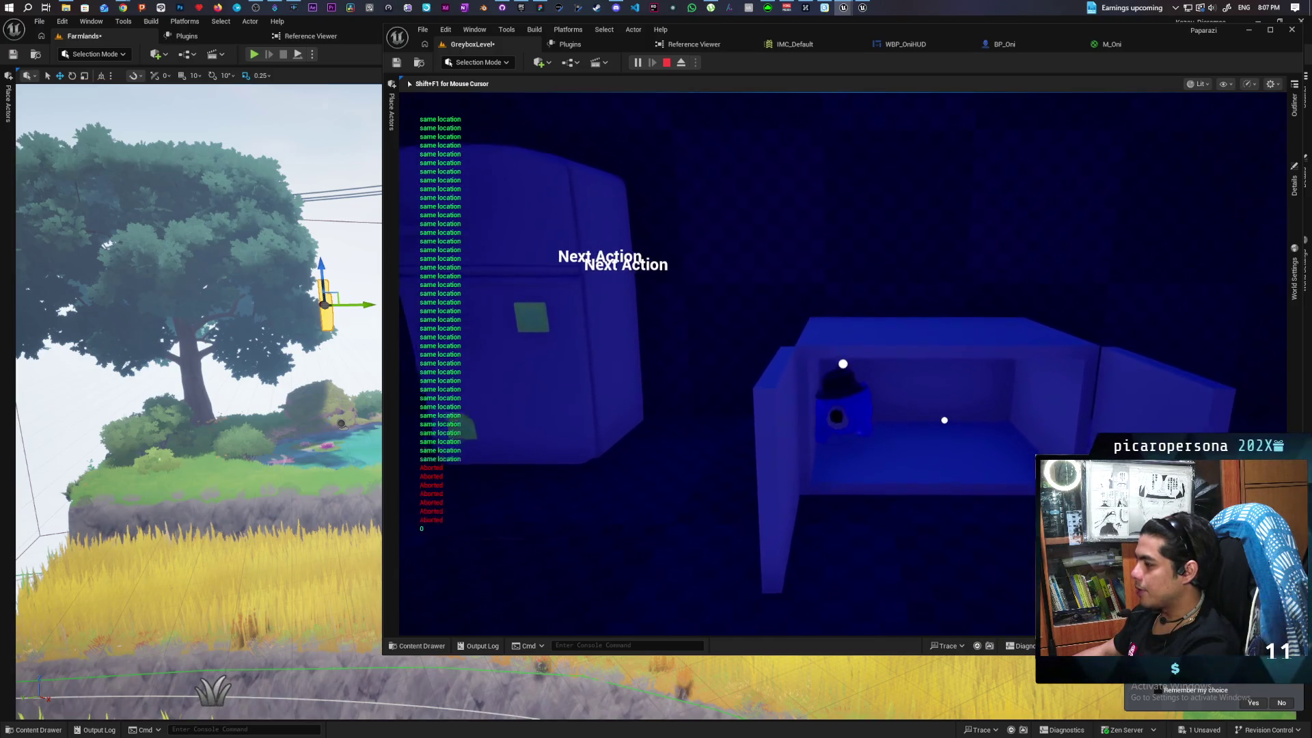
key(f)
key(f)
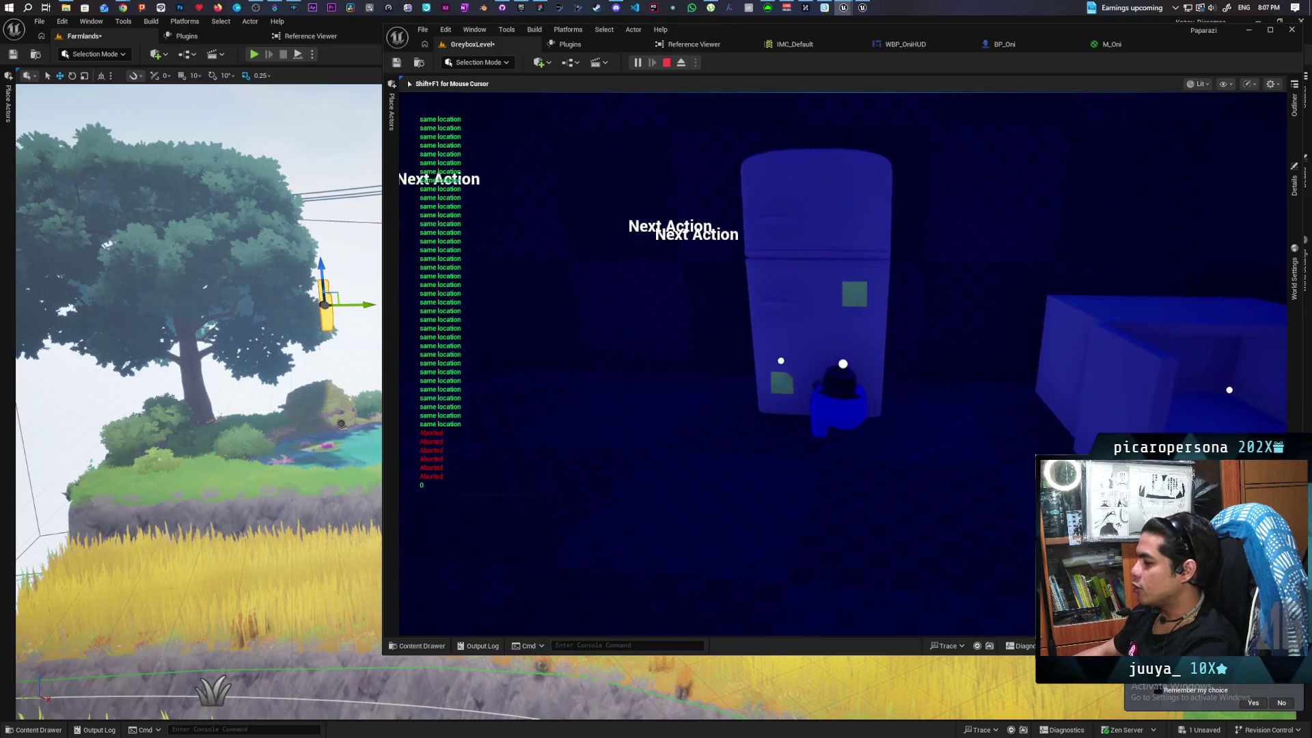
key(w)
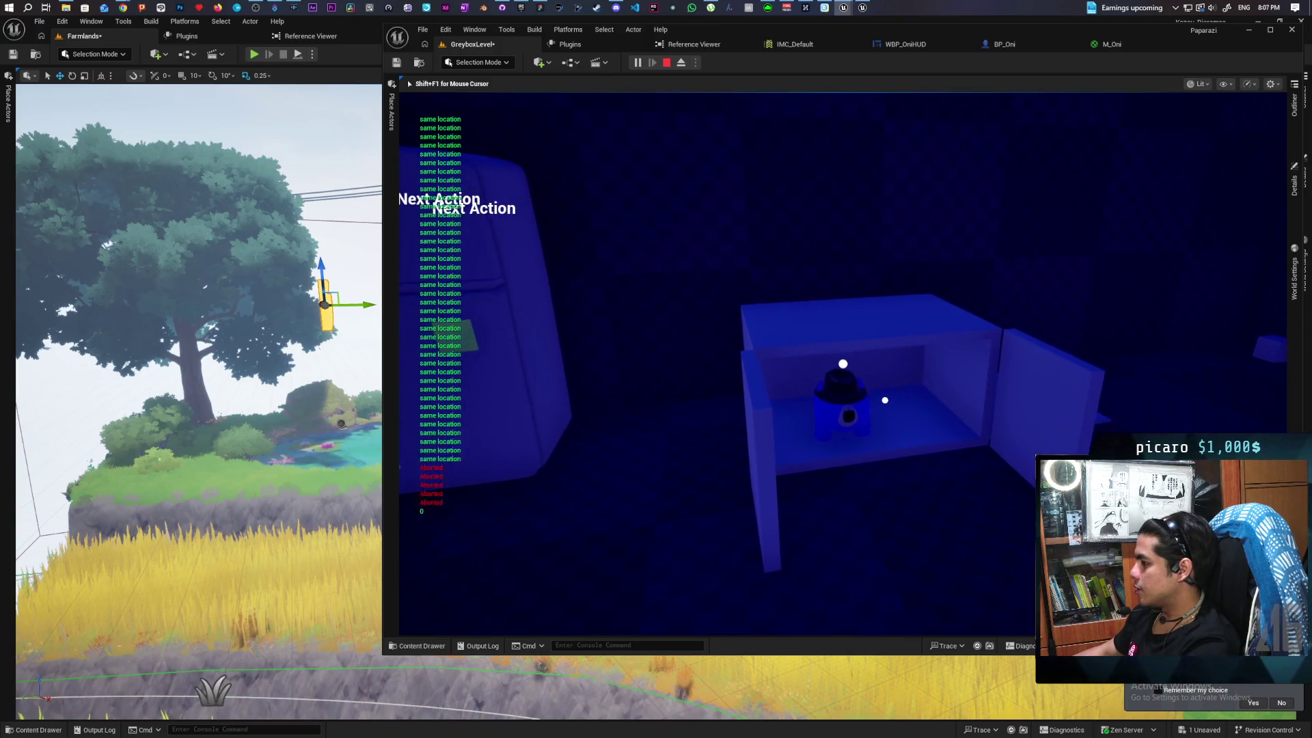
key(f)
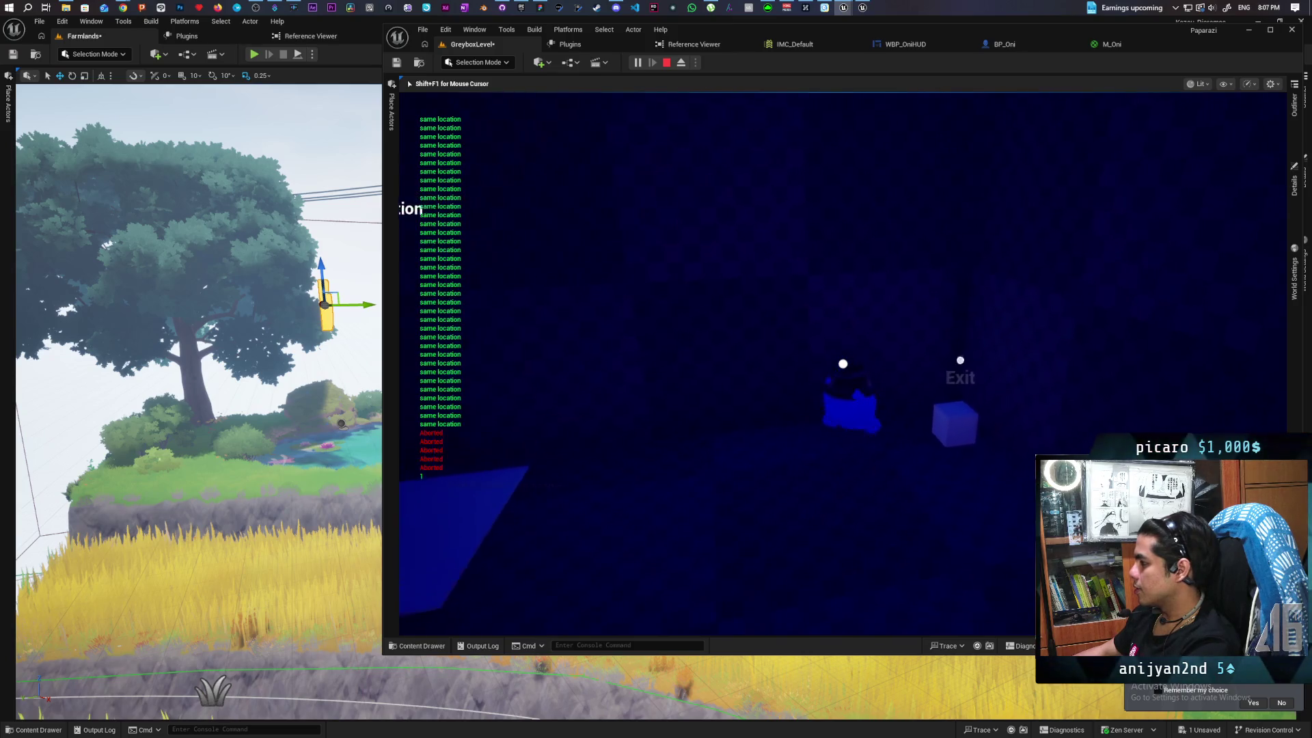
key(f)
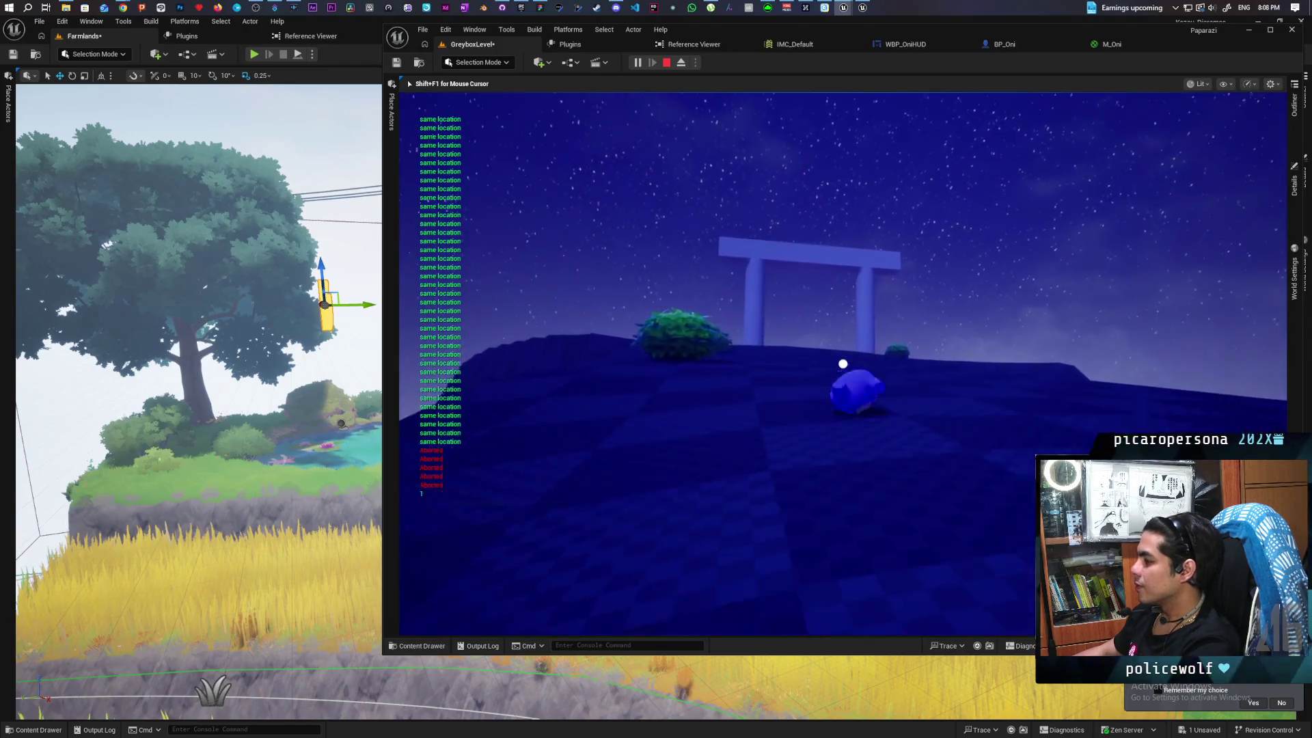
Walk through the torii gate and end the play session
key(w)
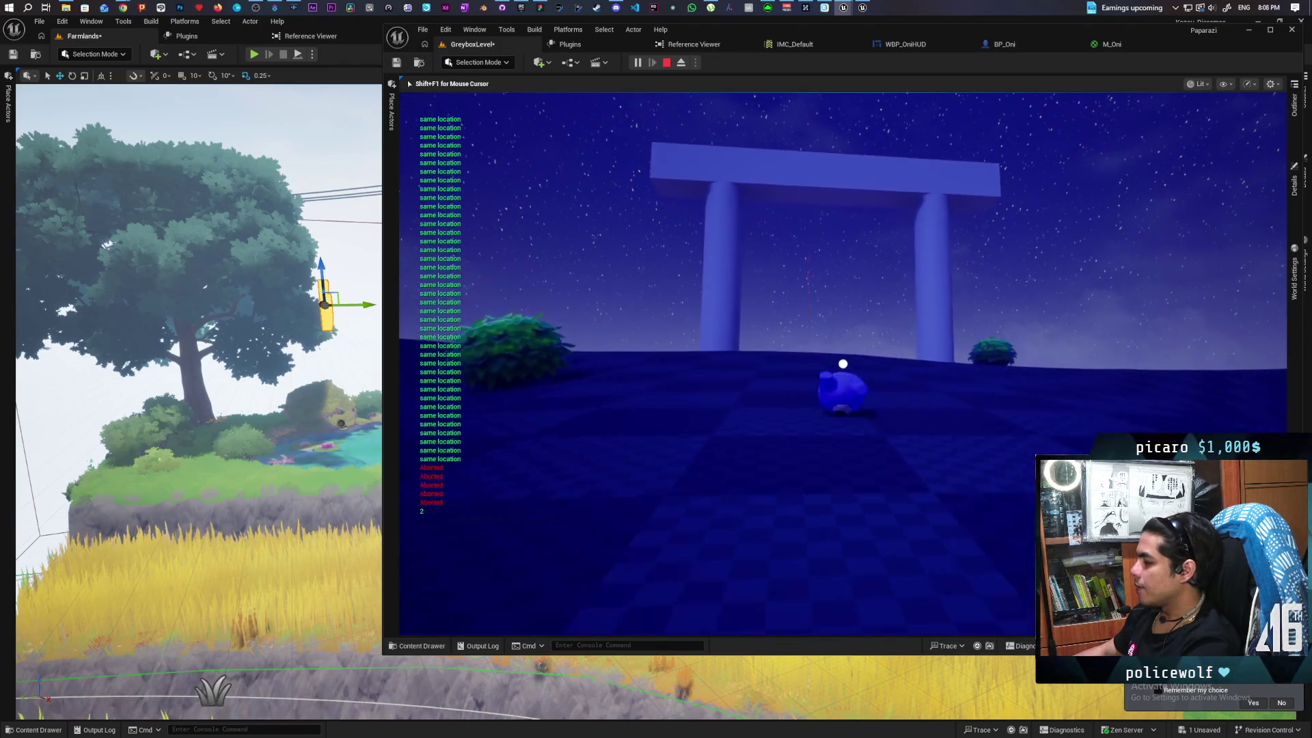
key(w)
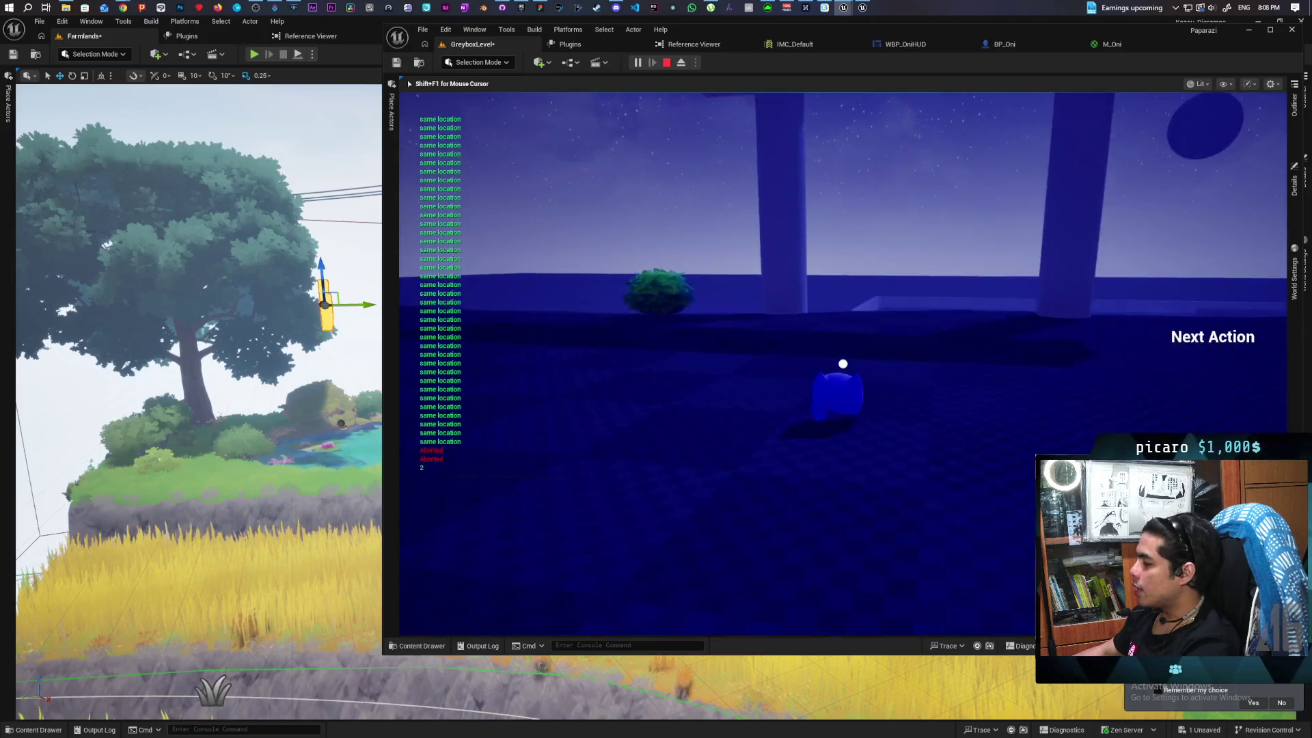
key(Escape)
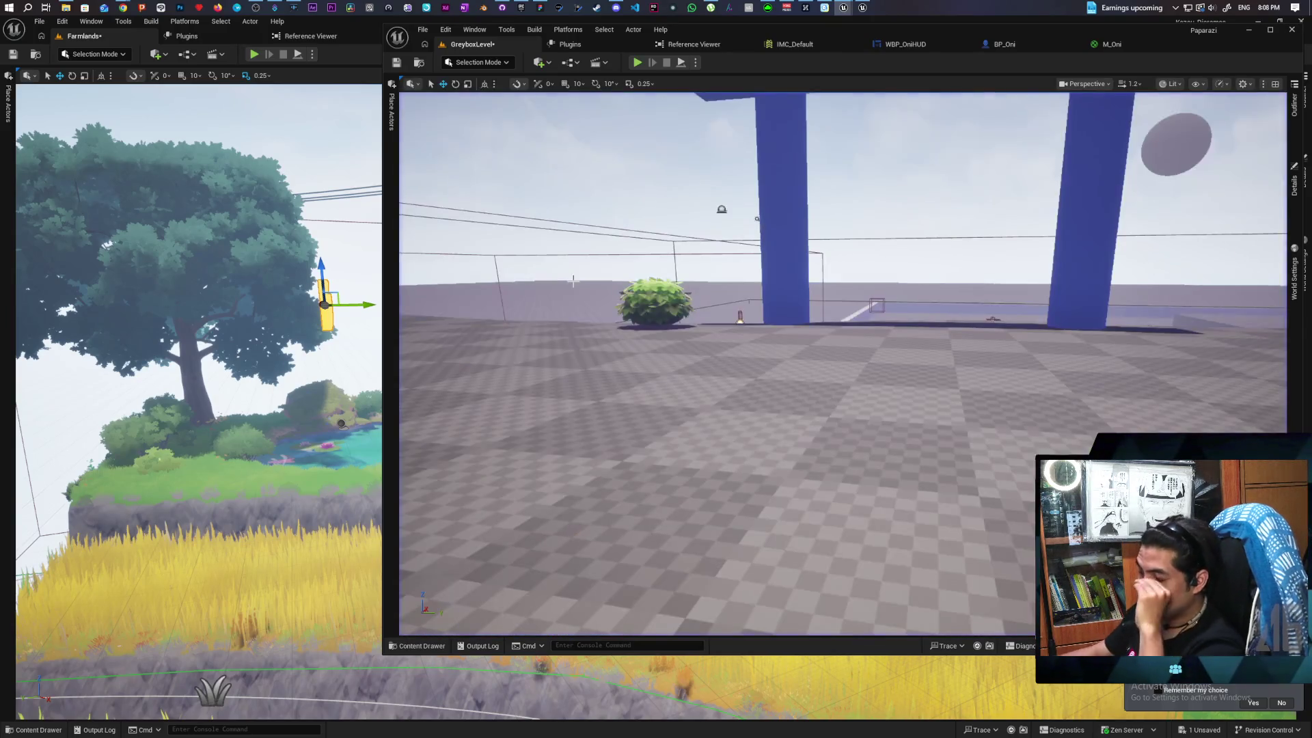
Start a new Play In Editor session and walk toward the blue blocks
click(639, 63)
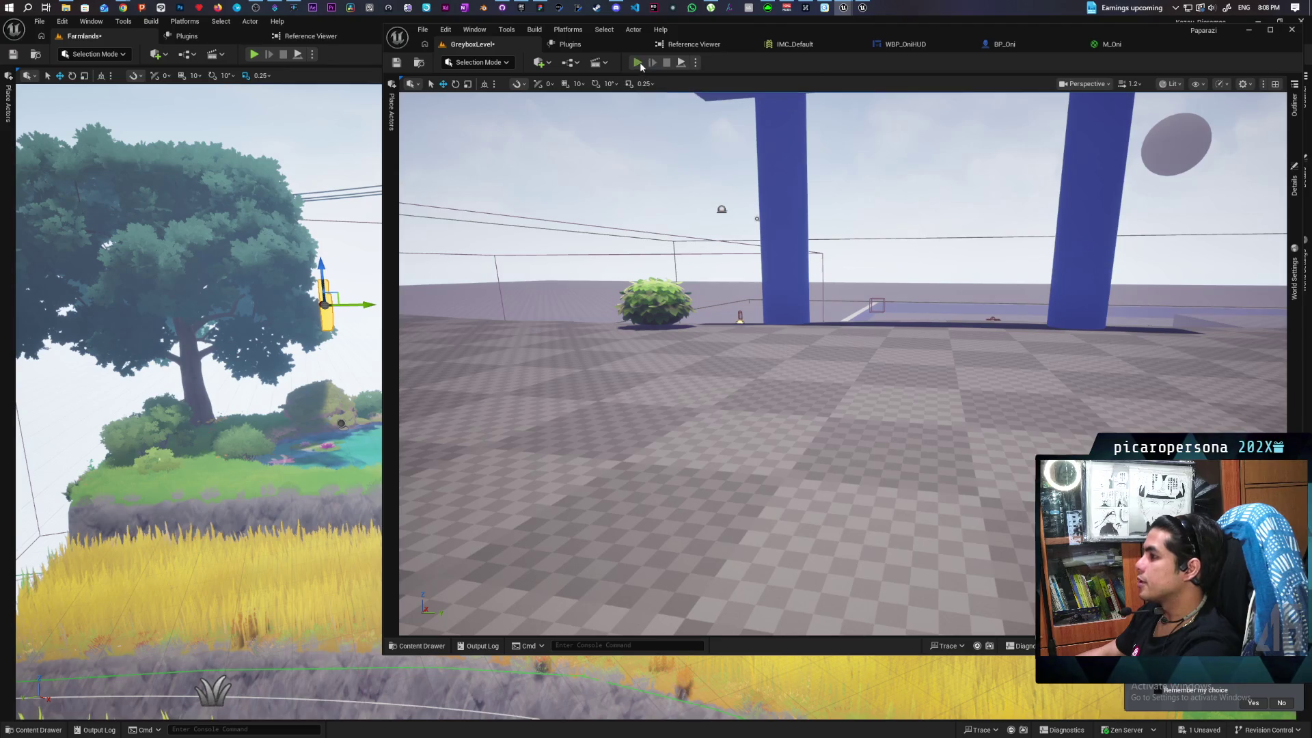
key(w)
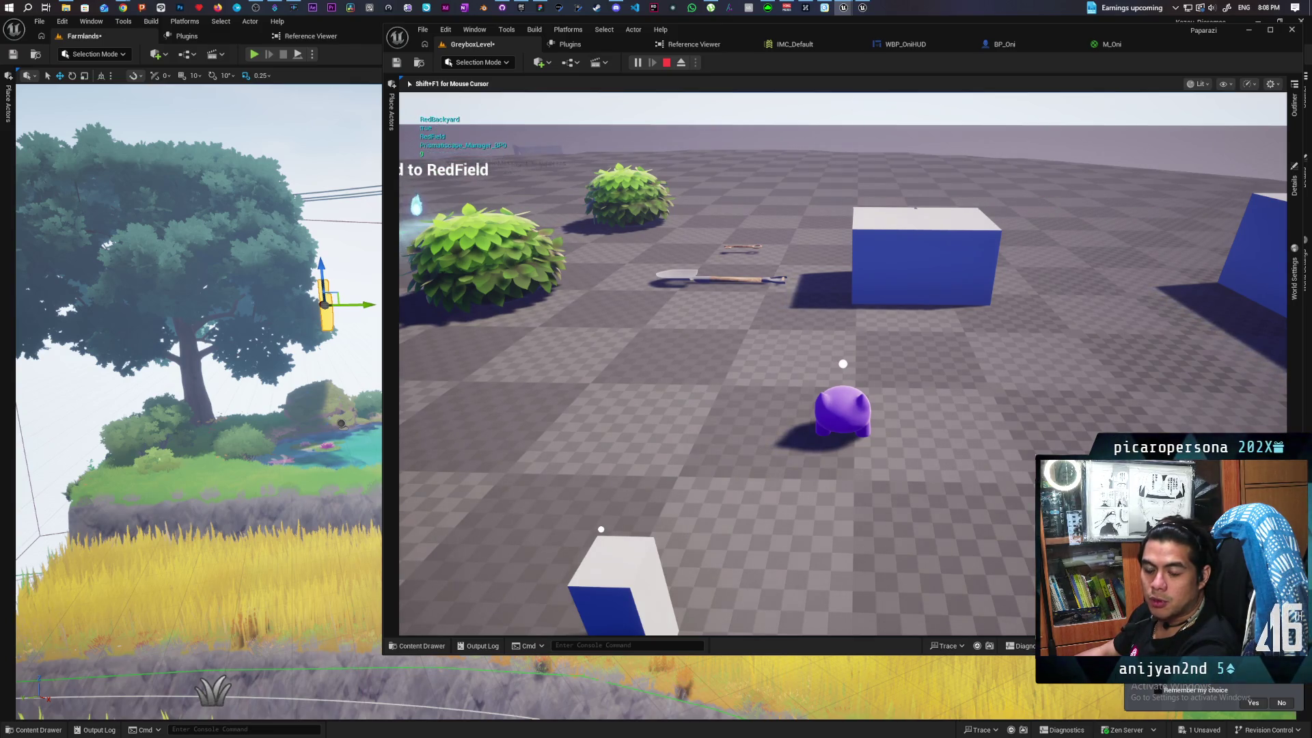
Turn the character left toward the white round platform beside the flames
key(a)
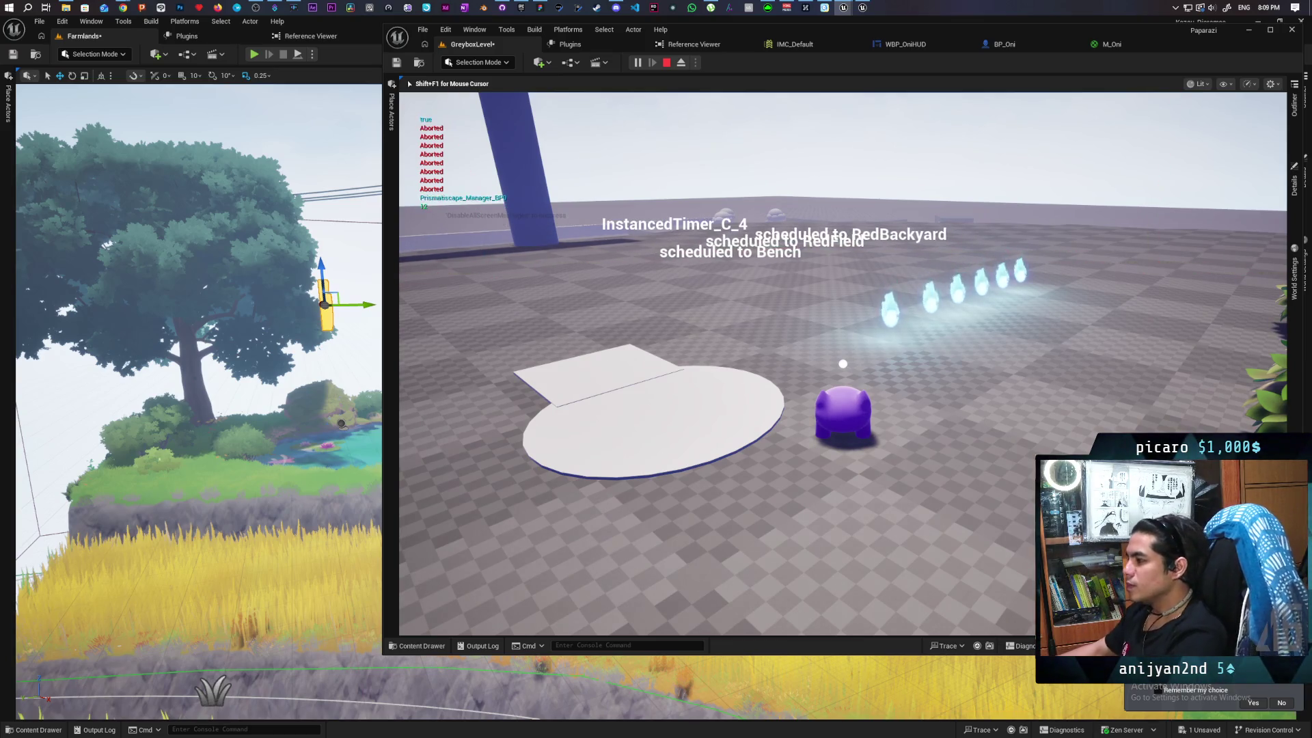
Walk between the blue pillars with a jump, across the grass field onto the checkered slope
key(w)
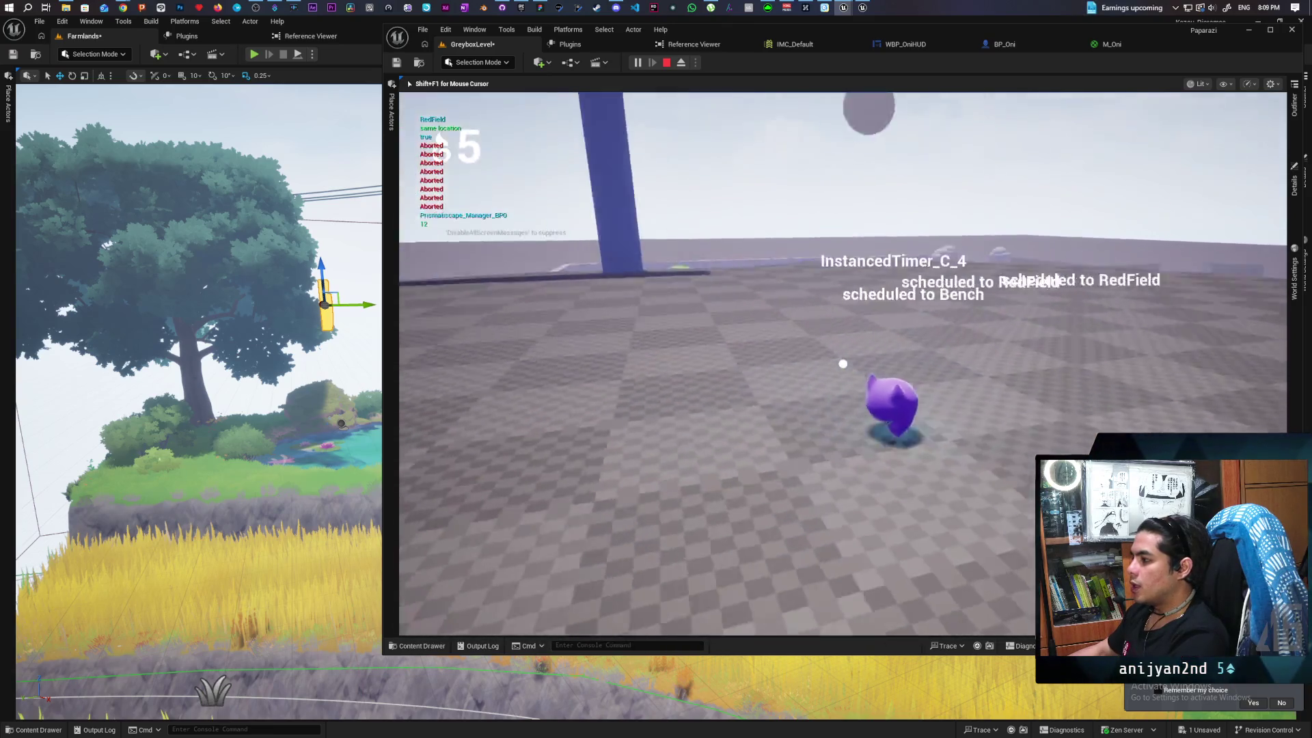
key(w)
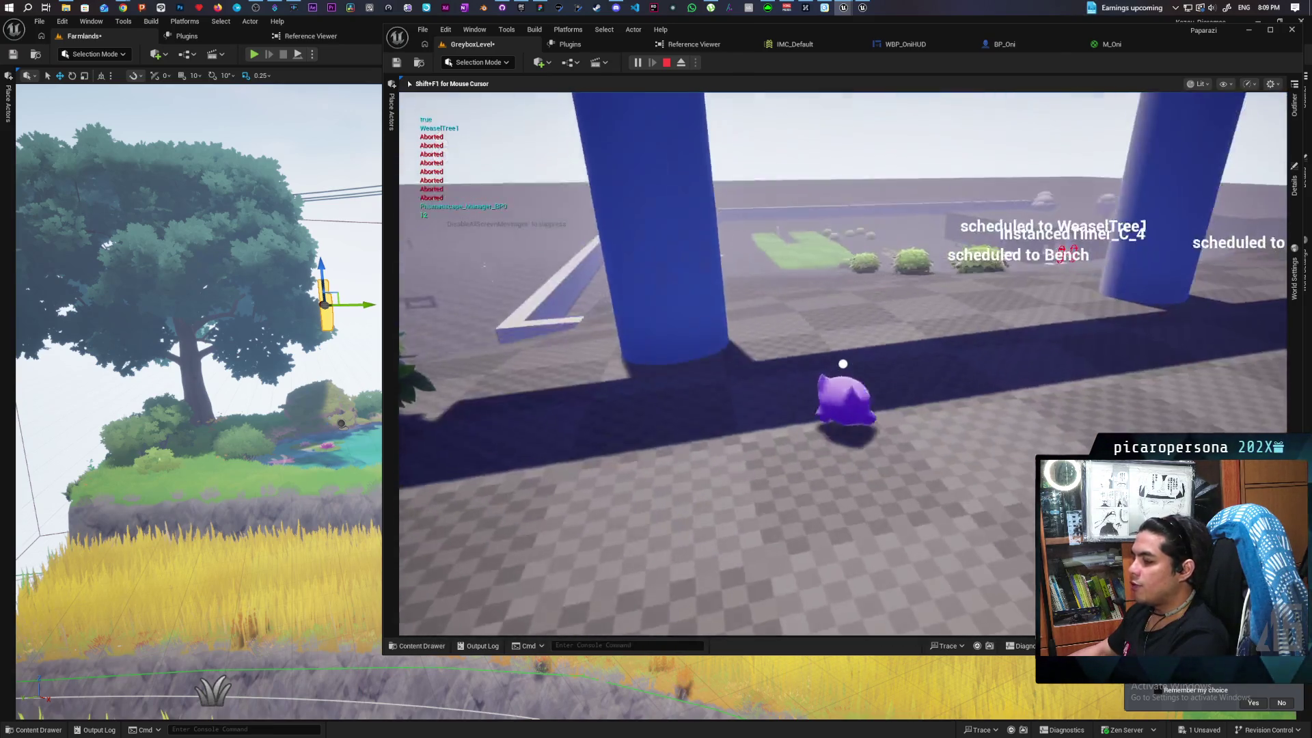
key(w)
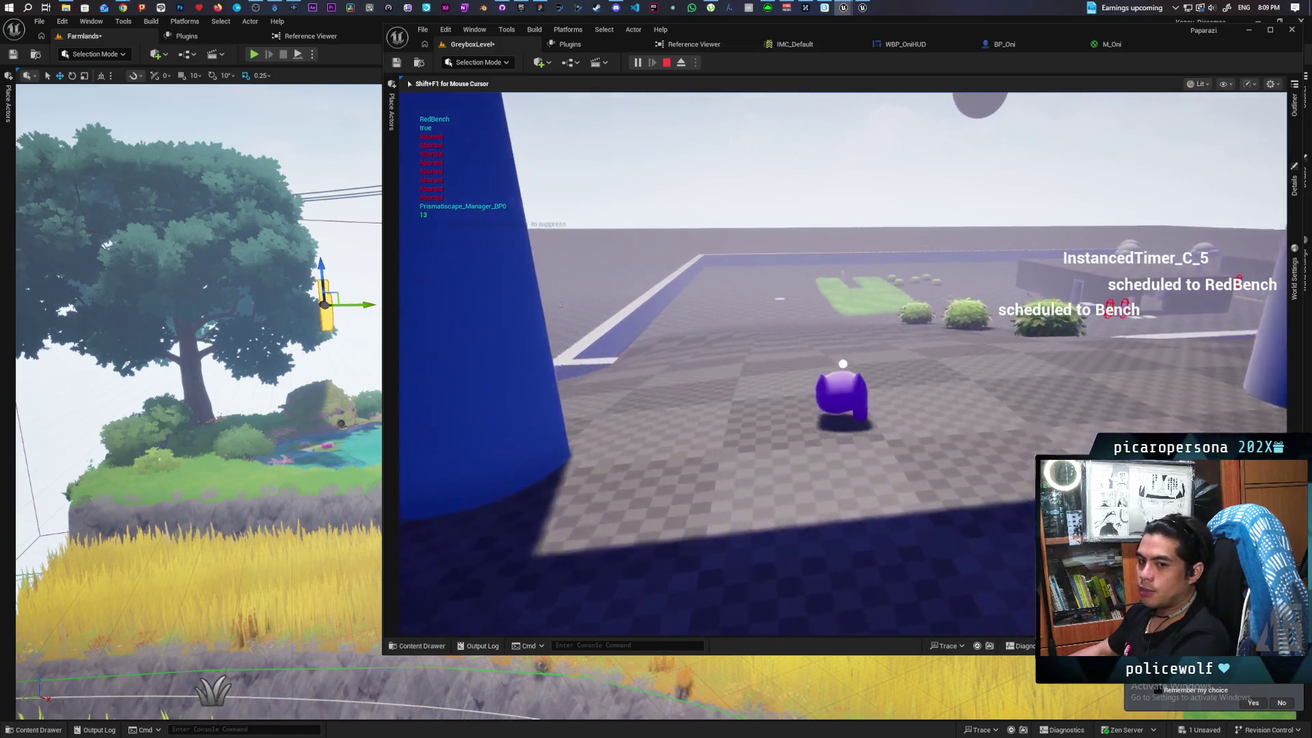
key(w)
key(space)
key(w)
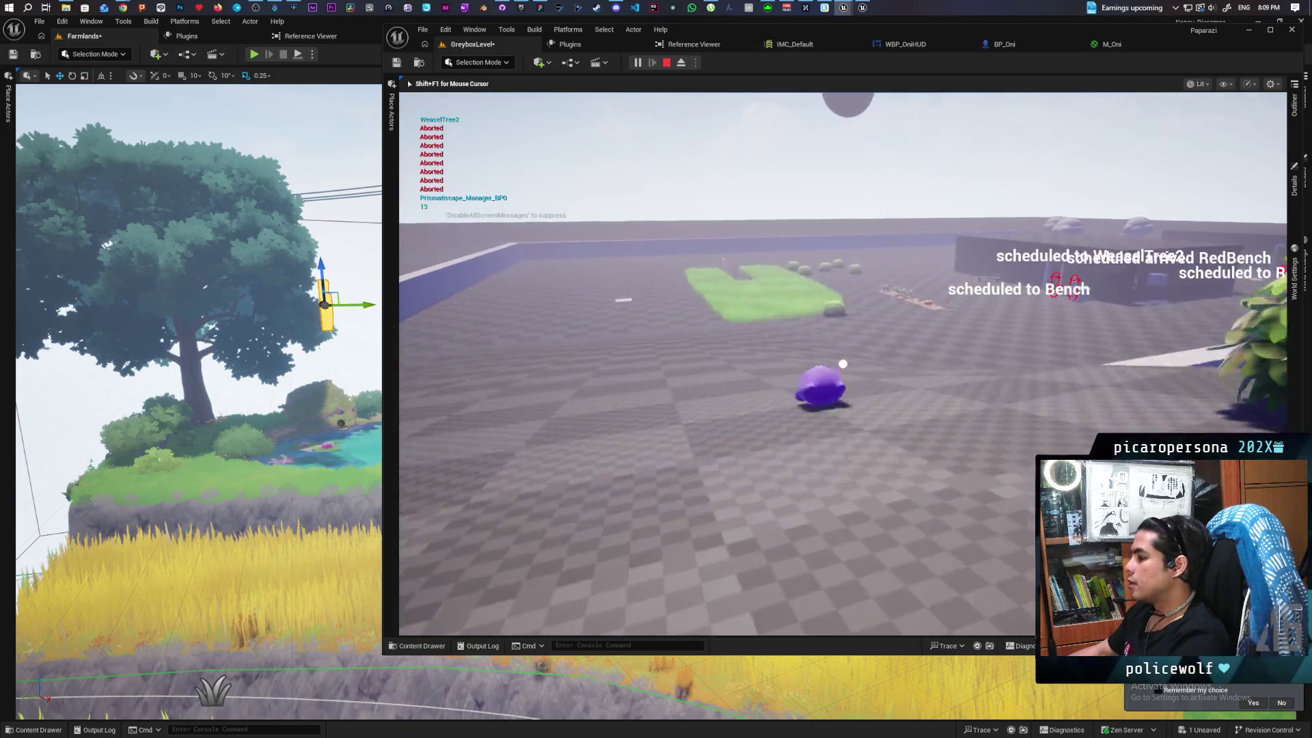
key(w)
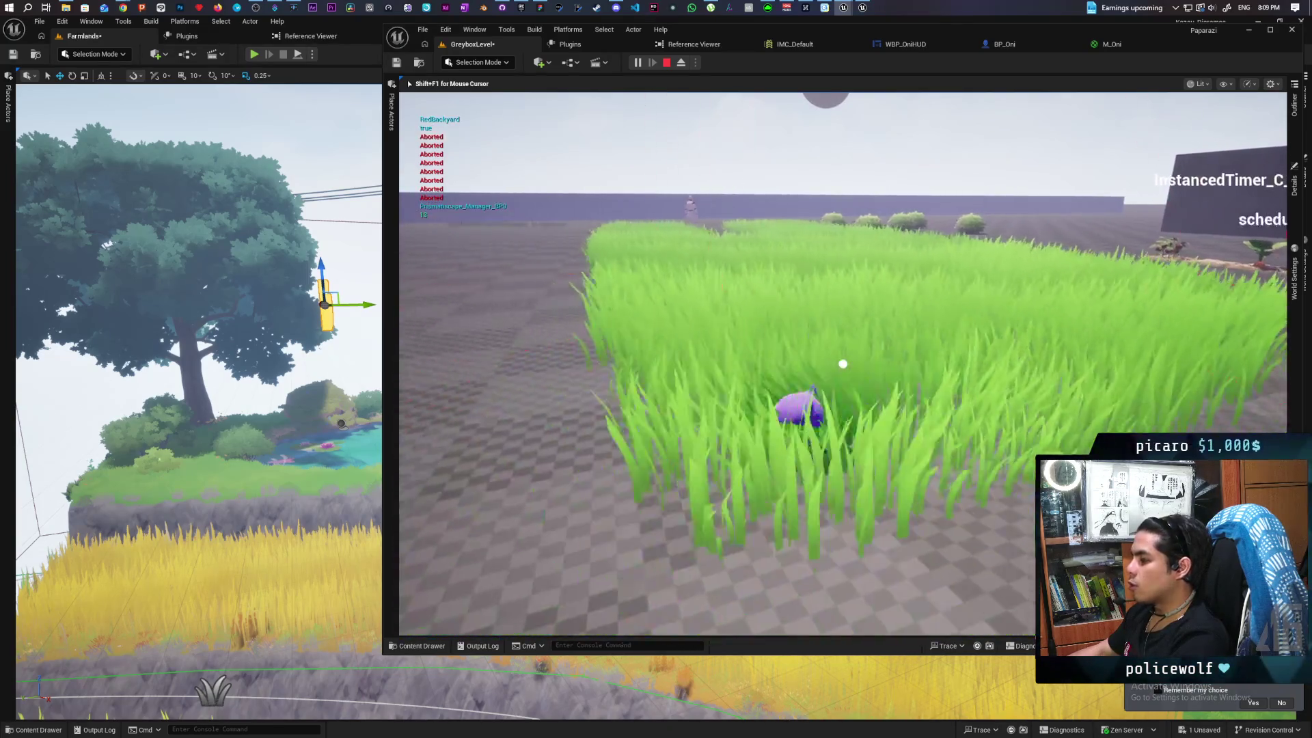
key(w)
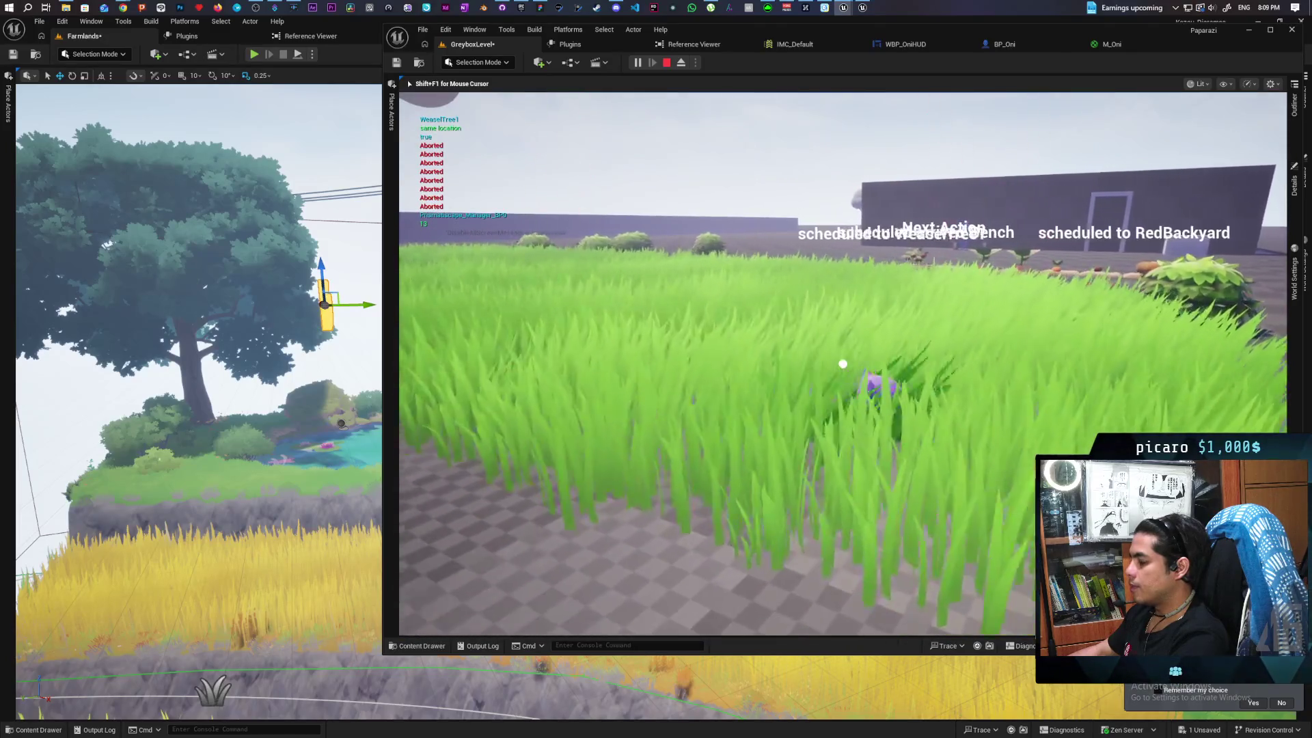
key(w)
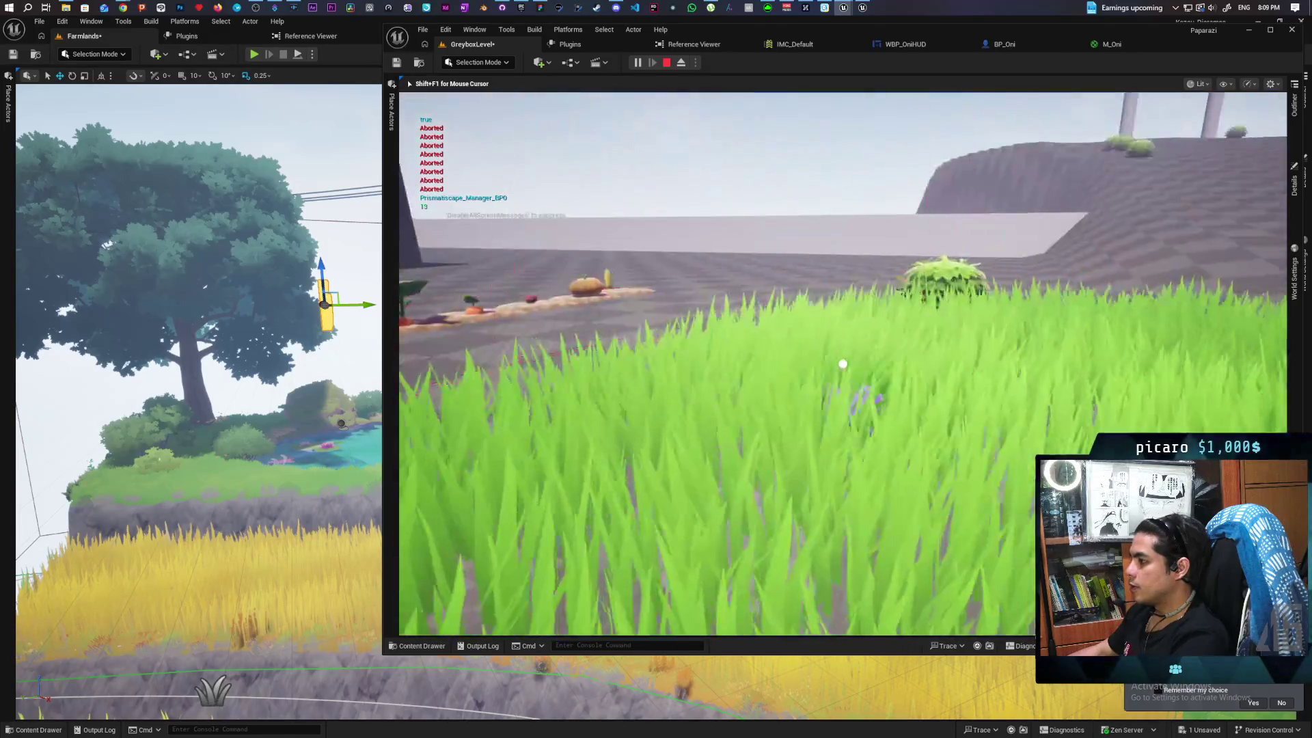
Climb through the torii gate and run past the stump to the cardboard boxes
key(w)
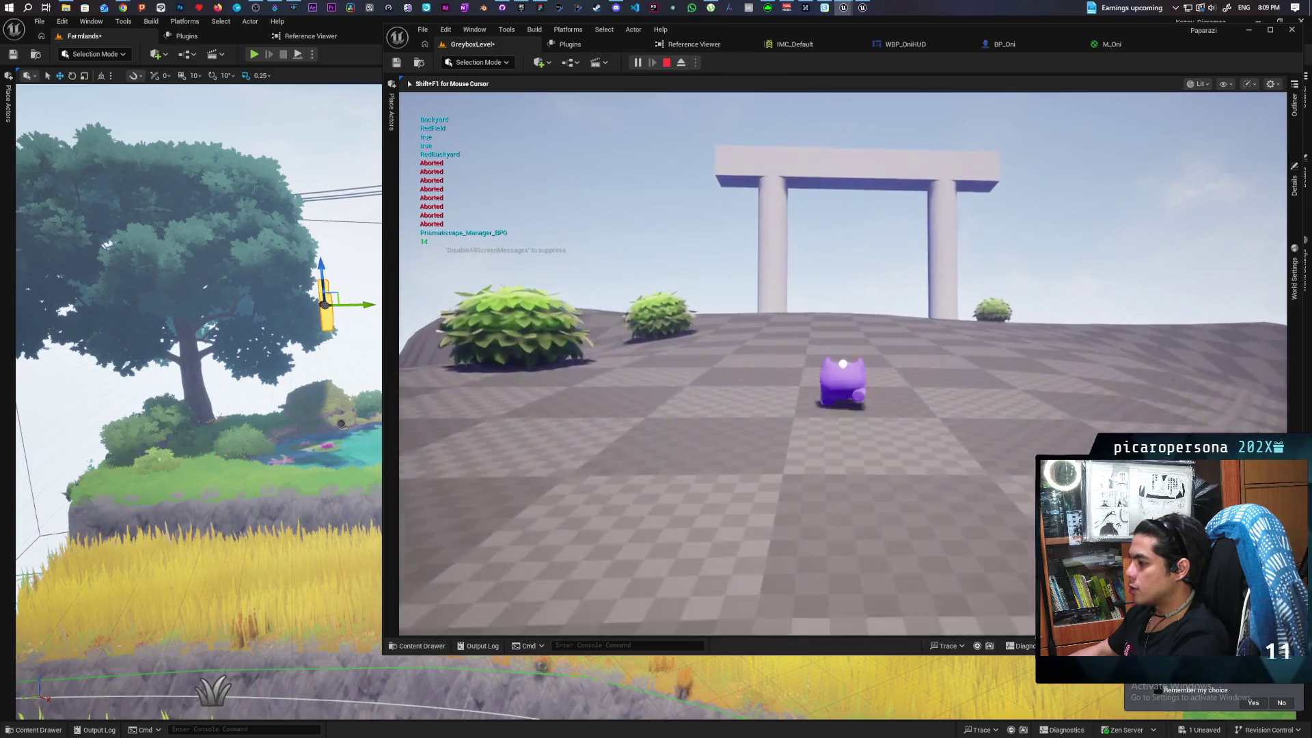
key(w)
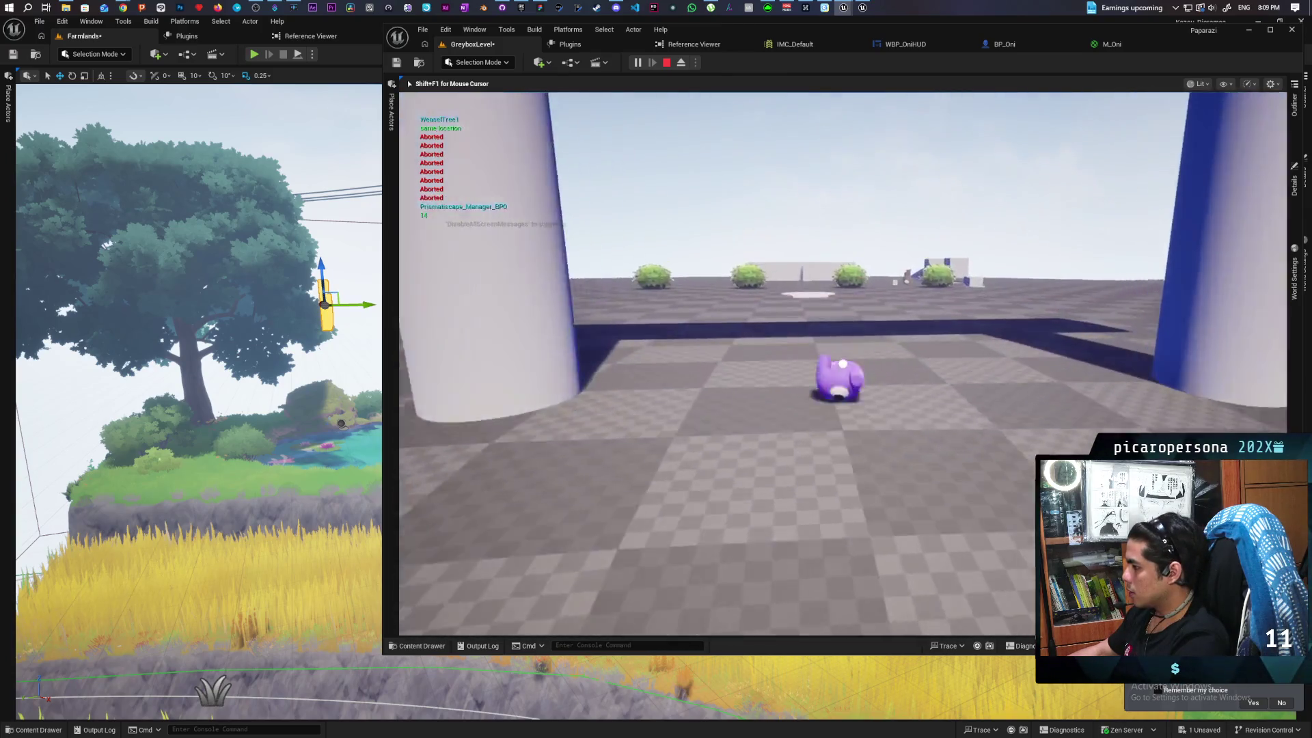
key(w)
key(w)
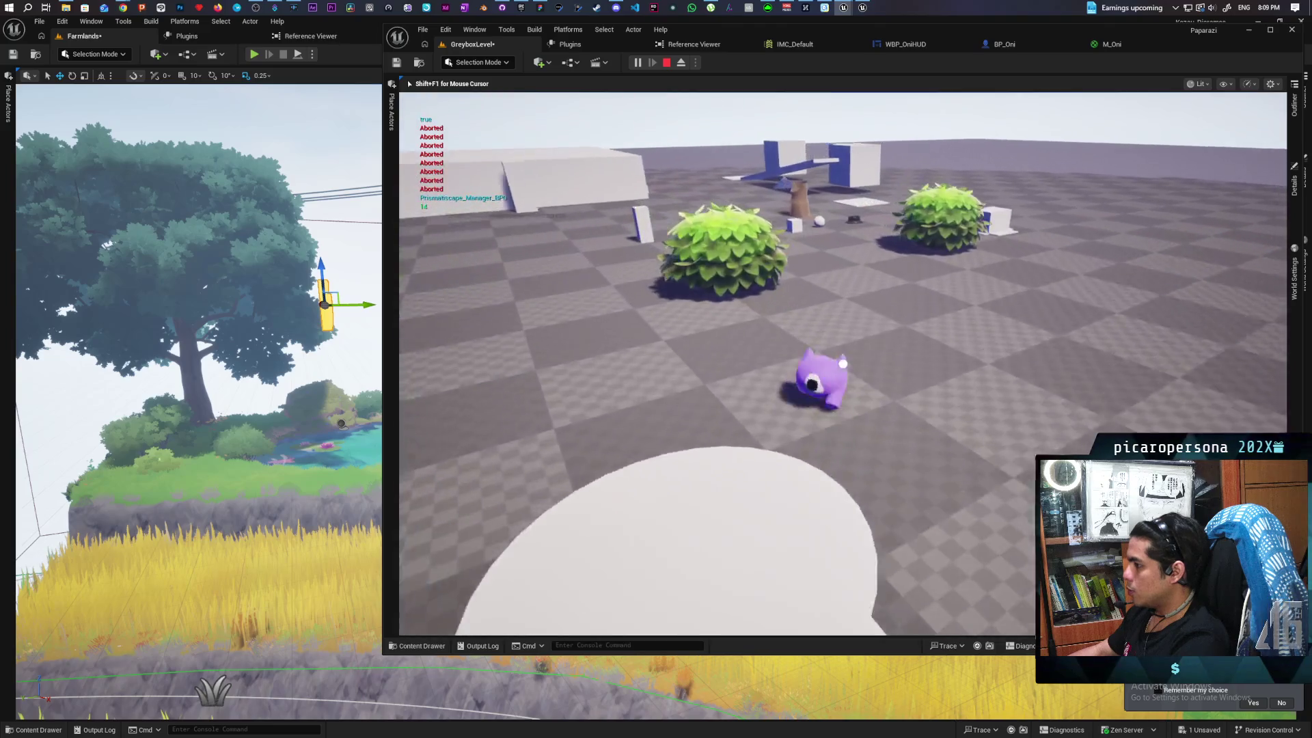
key(w)
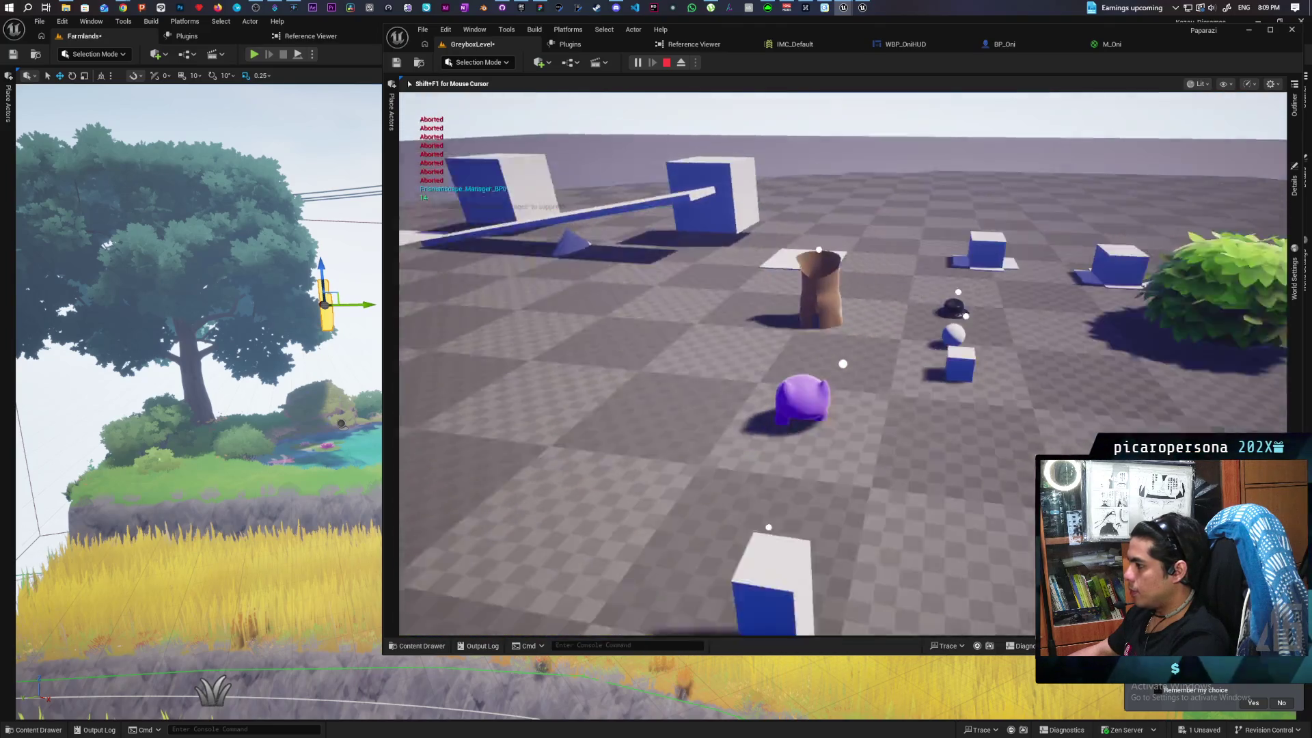
key(w)
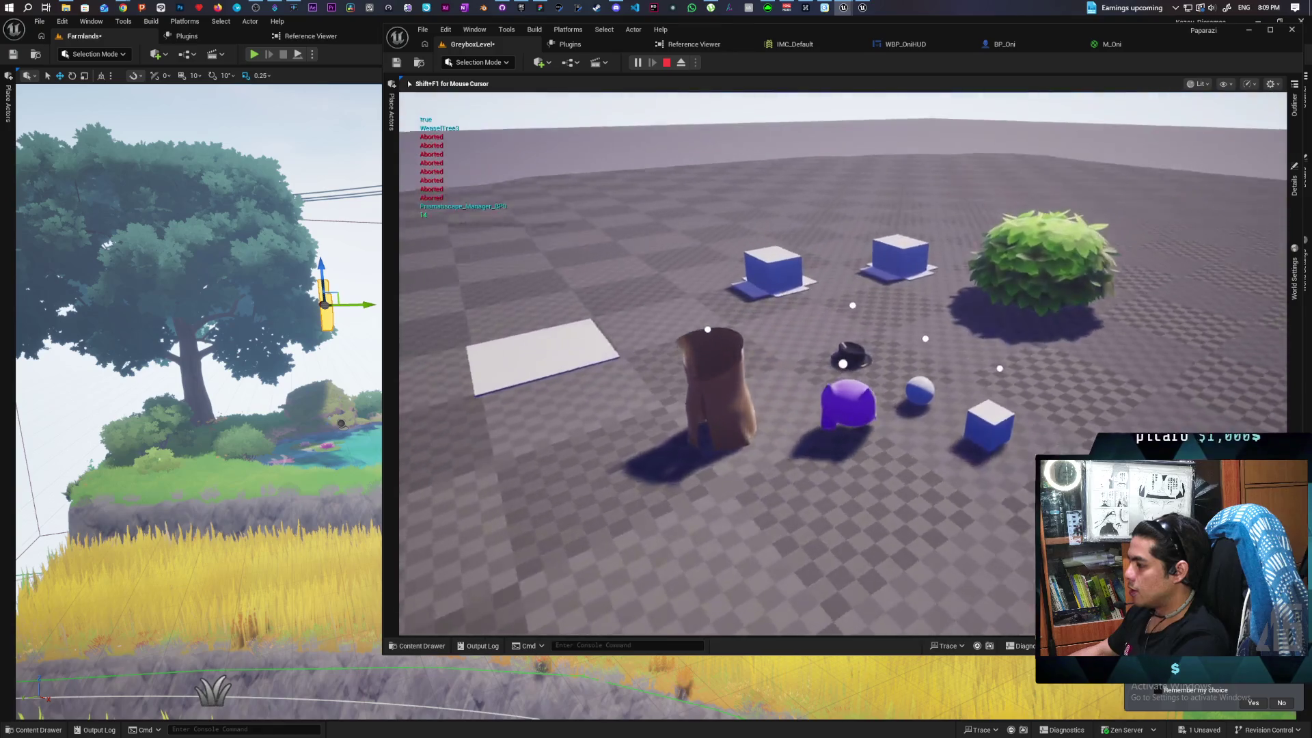
key(w)
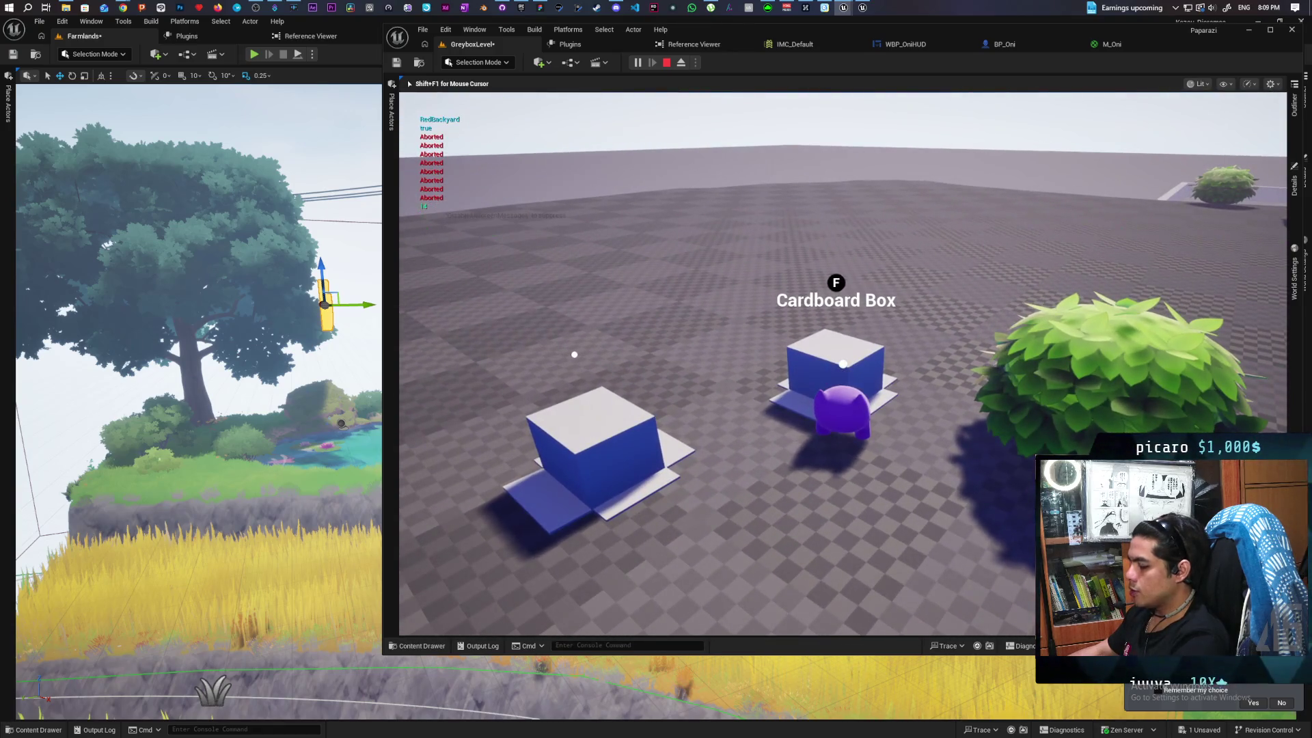
key(w)
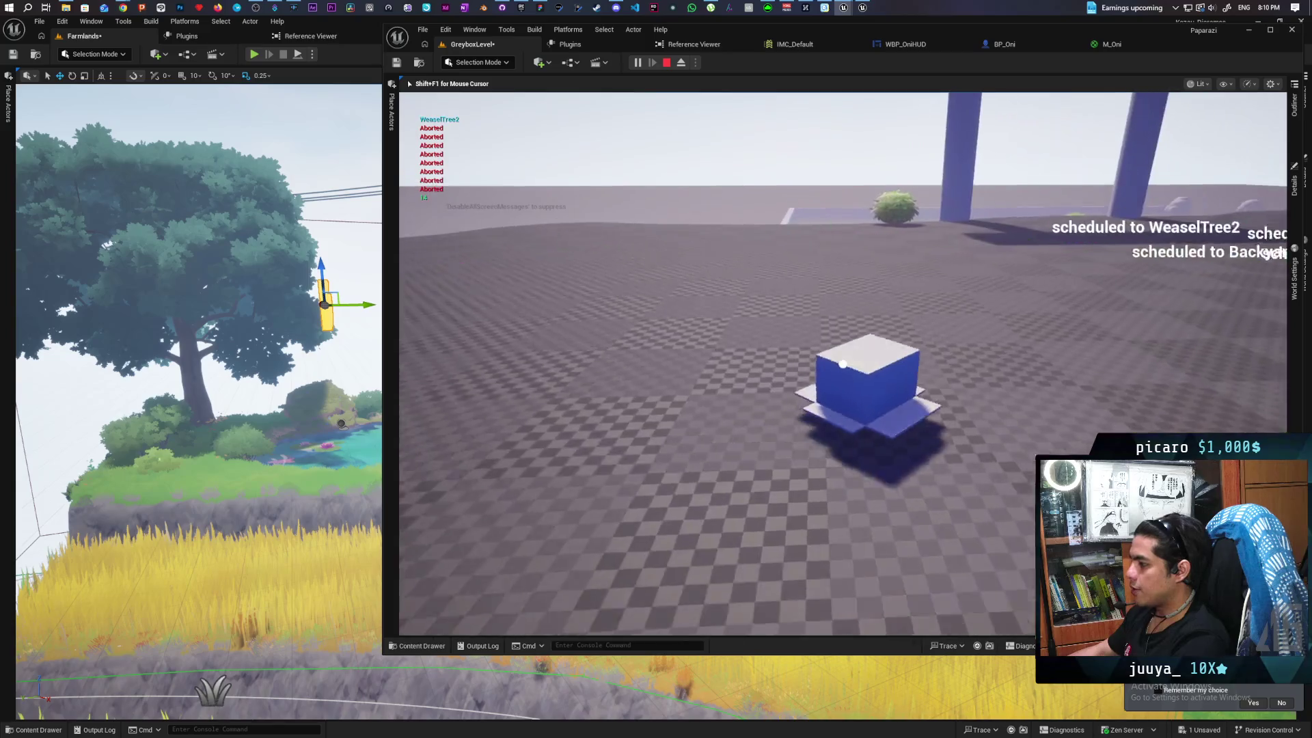
key(w)
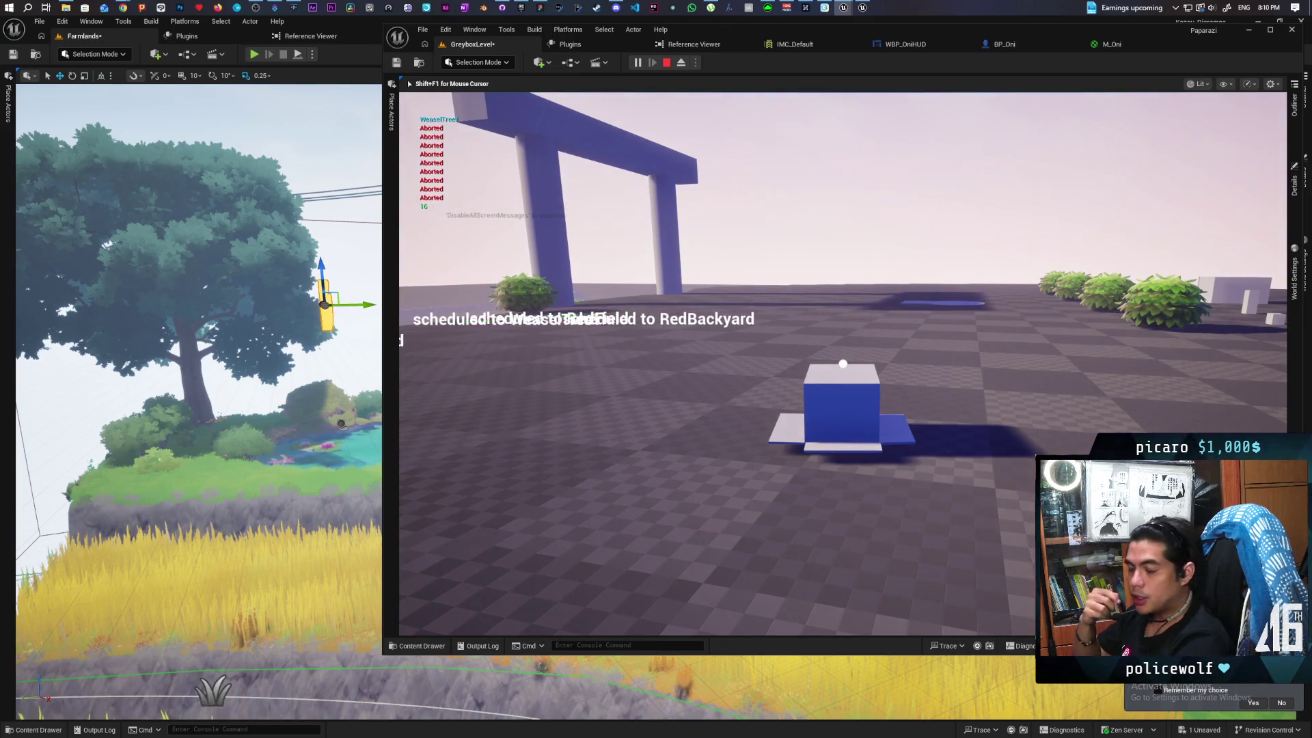
End the play-test and return to the editable daytime greybox level
key(Escape)
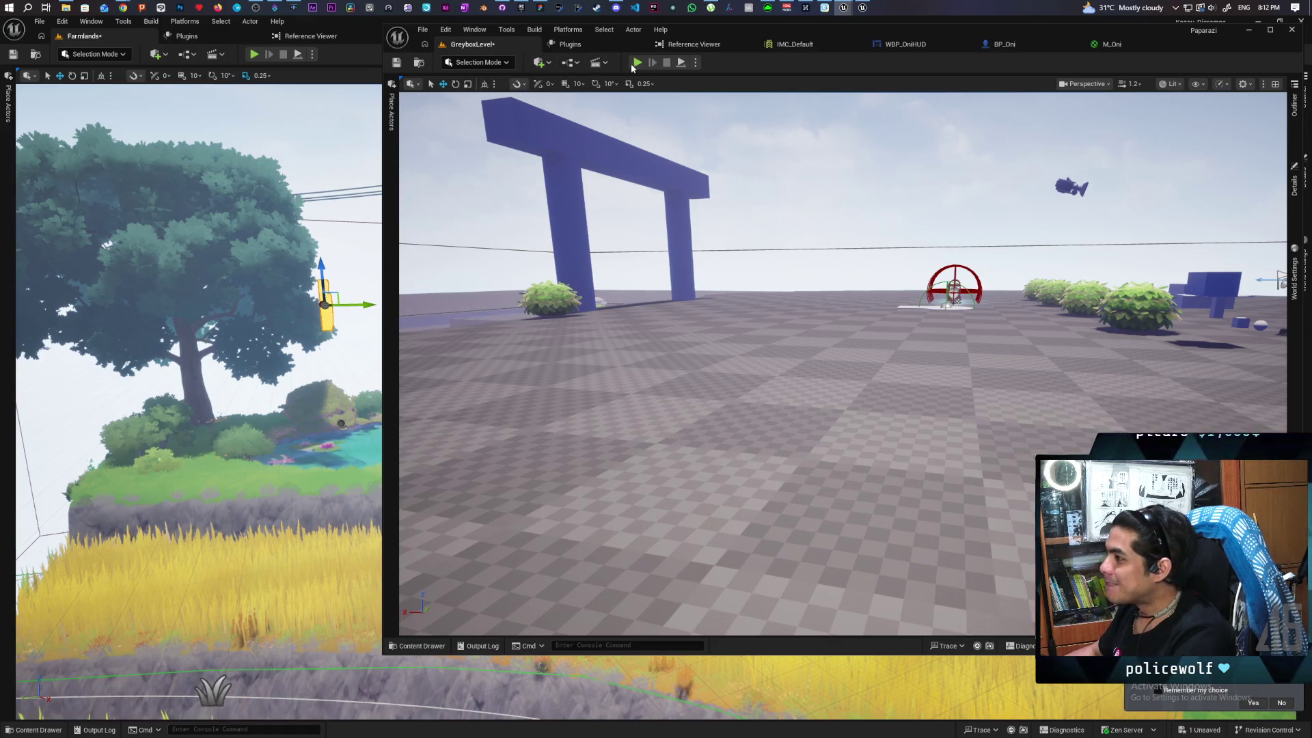
Fly the camera back to survey the level layout, then open the incoming Discord message
mouse_move(683, 342)
mouse_down()
mouse_move(766, 328)
mouse_move(765, 369)
mouse_move(765, 294)
mouse_move(769, 307)
mouse_up()
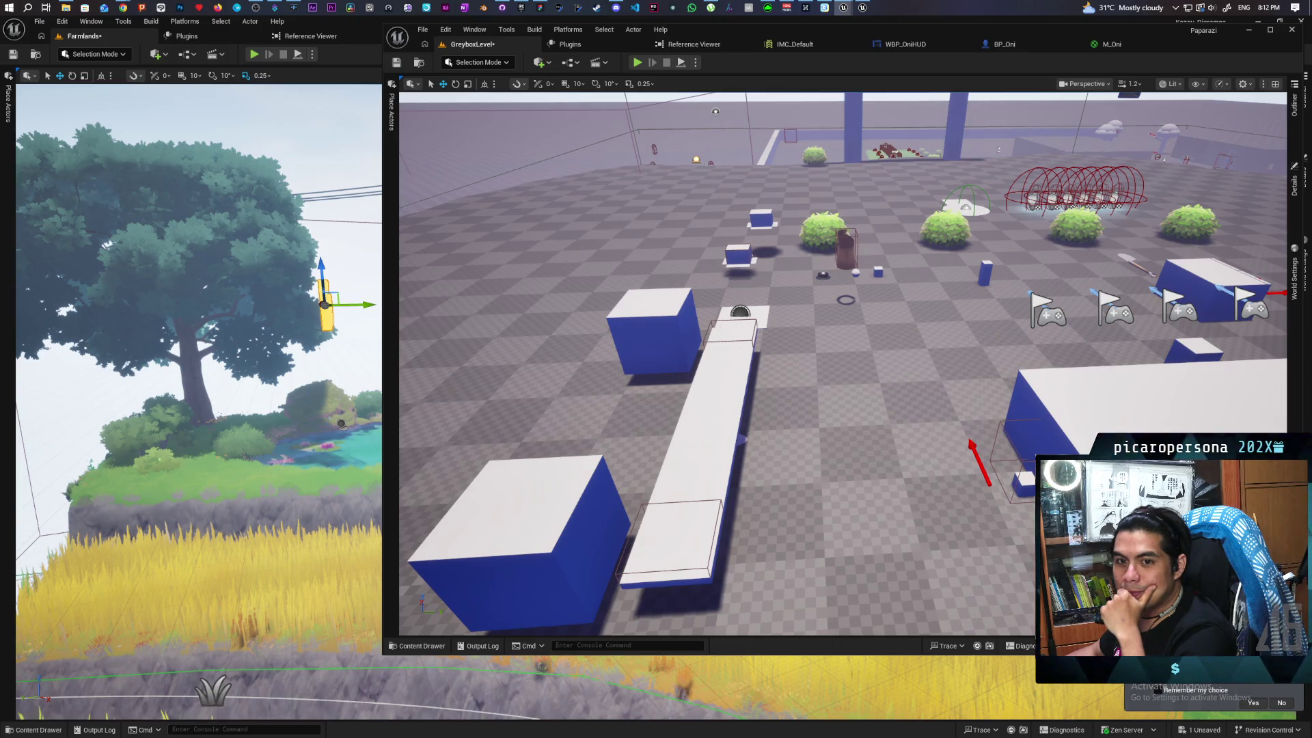
mouse_move(769, 307)
mouse_down()
mouse_move(769, 293)
mouse_move(683, 293)
mouse_move(642, 270)
mouse_up()
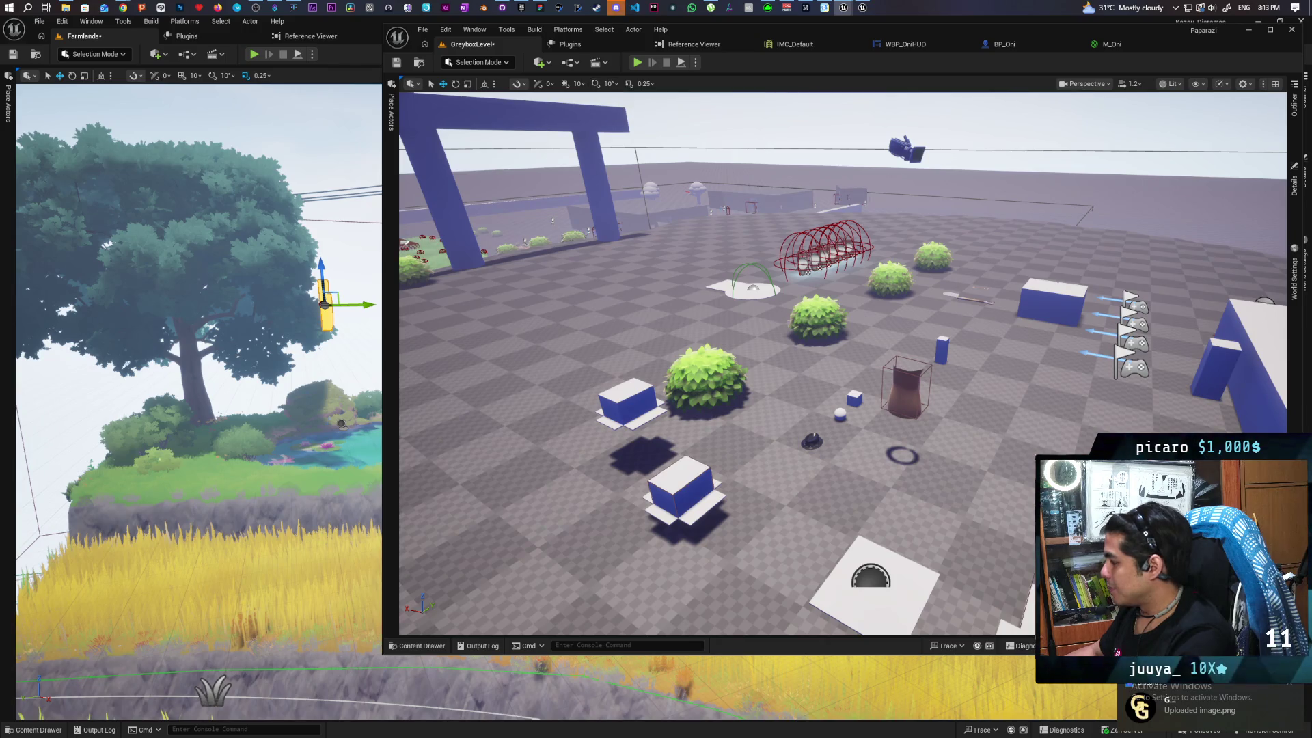
click(1214, 710)
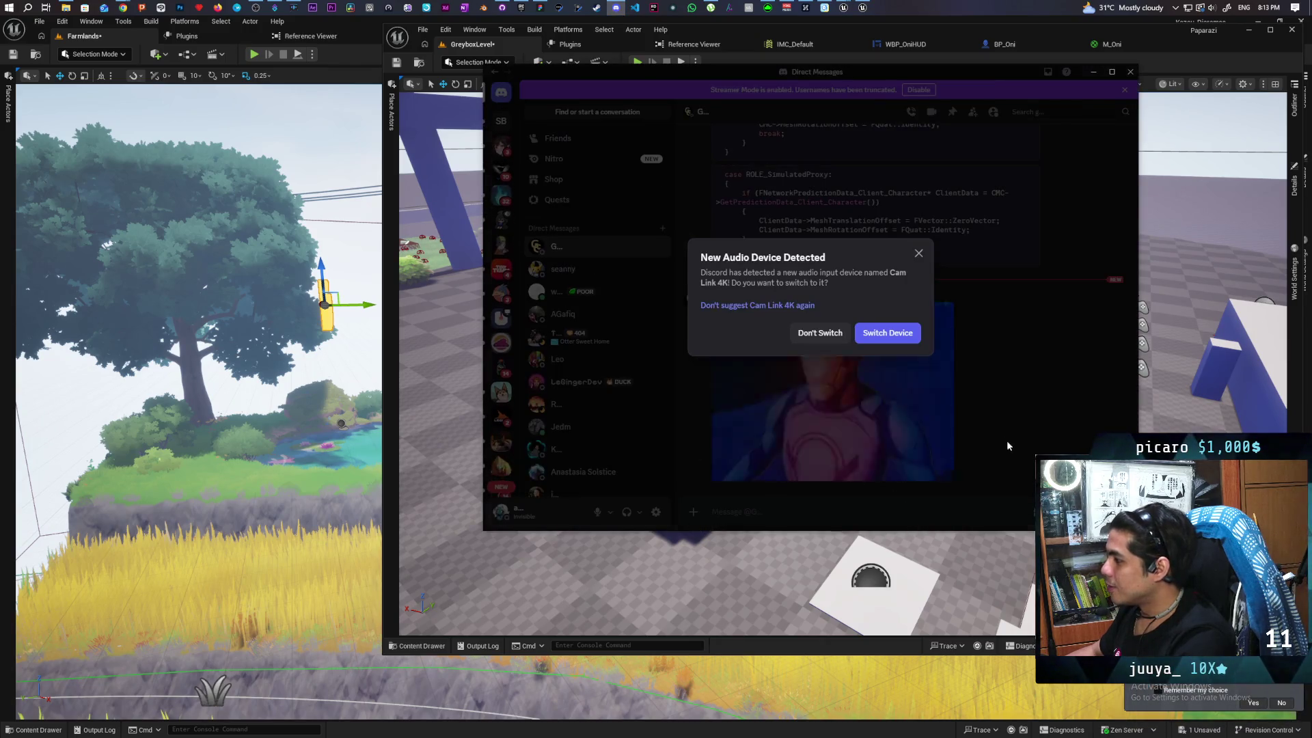
Decline the audio device switch, view the shared character image zoomed in and out, then close it
click(1007, 440)
click(886, 424)
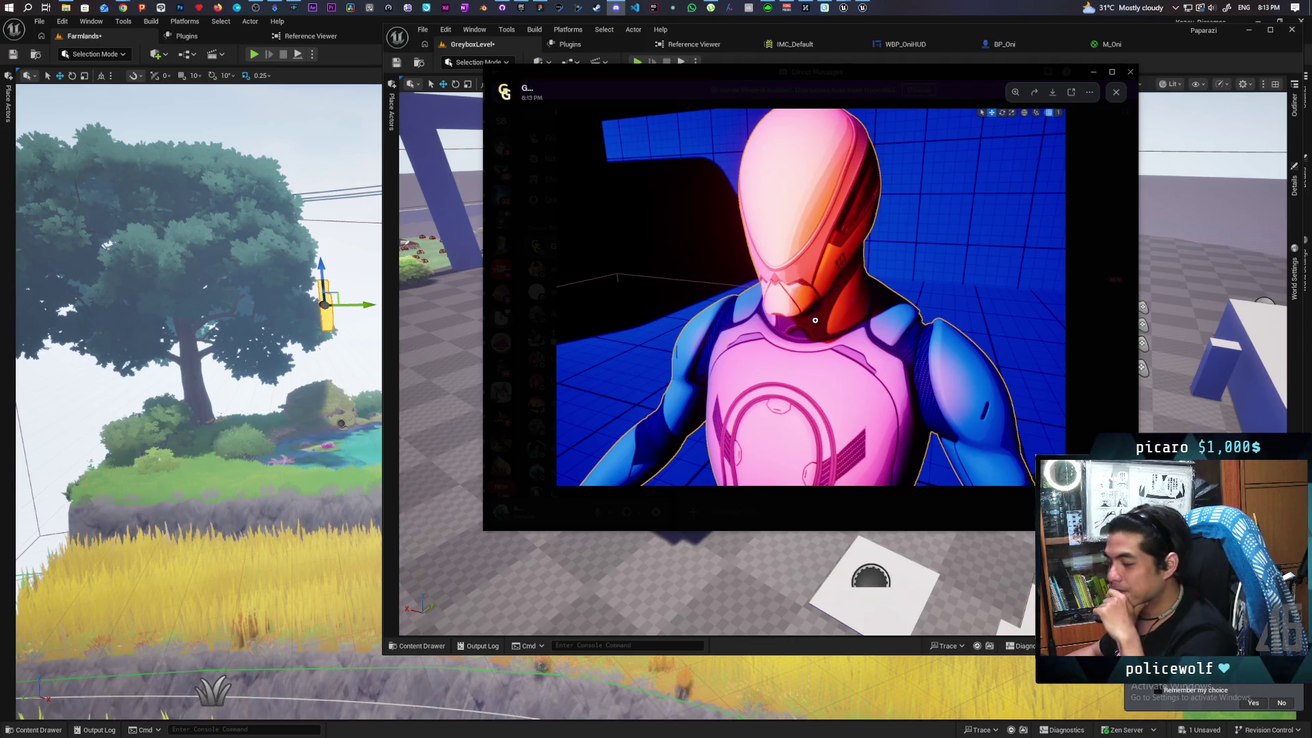
click(815, 320)
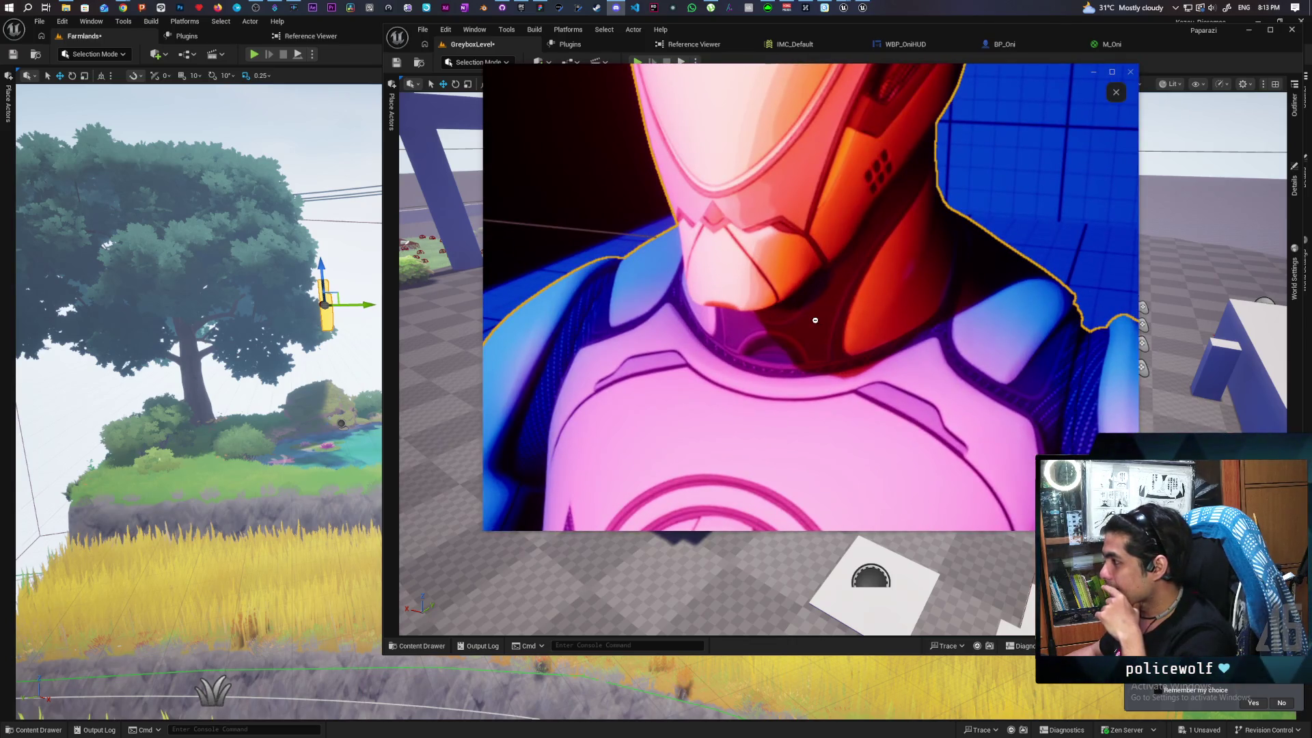
click(815, 320)
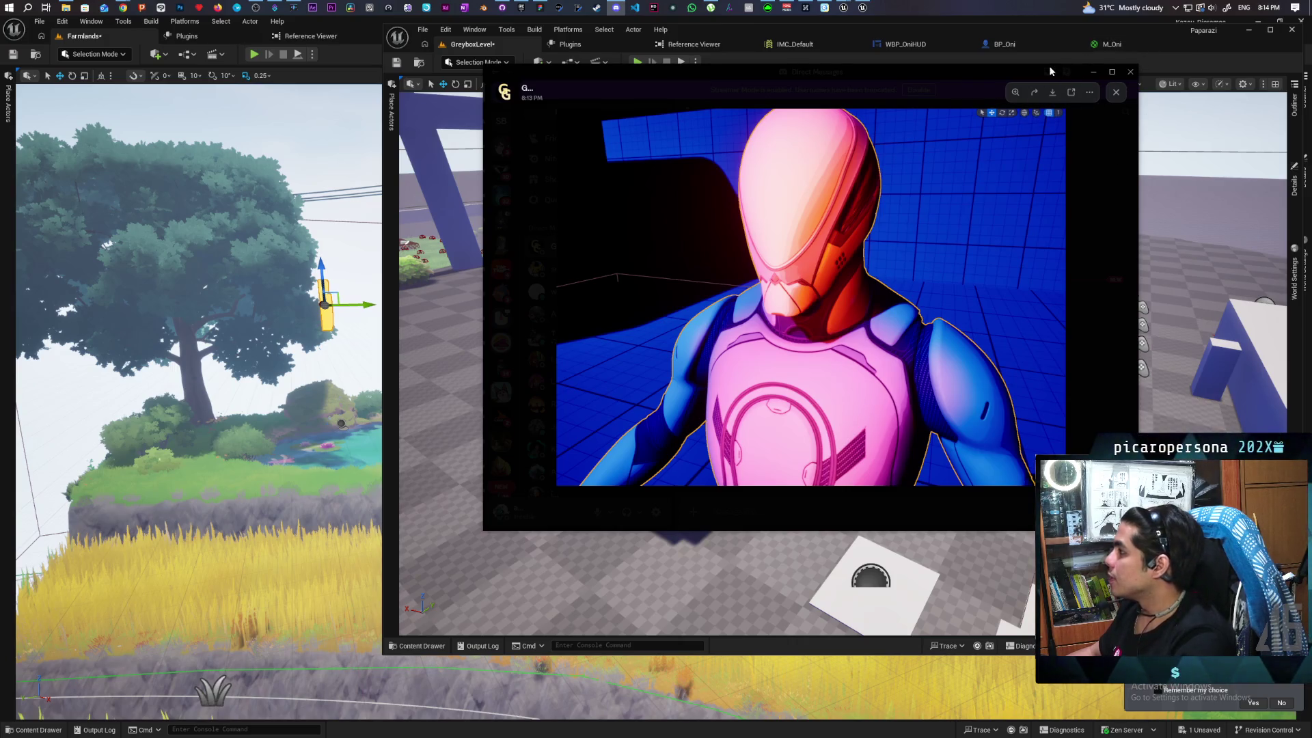
click(1156, 32)
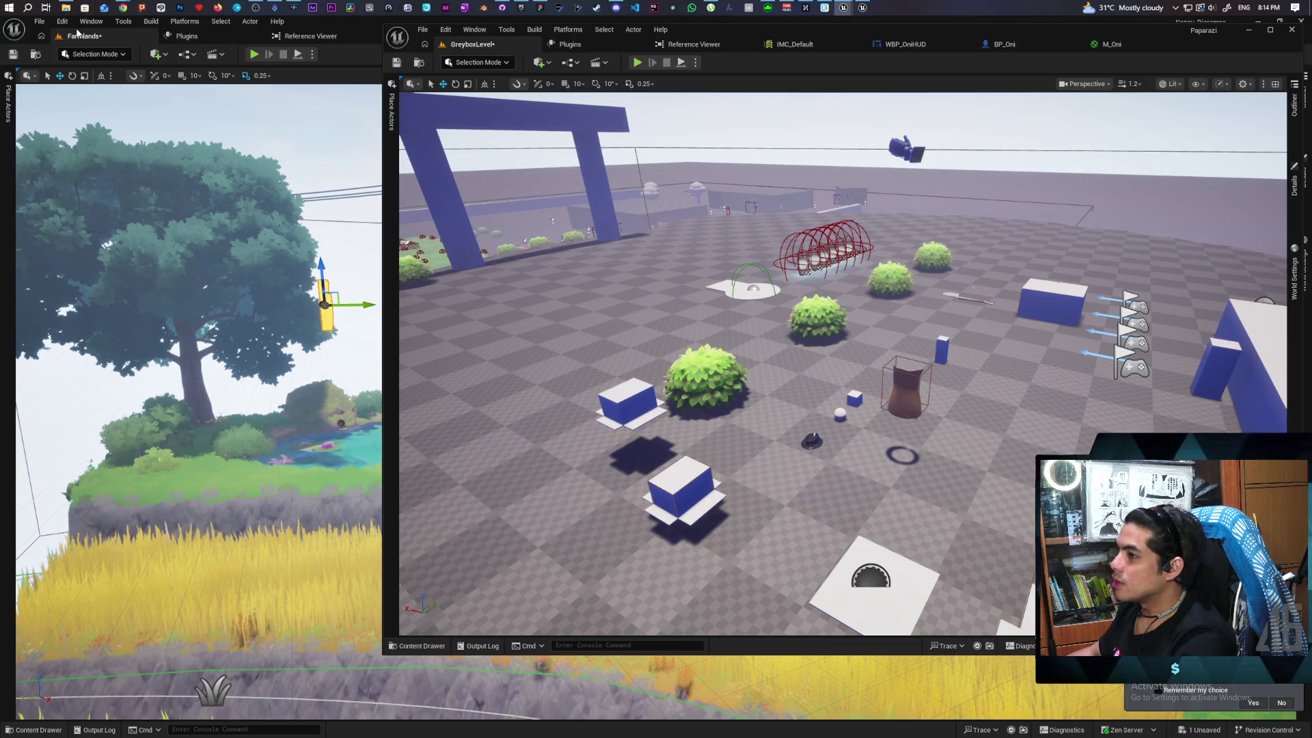
Launch rollingreplication from the Epic Games Launcher's My Projects, then show BP_Sky_Sphere's properties
mouse_move(728, 11)
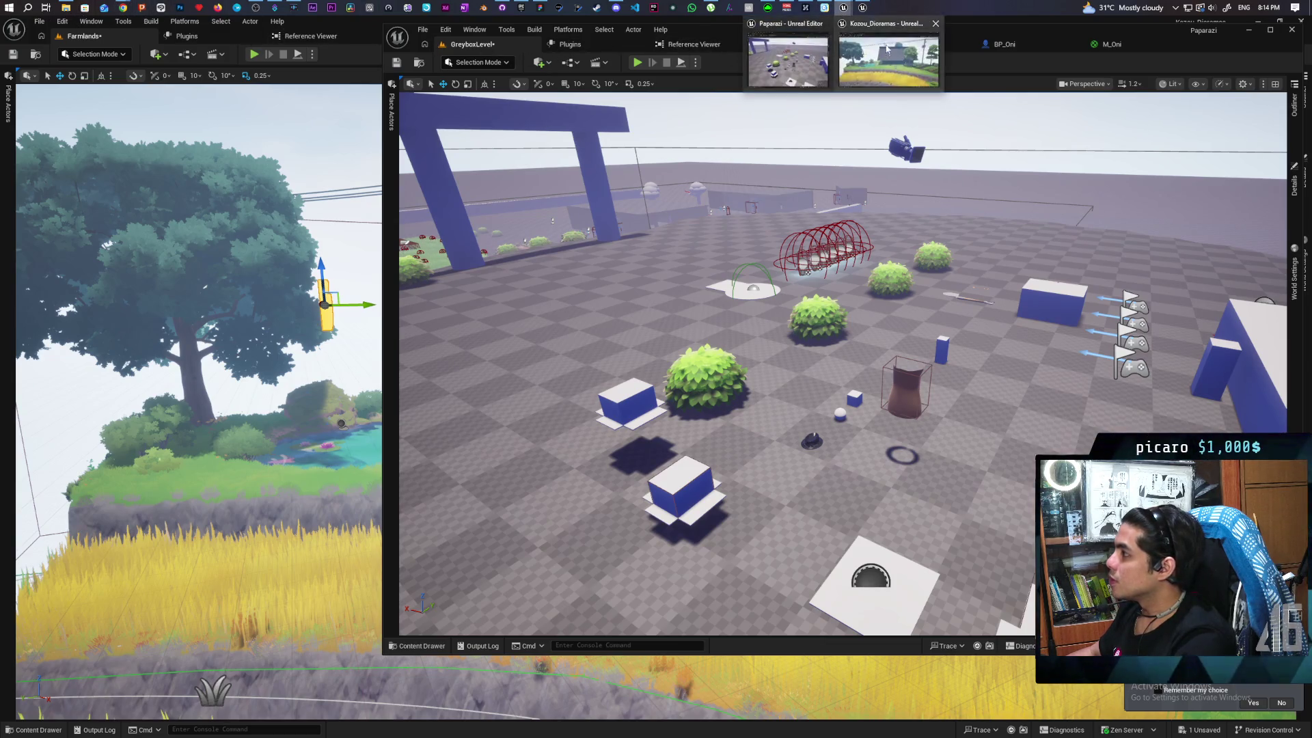
click(521, 8)
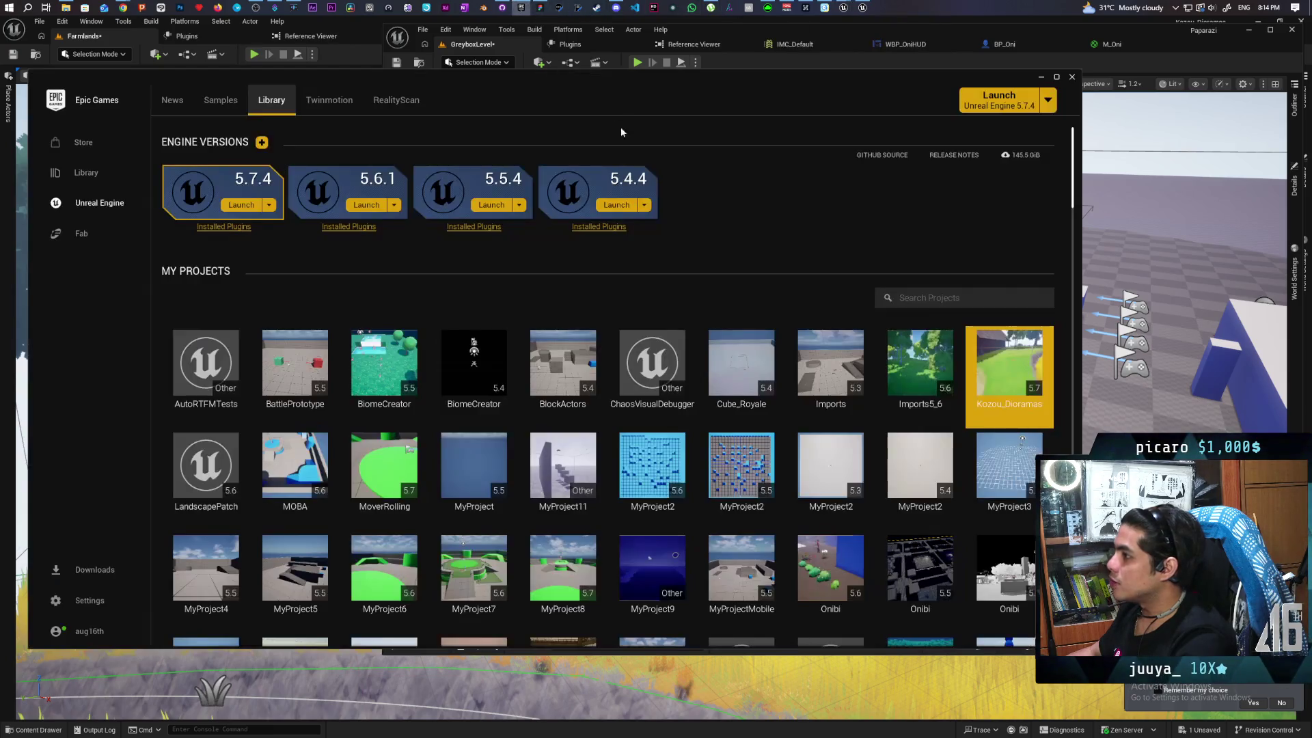
scroll(782, 351, down, 5)
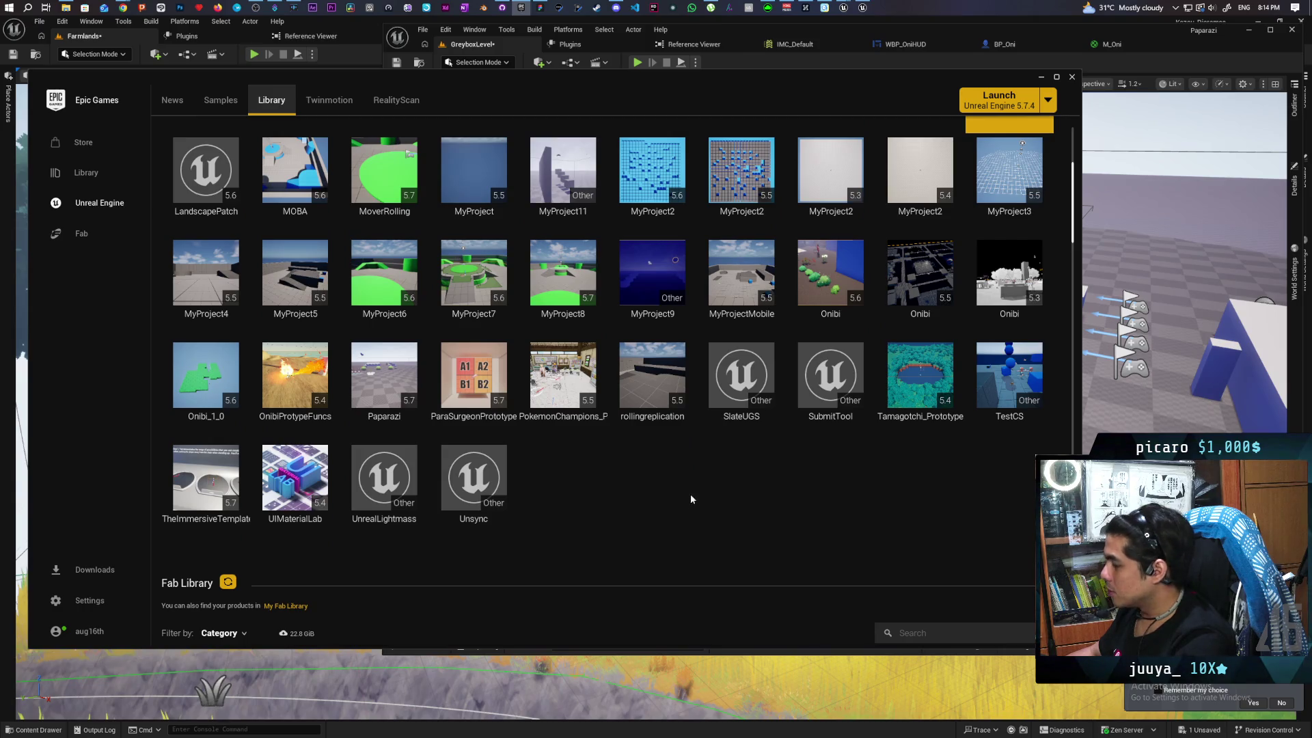
double_click(659, 380)
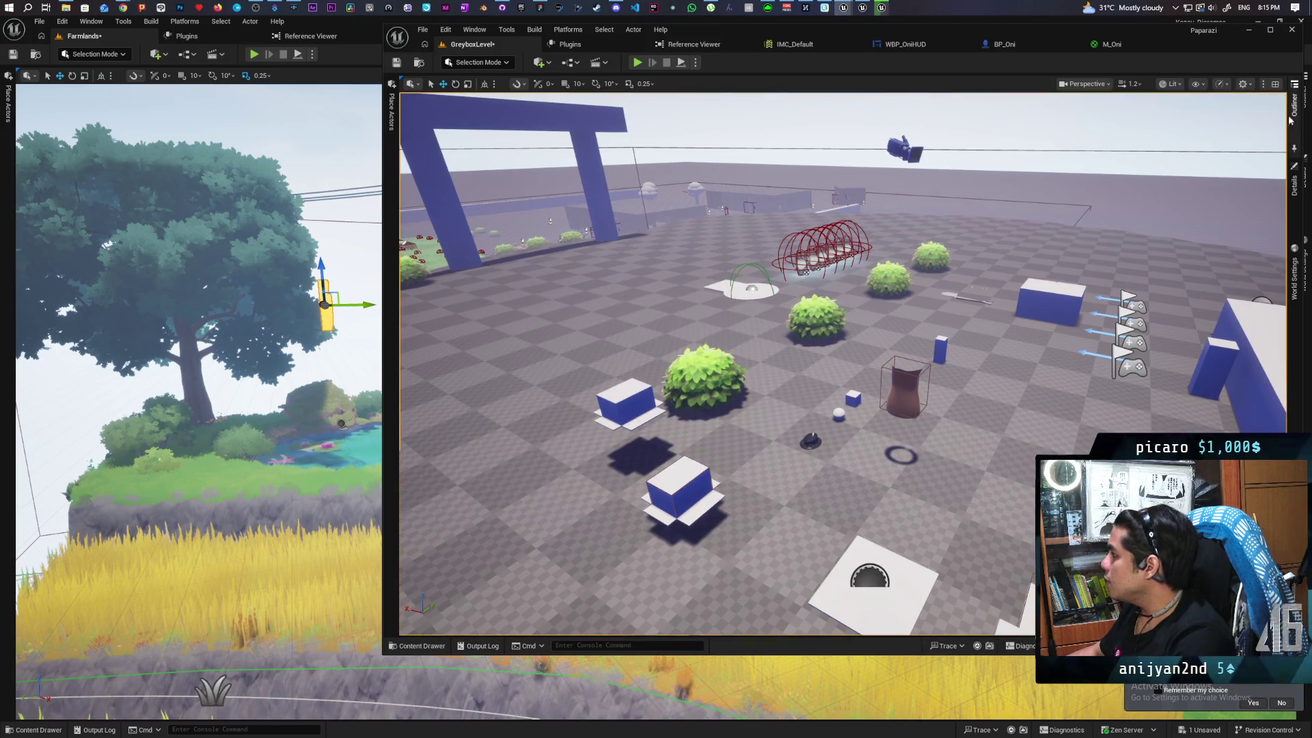
click(1293, 181)
Select SkyLight2 in the level's Outliner and show its Details
drag(1167, 39, 981, 49)
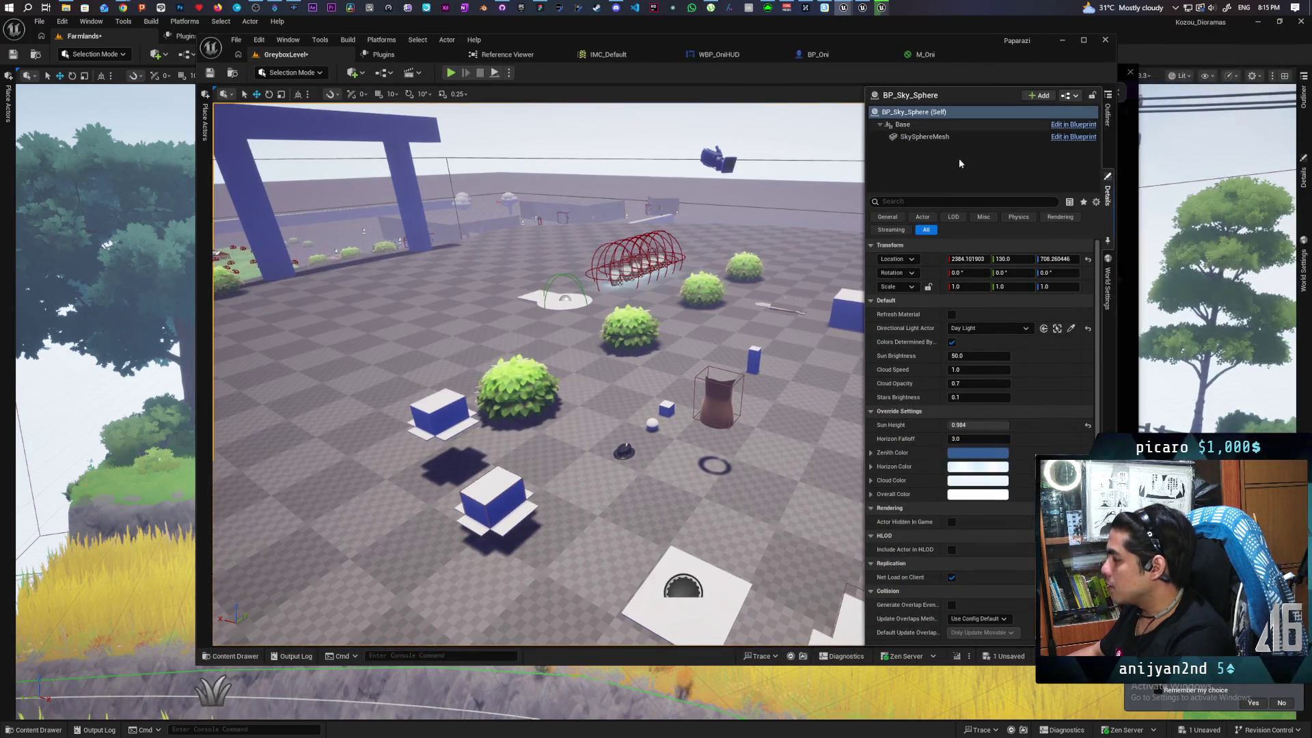
click(1108, 113)
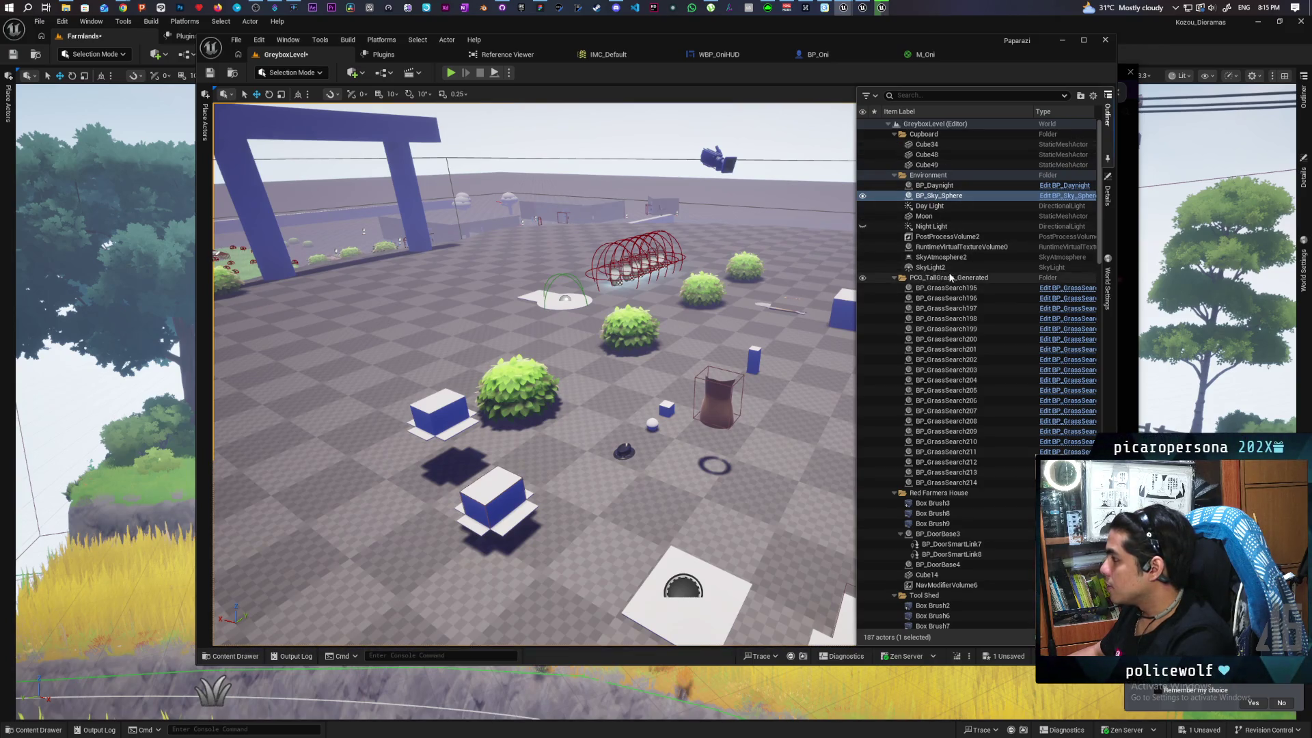
click(931, 267)
click(1108, 195)
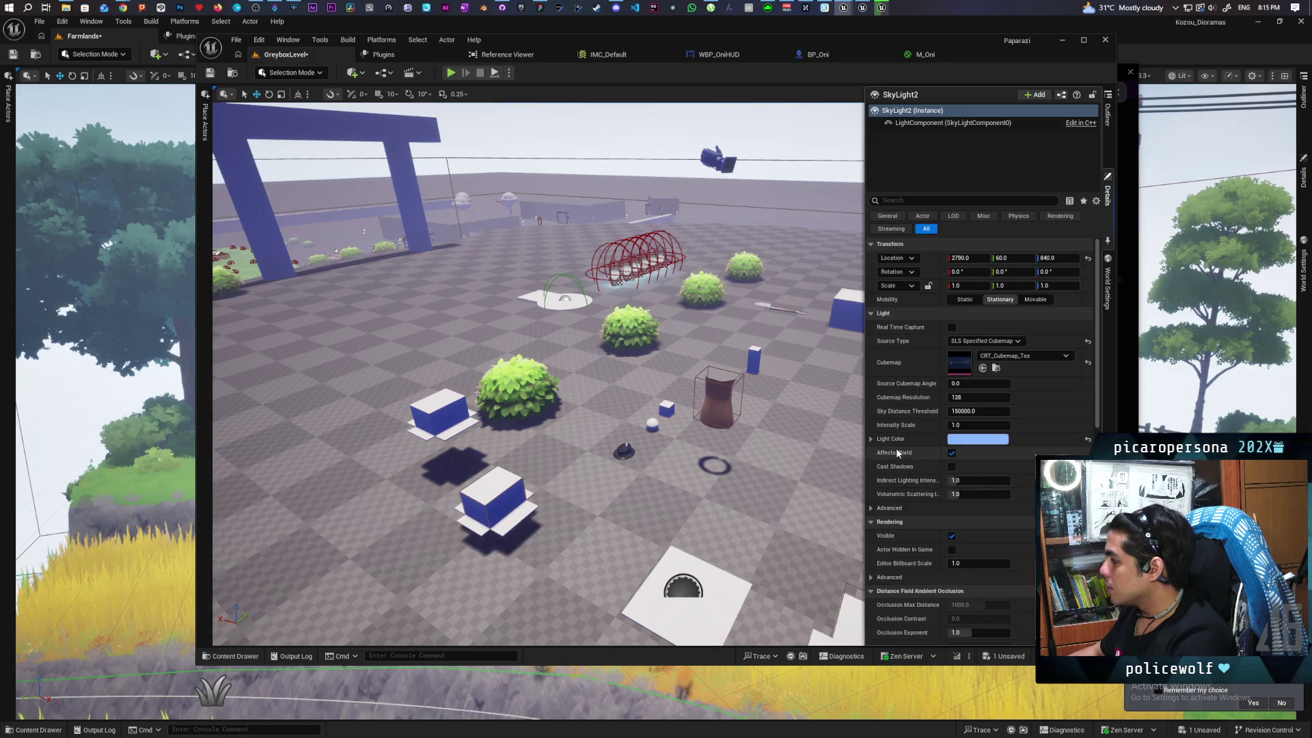
Scroll through SkyLight2's lighting properties, then bring back the actor list
scroll(917, 470, down, 5)
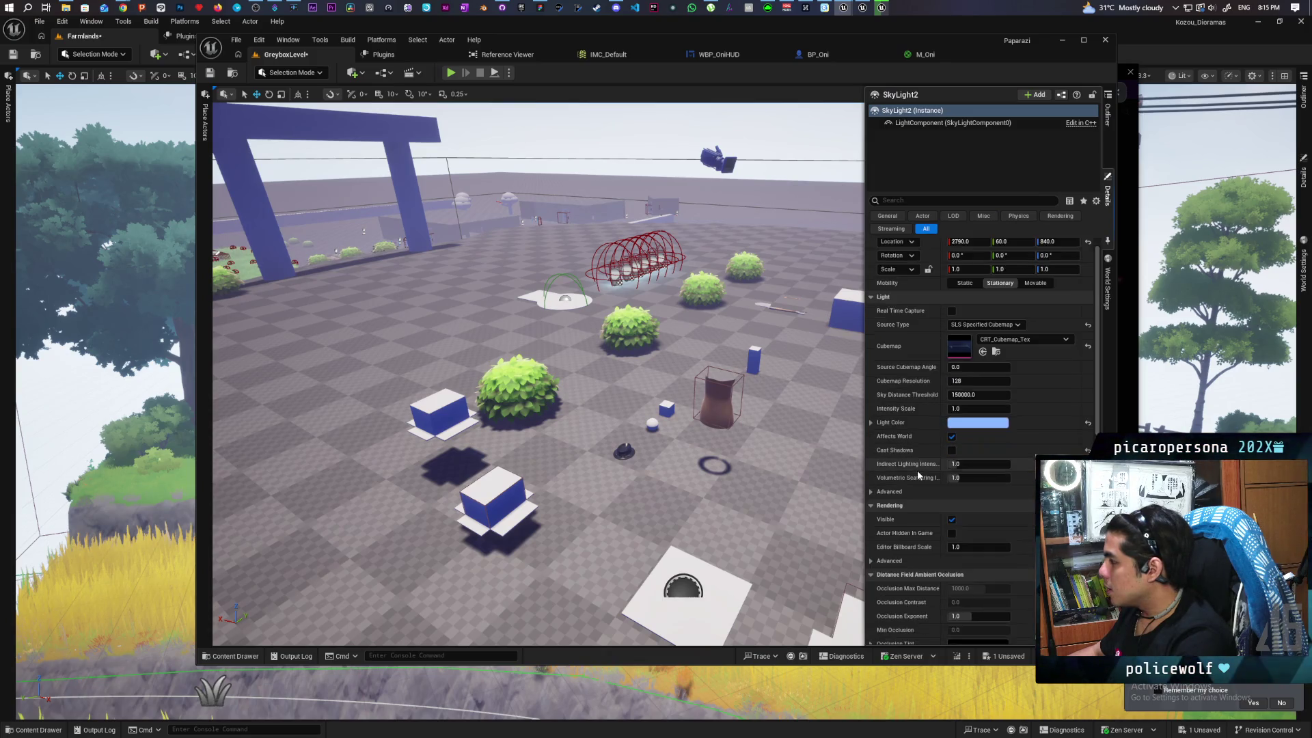
scroll(917, 471, down, 5)
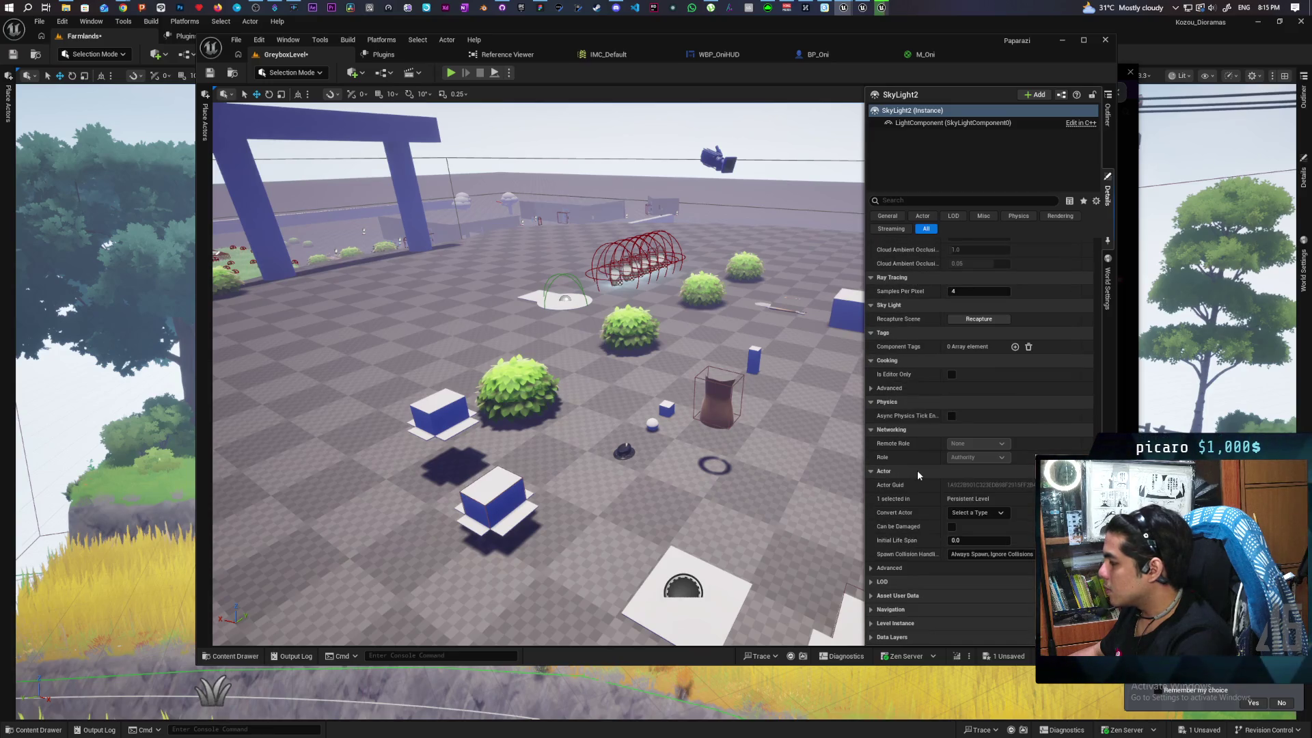
scroll(917, 470, up, 4)
scroll(917, 471, up, 12)
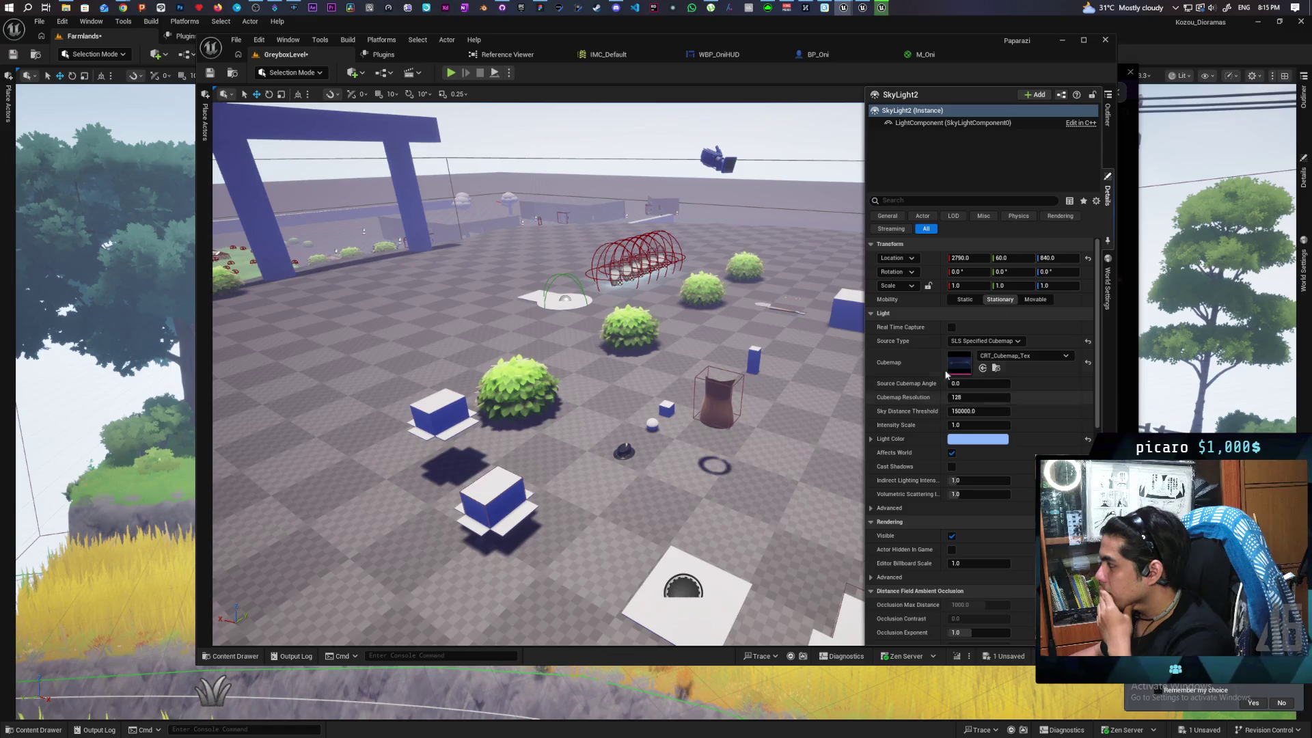
click(1109, 123)
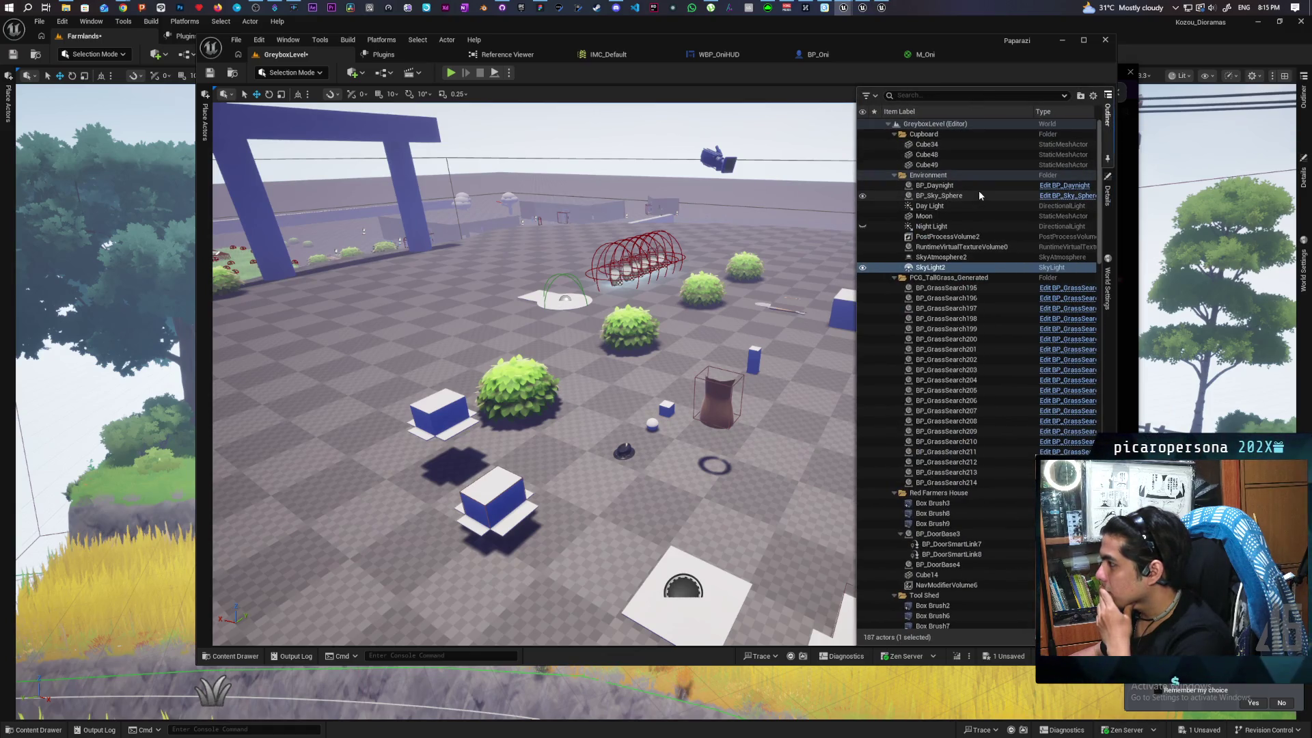
Select SkyAtmosphere2, scroll through its atmosphere and rendering Details, then reopen the Outliner
click(950, 257)
click(1107, 193)
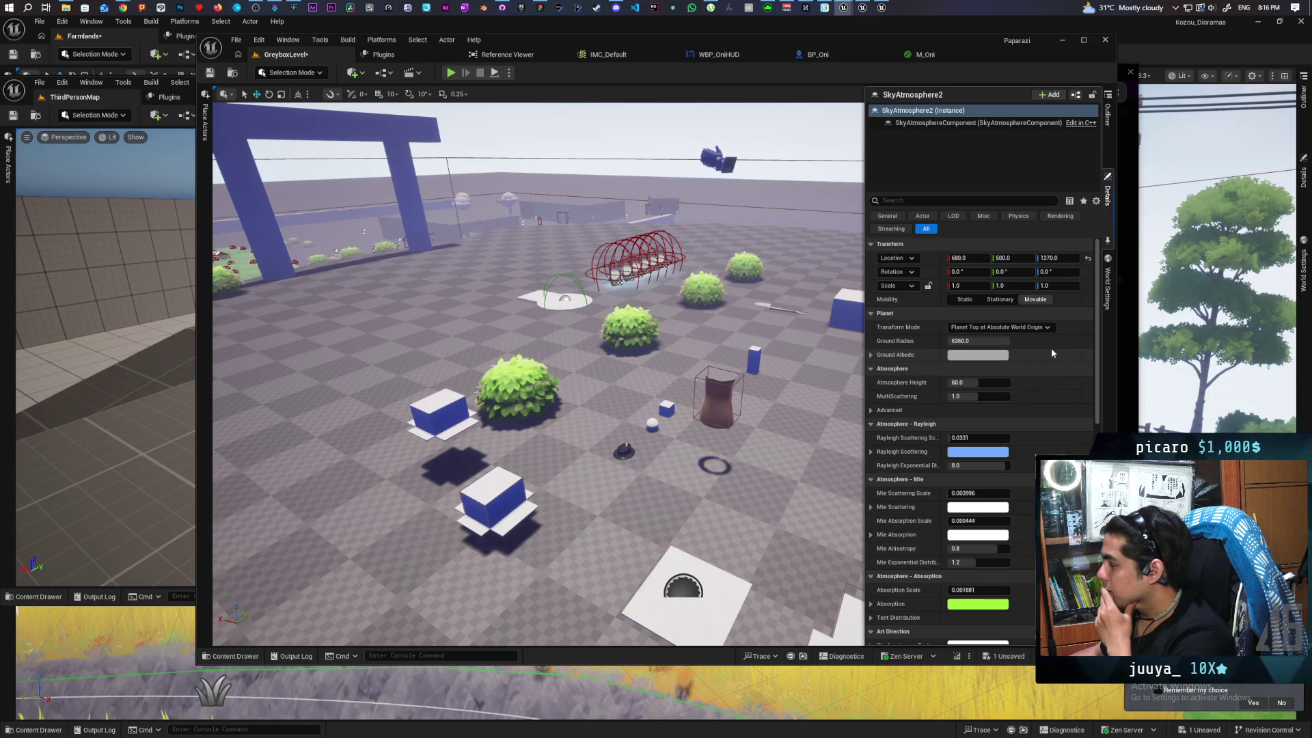
scroll(1052, 349, down, 5)
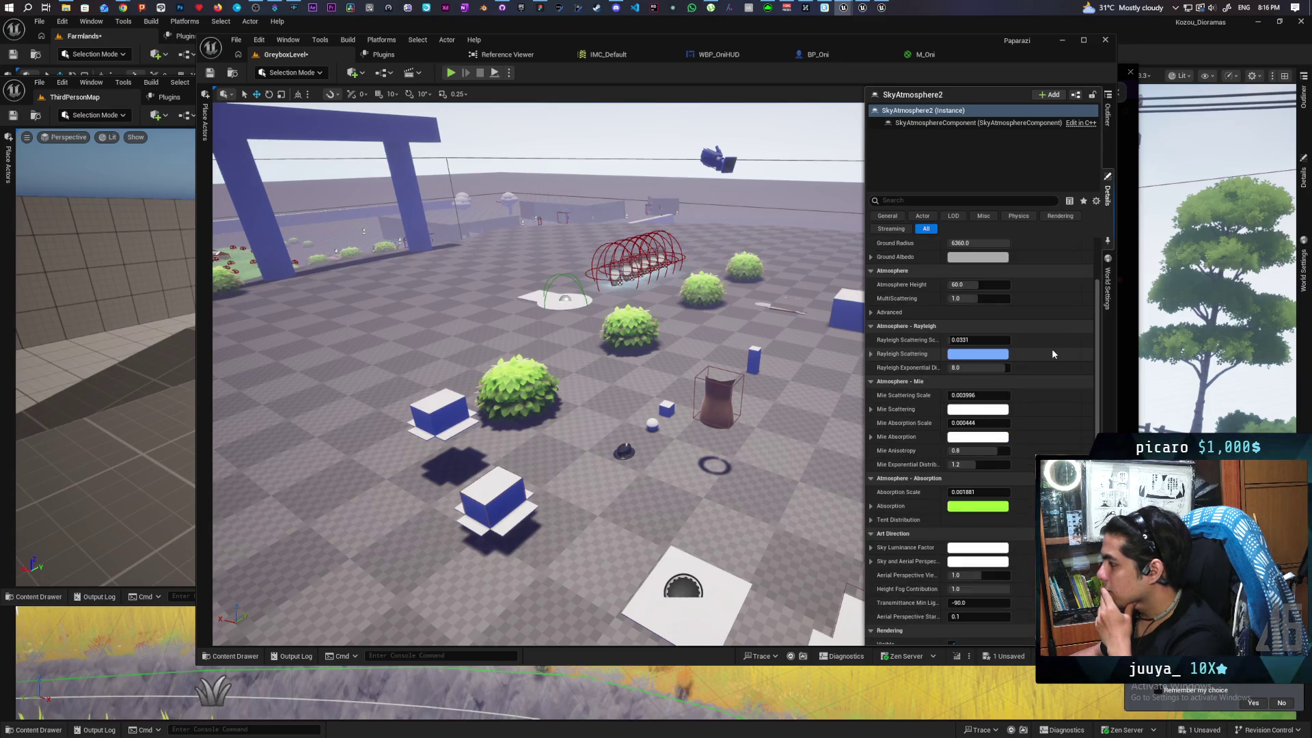
scroll(1052, 352, down, 2)
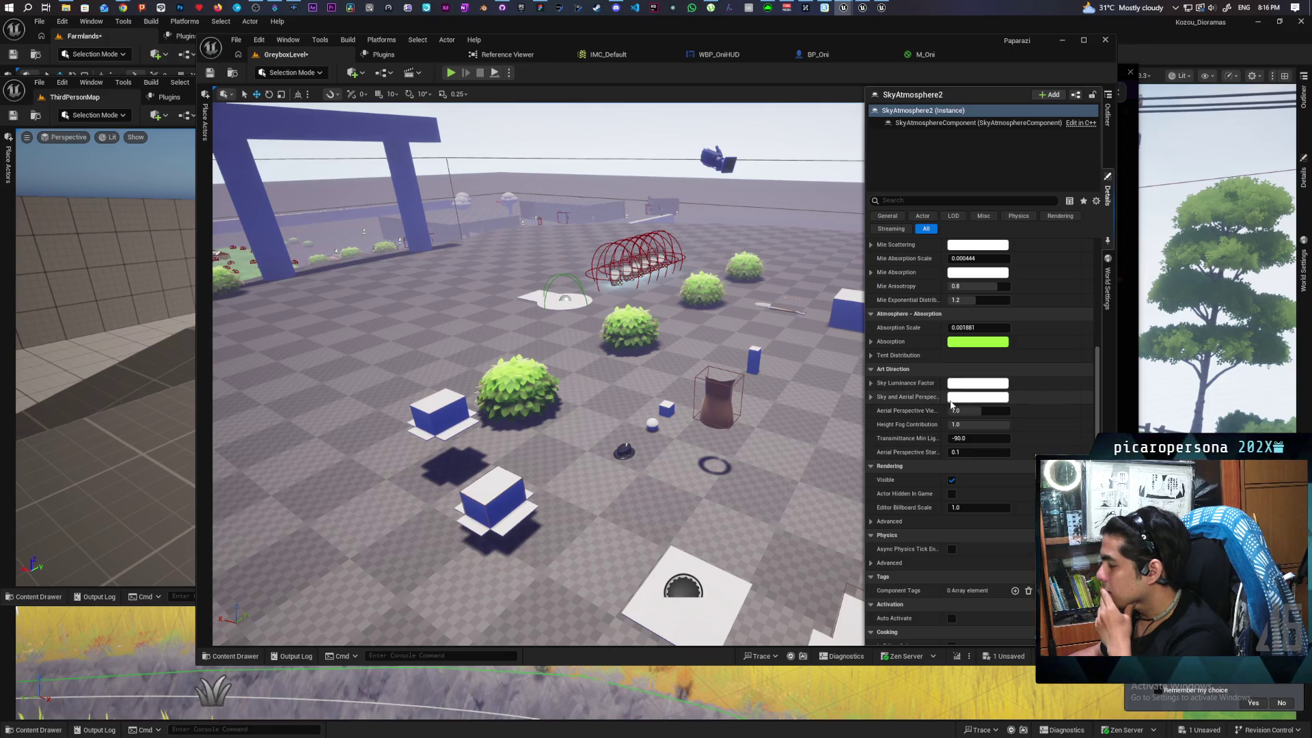
scroll(930, 403, up, 3)
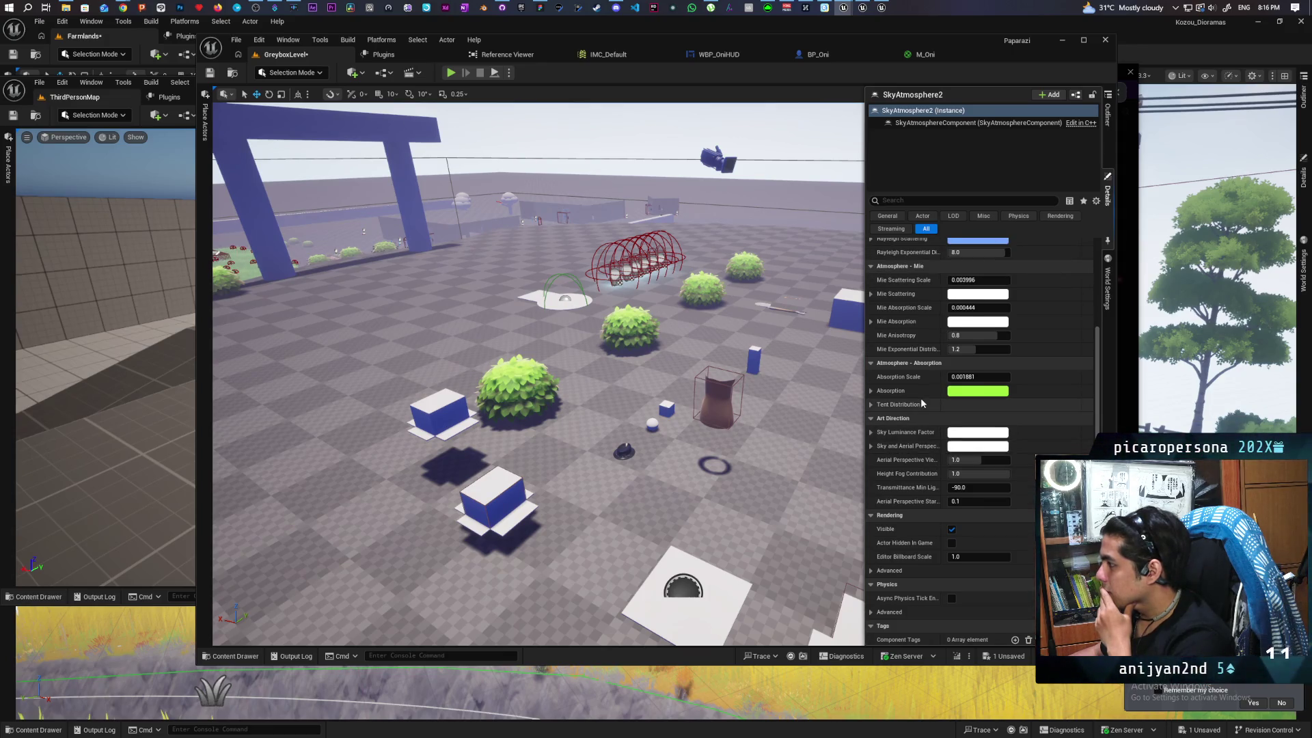
scroll(921, 403, up, 3)
scroll(922, 403, down, 12)
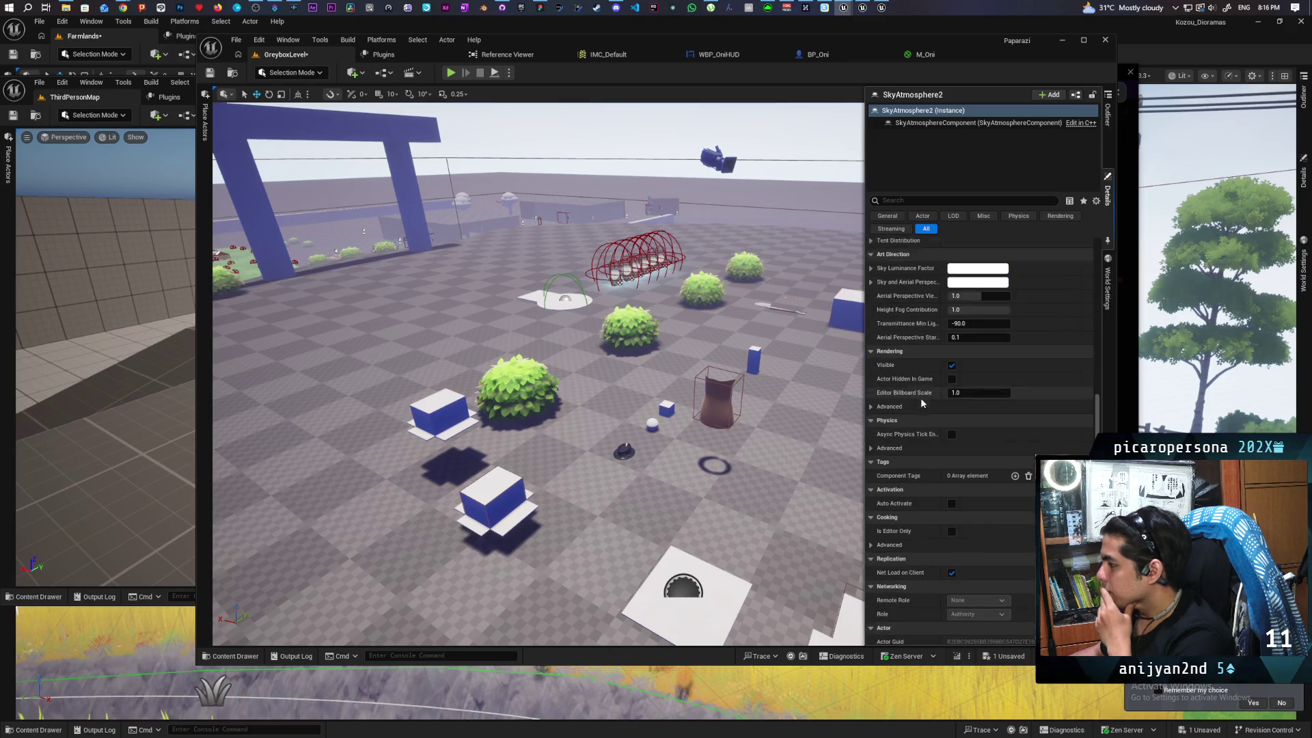
scroll(921, 403, down, 10)
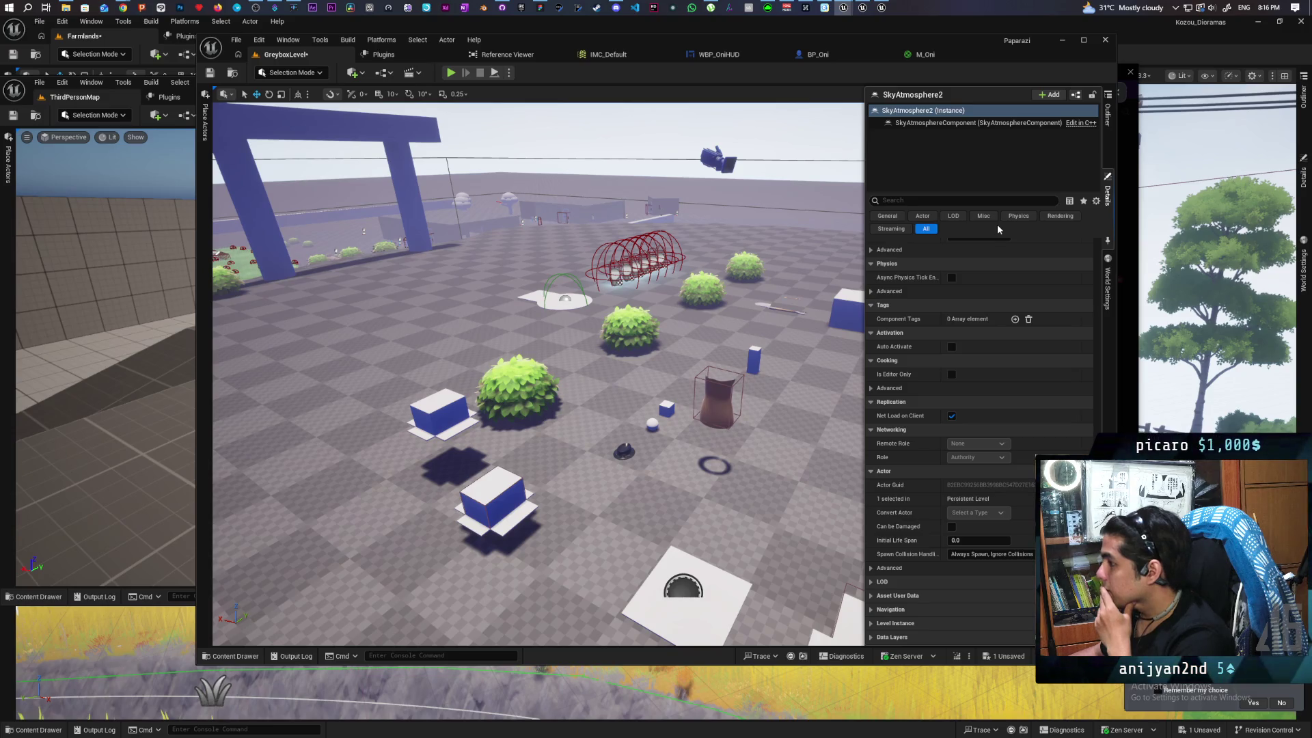
click(1108, 113)
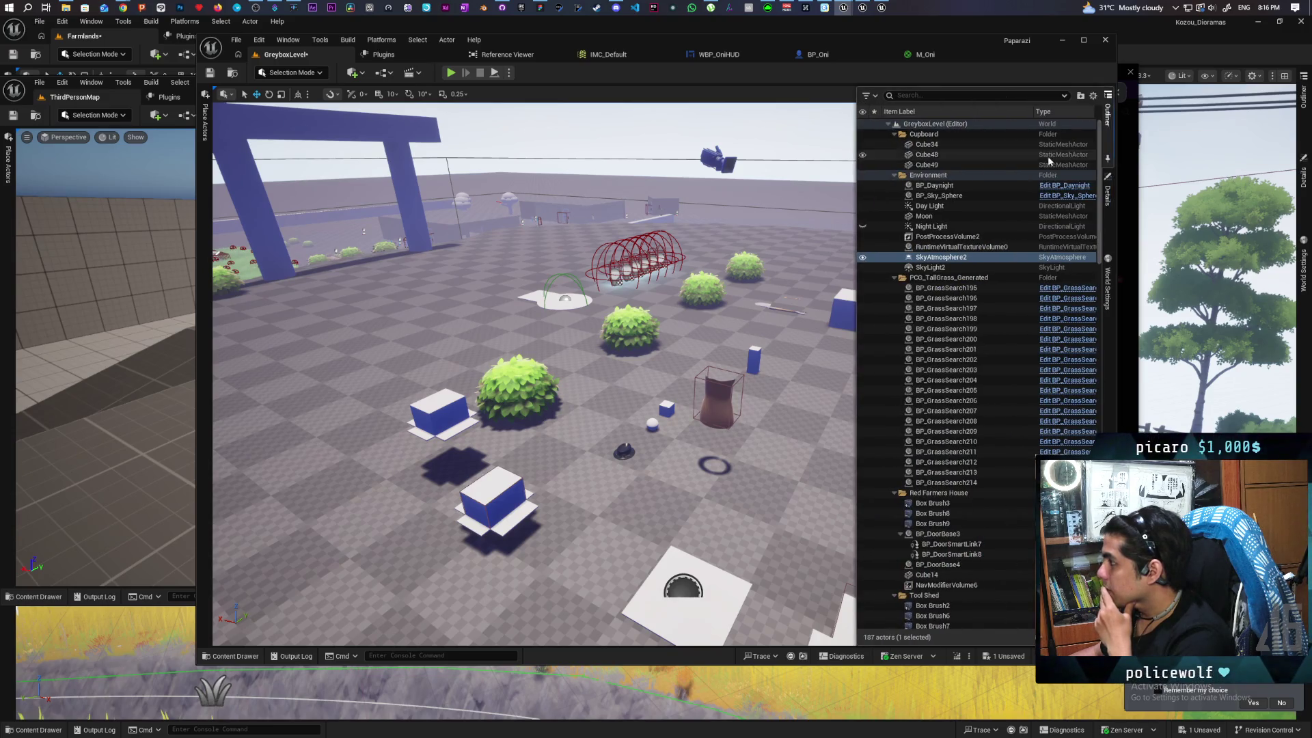
Select BP_Sky_Sphere, check its sun height and colour overrides, then reopen the Outliner
click(976, 197)
click(1108, 199)
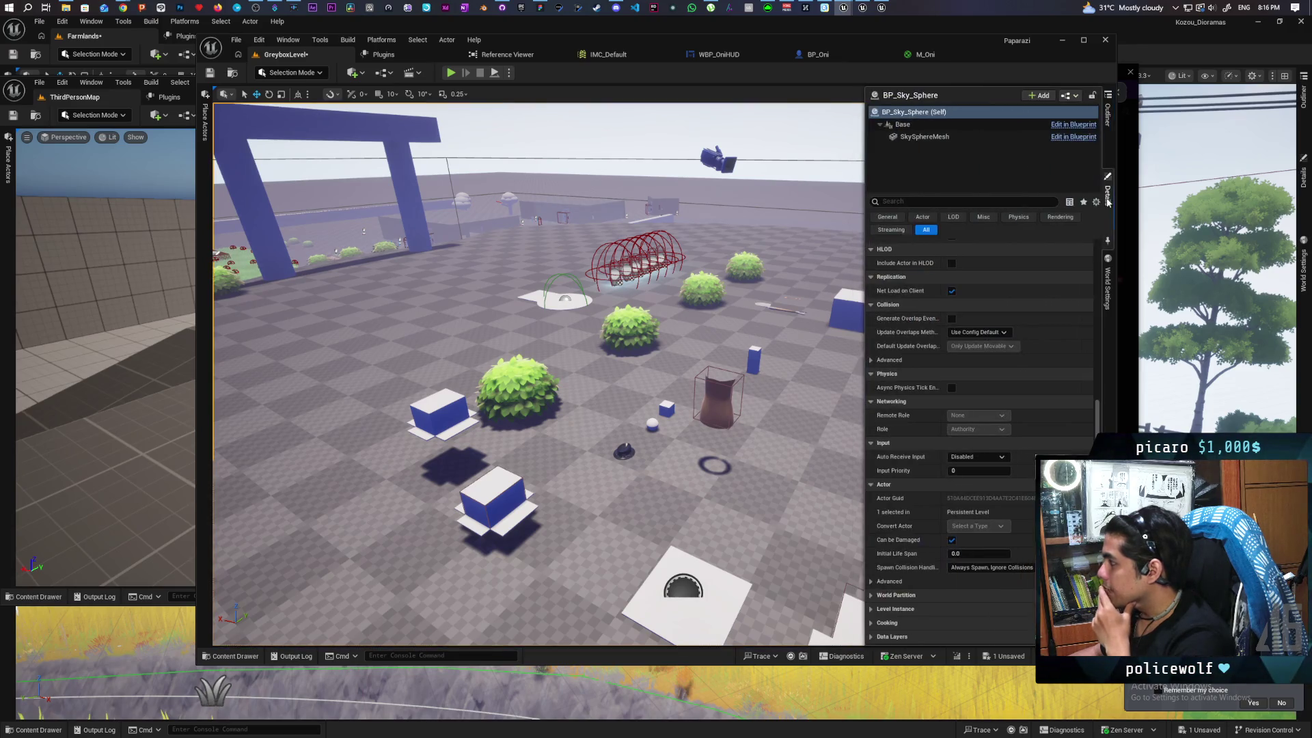
scroll(1054, 329, up, 5)
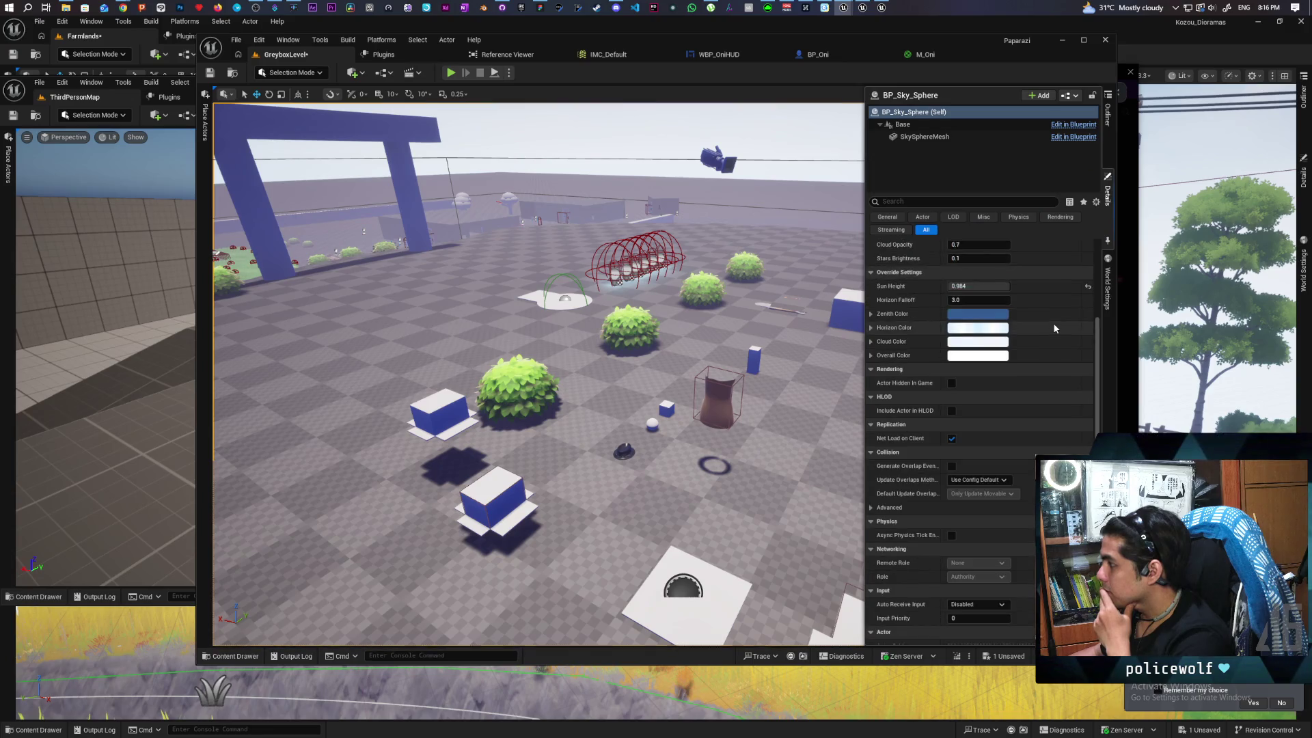
scroll(1054, 329, up, 2)
scroll(1054, 329, up, 2)
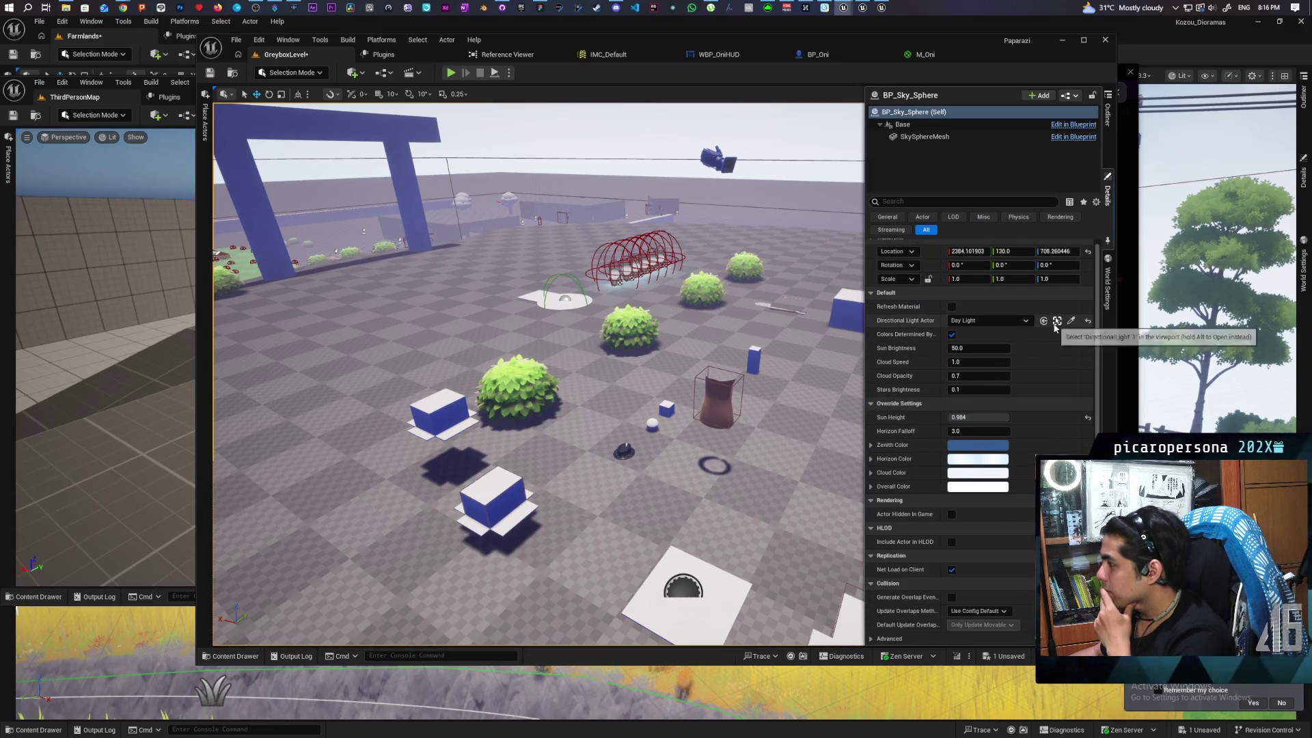
scroll(1054, 327, down, 5)
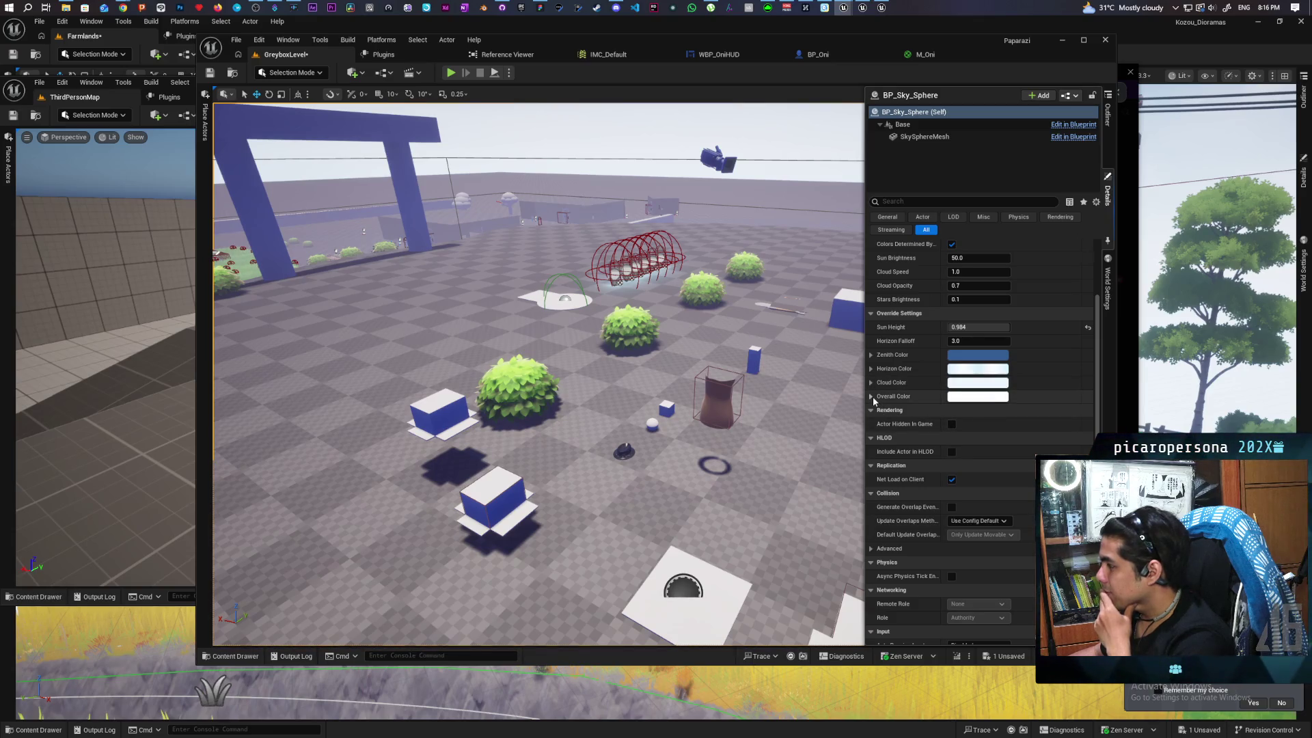
scroll(906, 425, down, 5)
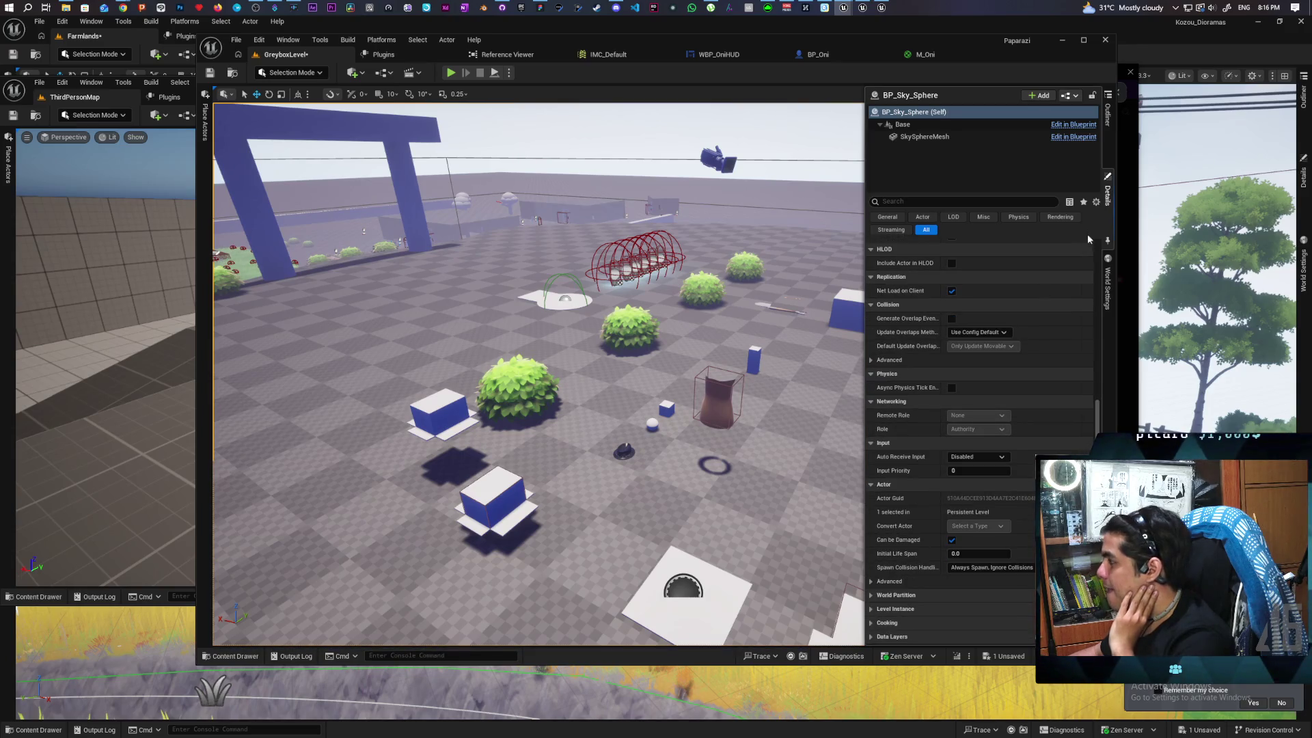
click(1108, 113)
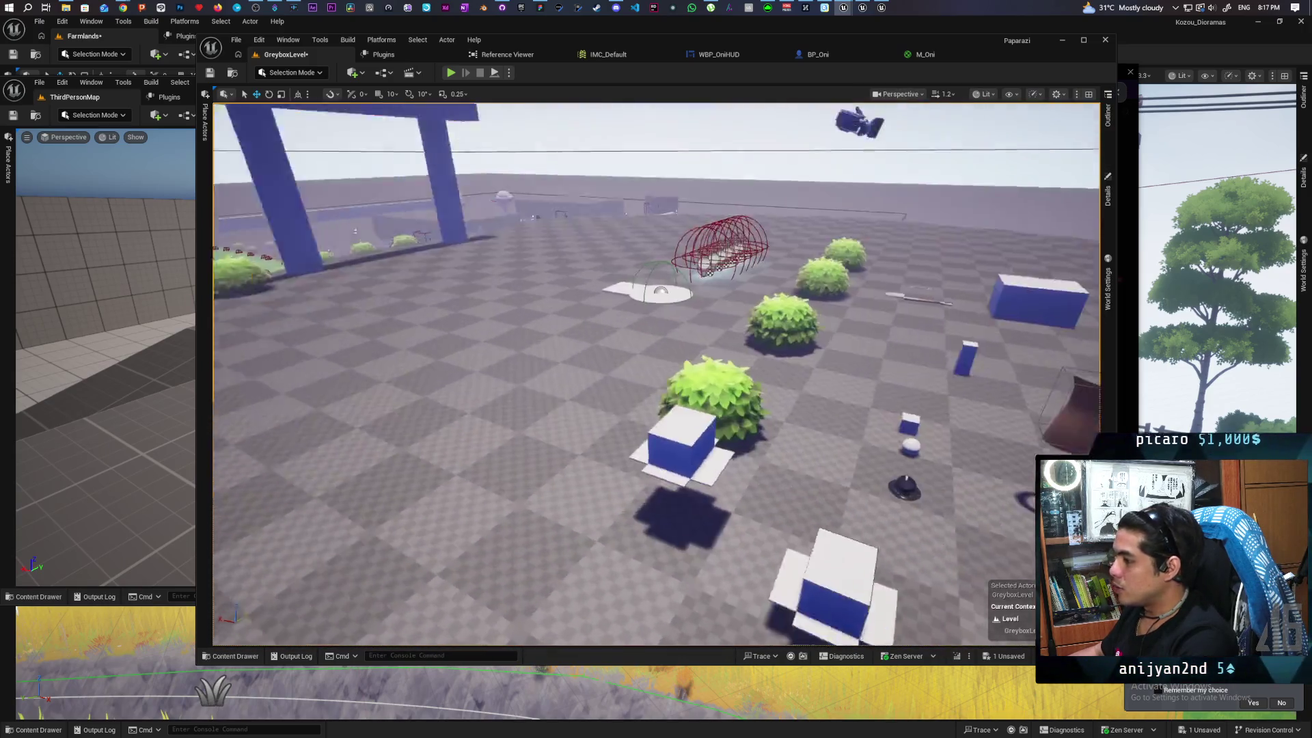
drag(615, 342, 546, 184)
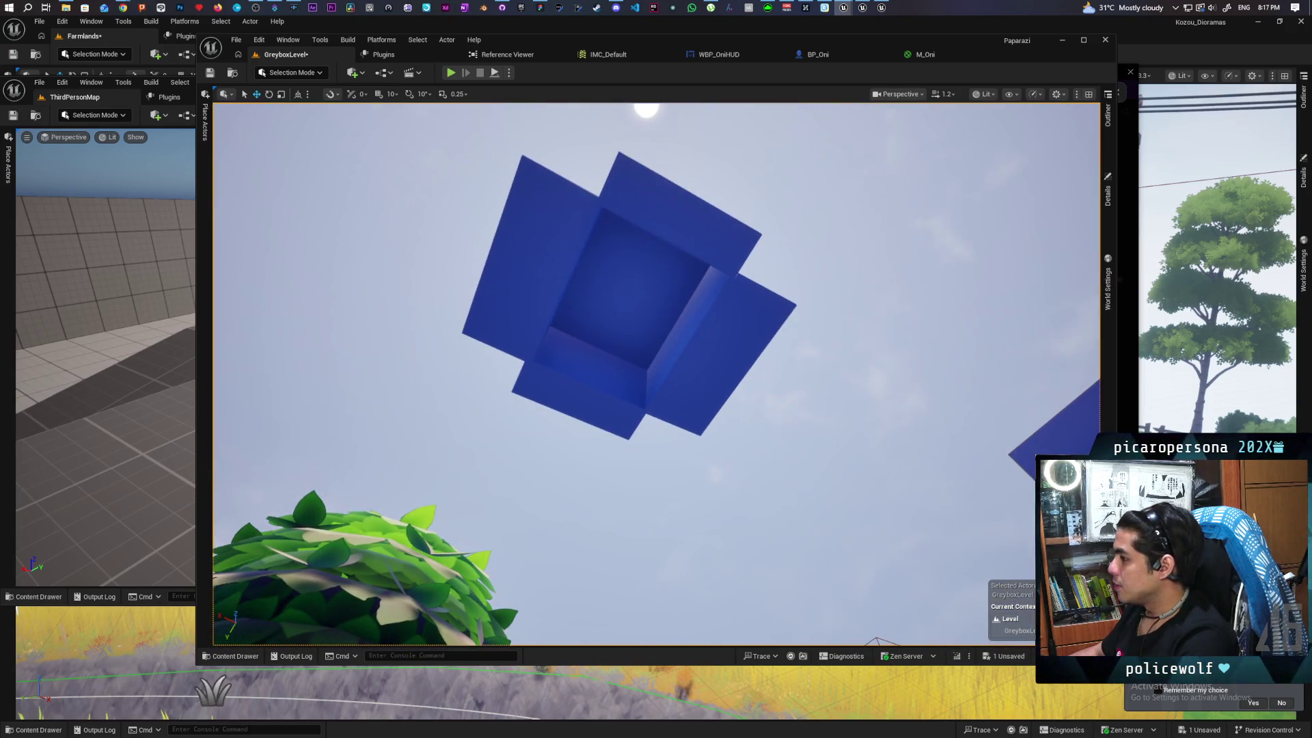
Select SkyLight2 under the Environment folder and show its Details
click(1108, 115)
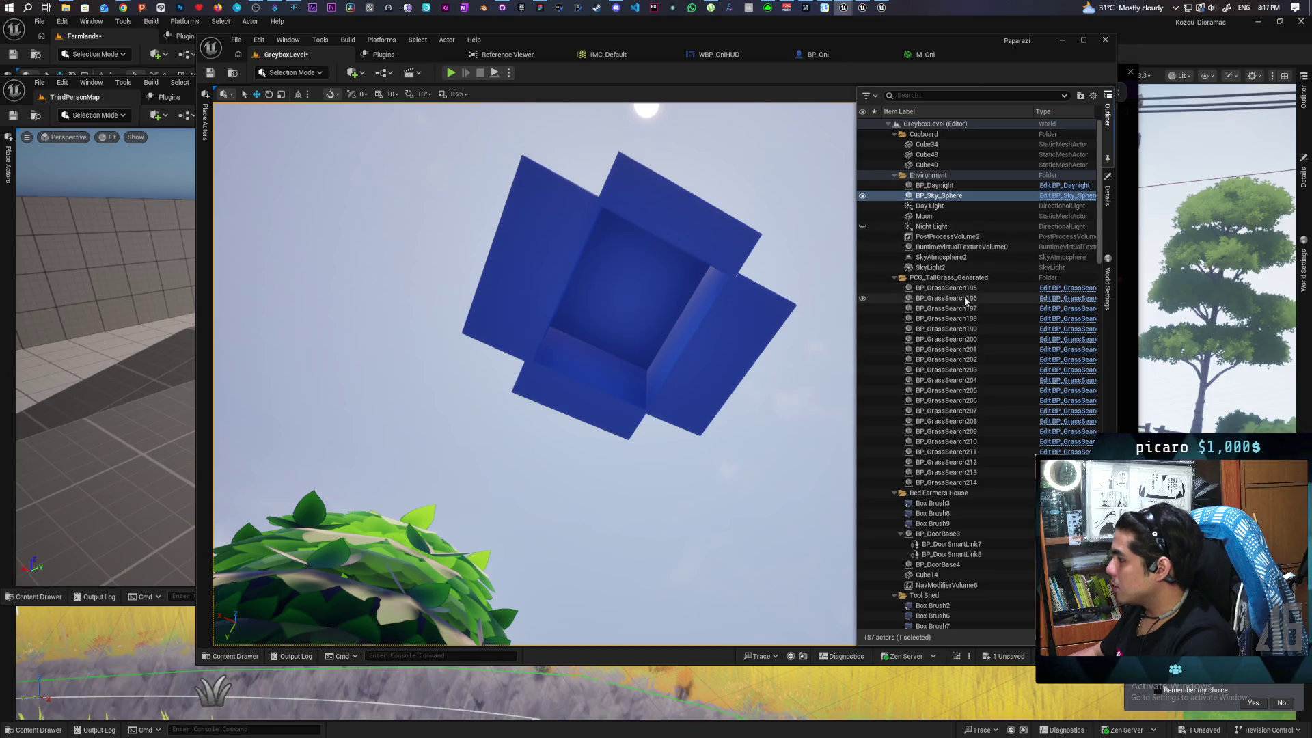
click(957, 267)
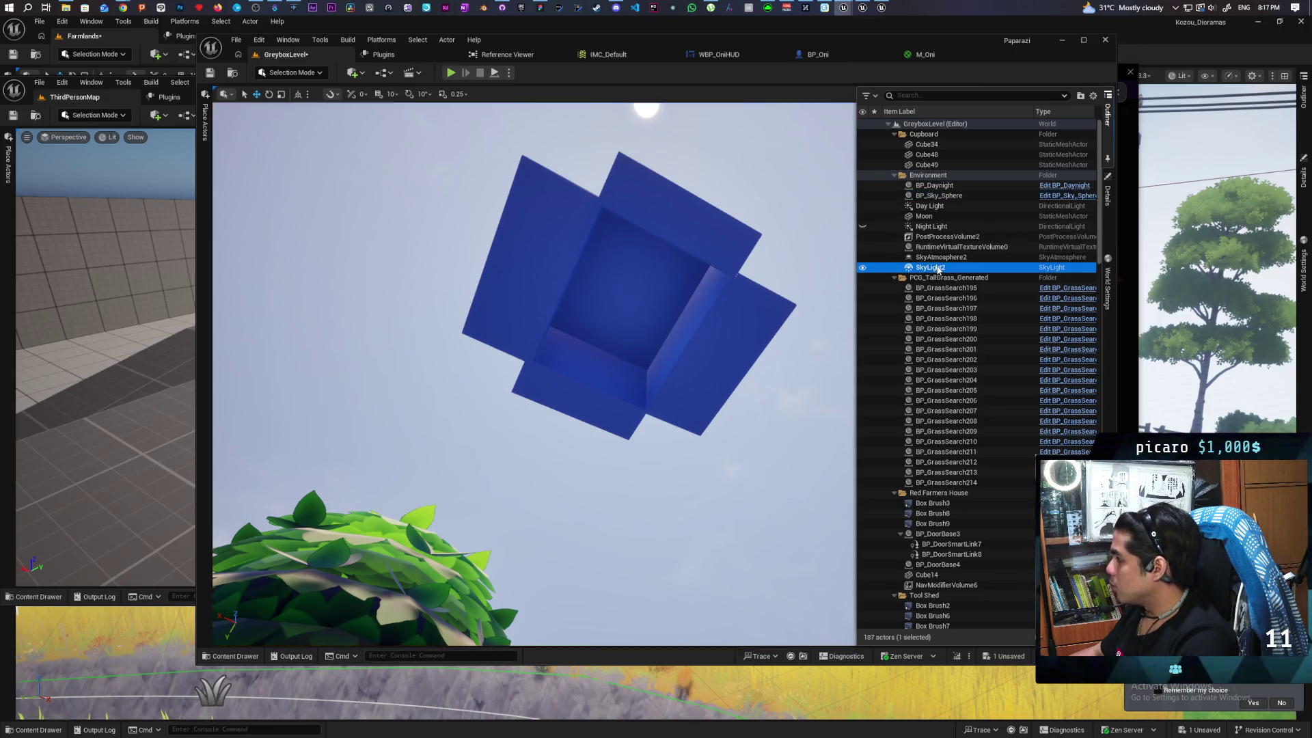
click(1108, 200)
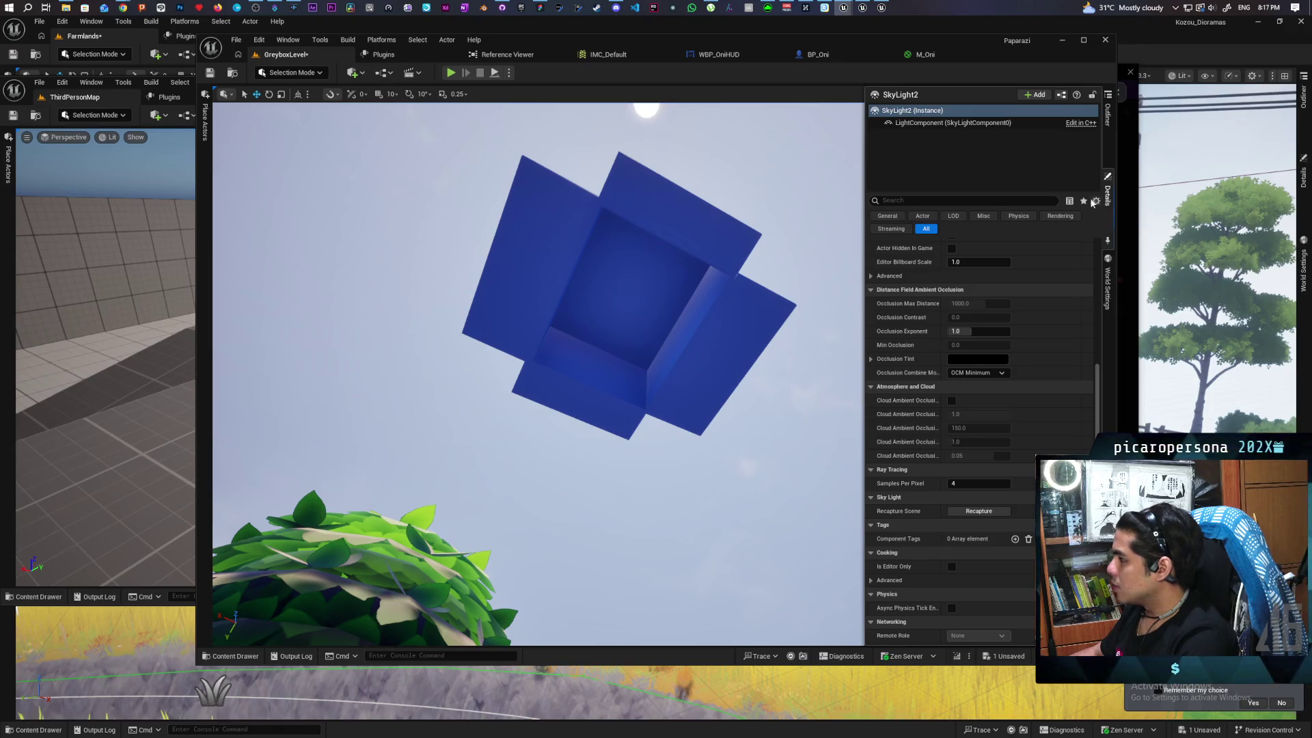
click(932, 203)
Search SkyLight2's Details for 'hemis' and turn off Lower Hemisphere Is Solid Color
text(hemis)
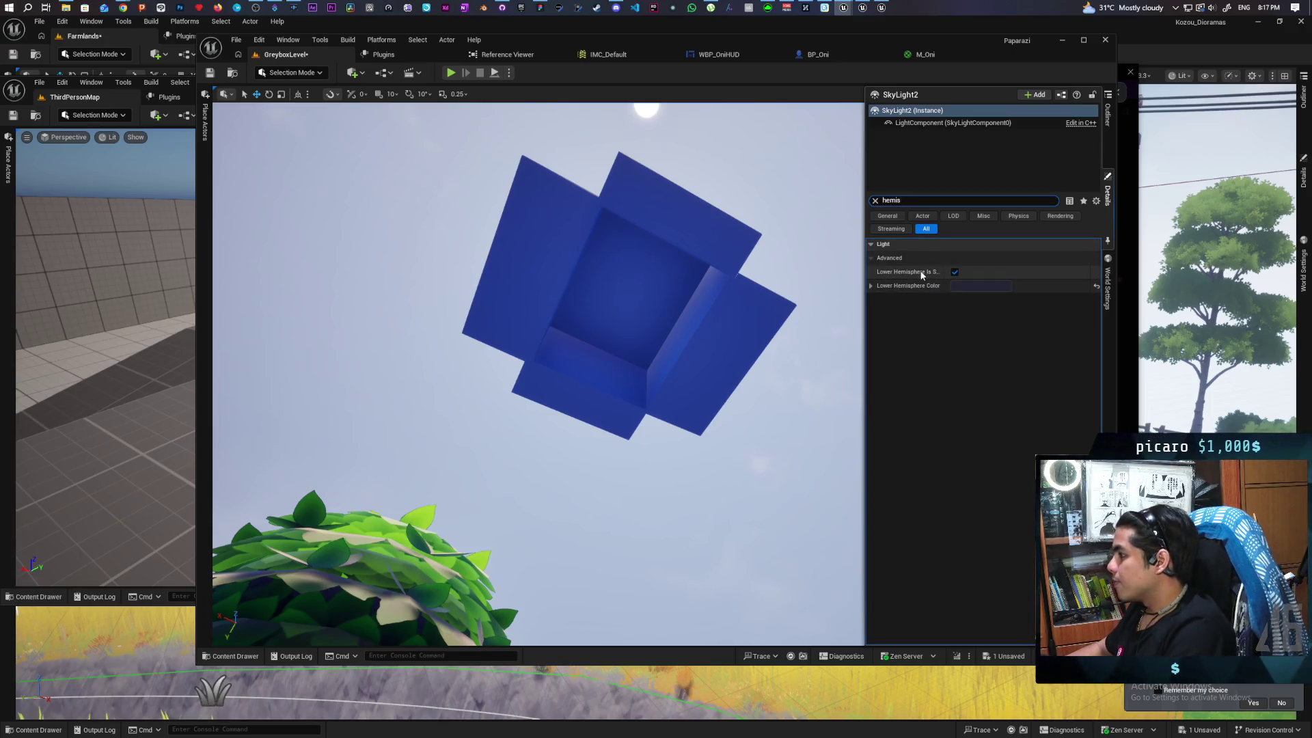
mouse_move(921, 275)
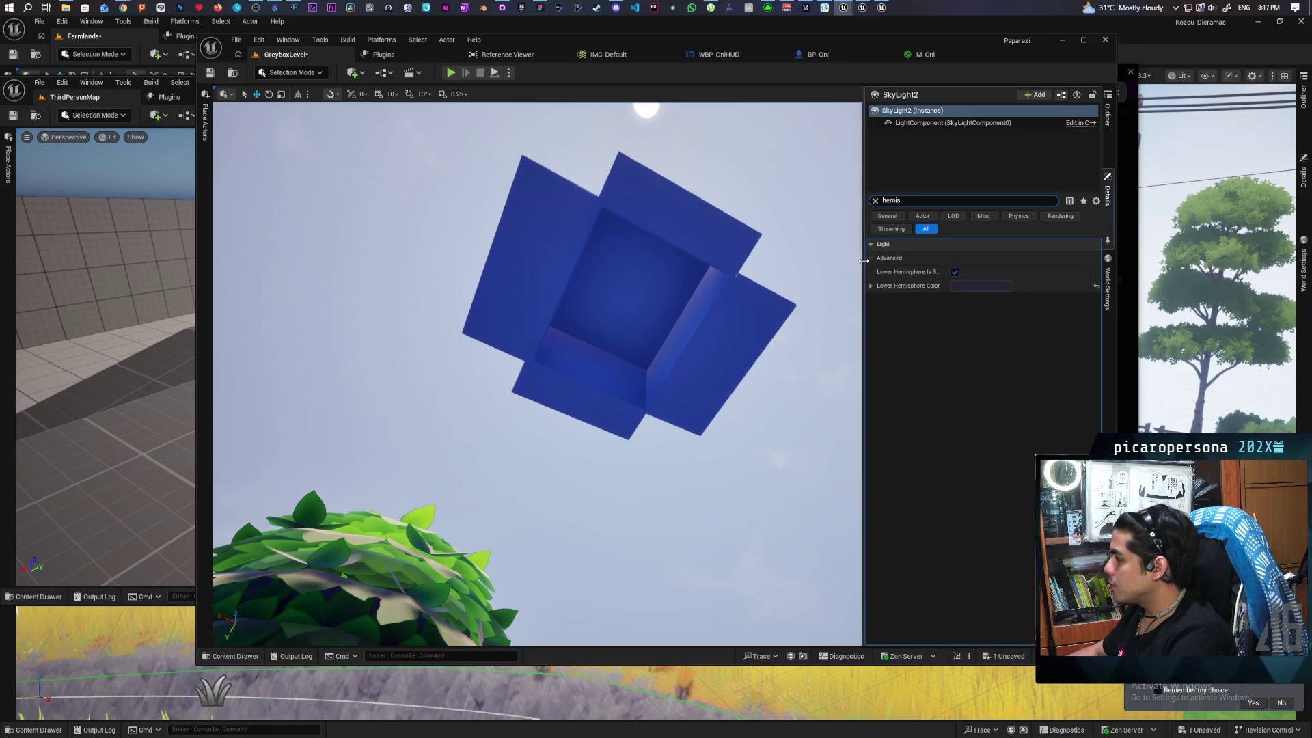
mouse_move(864, 261)
mouse_down()
mouse_move(713, 266)
mouse_move(881, 292)
mouse_move(847, 305)
mouse_move(828, 295)
mouse_up()
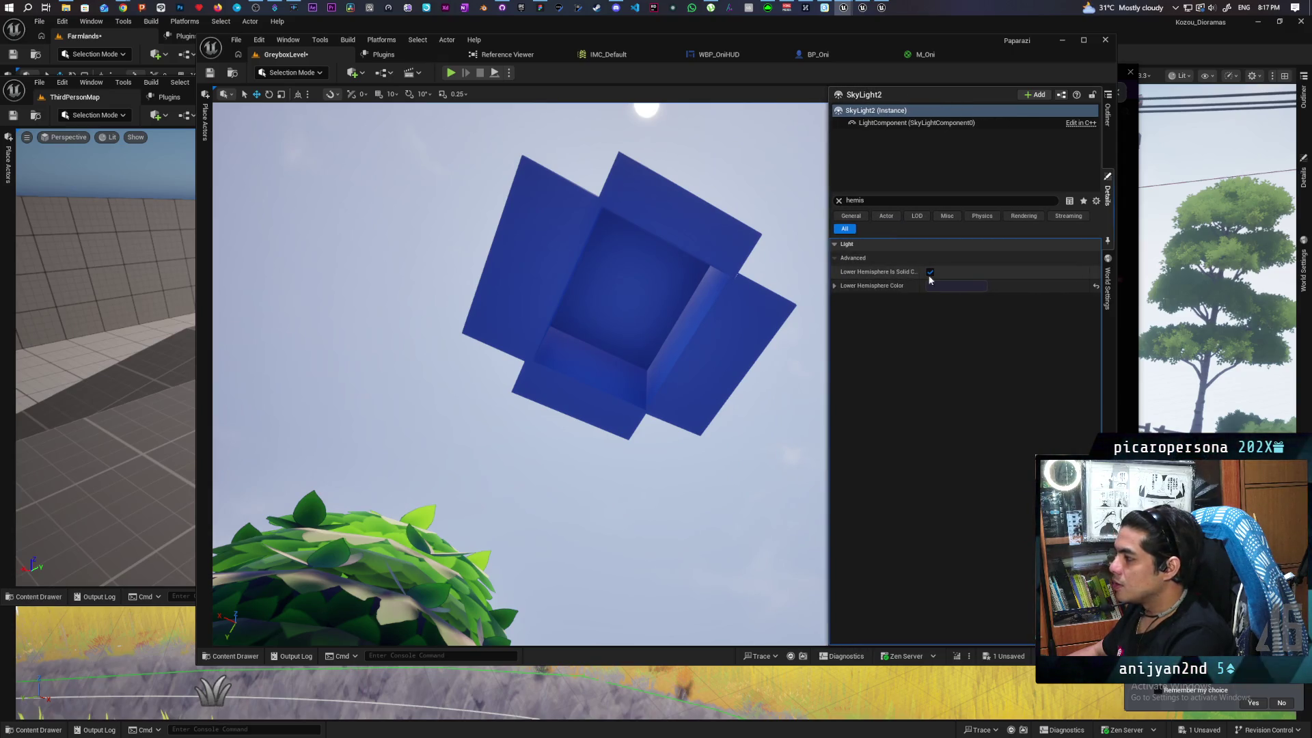
click(929, 272)
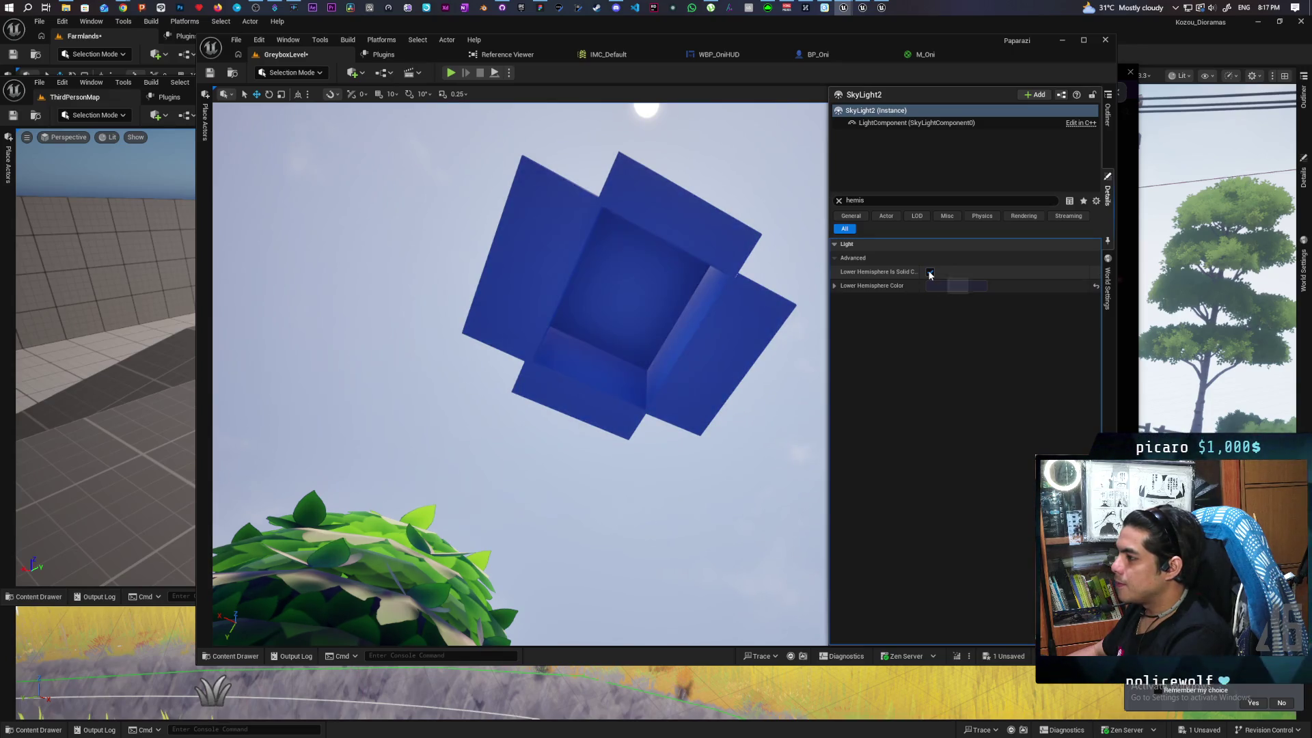
Fly around the blue pillar, gate and flags to check the new sky lighting
mouse_move(615, 342)
mouse_down()
mouse_move(615, 410)
mouse_move(615, 286)
mouse_move(601, 273)
mouse_move(594, 342)
mouse_move(824, 459)
mouse_up()
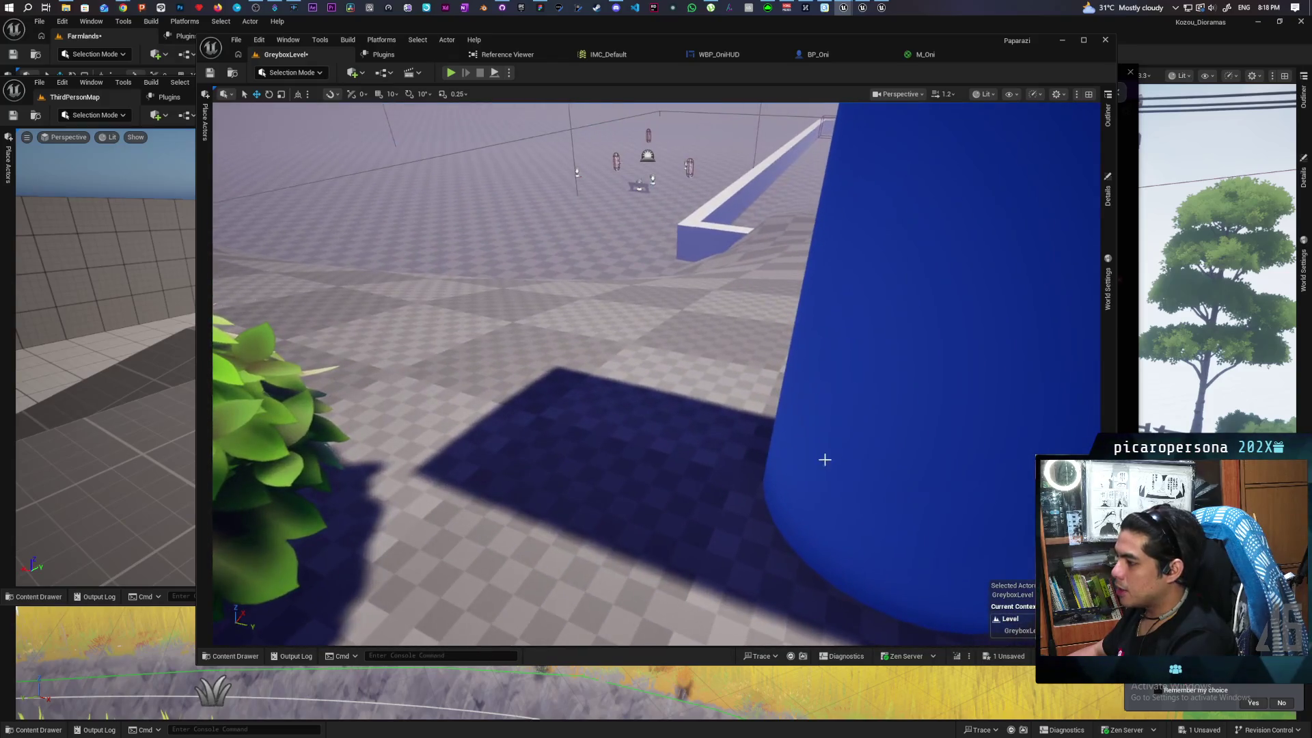
mouse_move(663, 437)
mouse_down()
mouse_move(693, 442)
mouse_move(701, 409)
mouse_up()
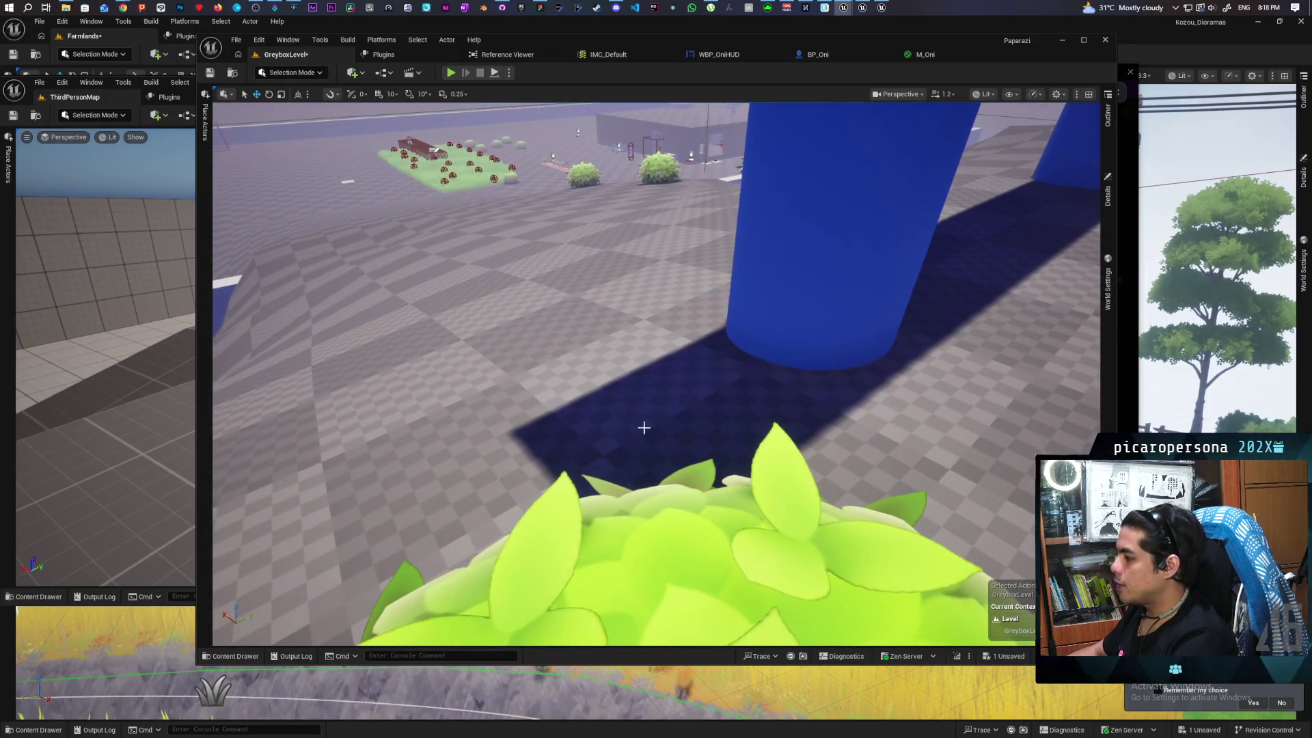
mouse_move(878, 325)
mouse_down()
mouse_move(879, 270)
mouse_move(776, 316)
mouse_up()
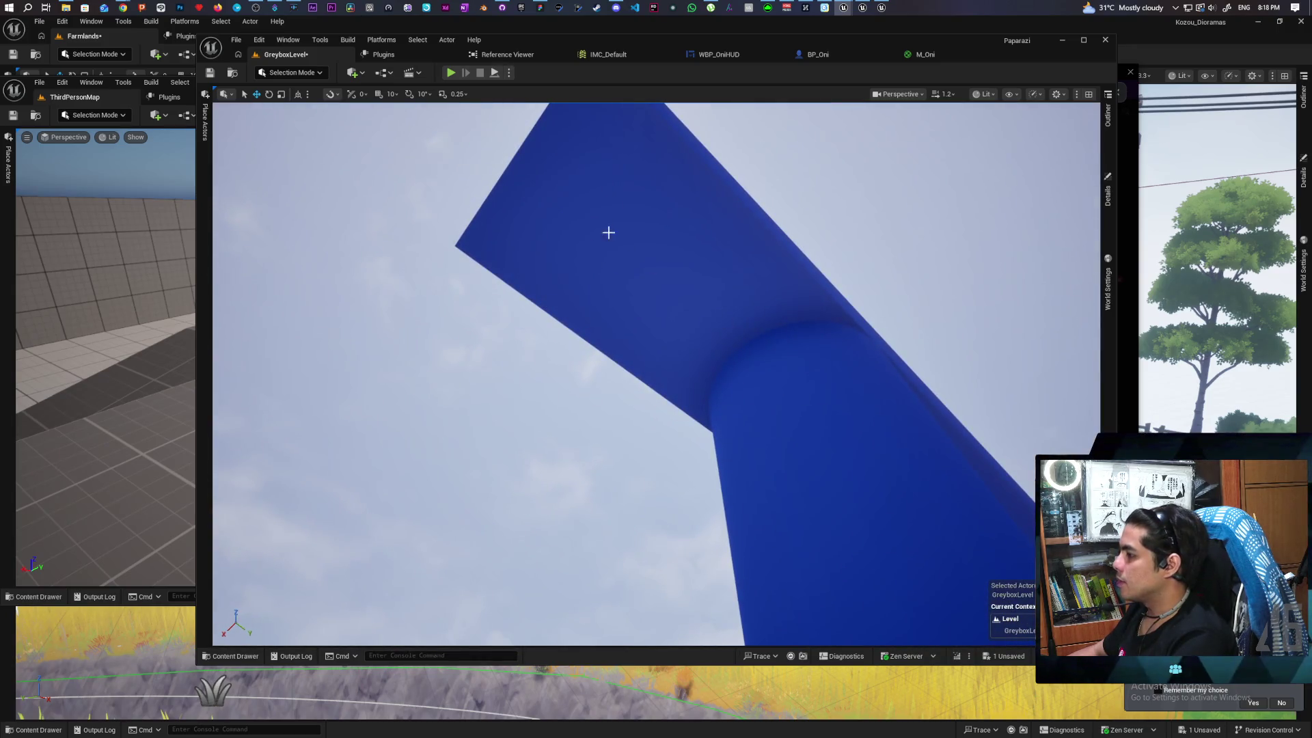
mouse_move(608, 233)
mouse_down()
mouse_move(677, 574)
mouse_move(214, 504)
mouse_move(220, 553)
mouse_move(465, 565)
mouse_up()
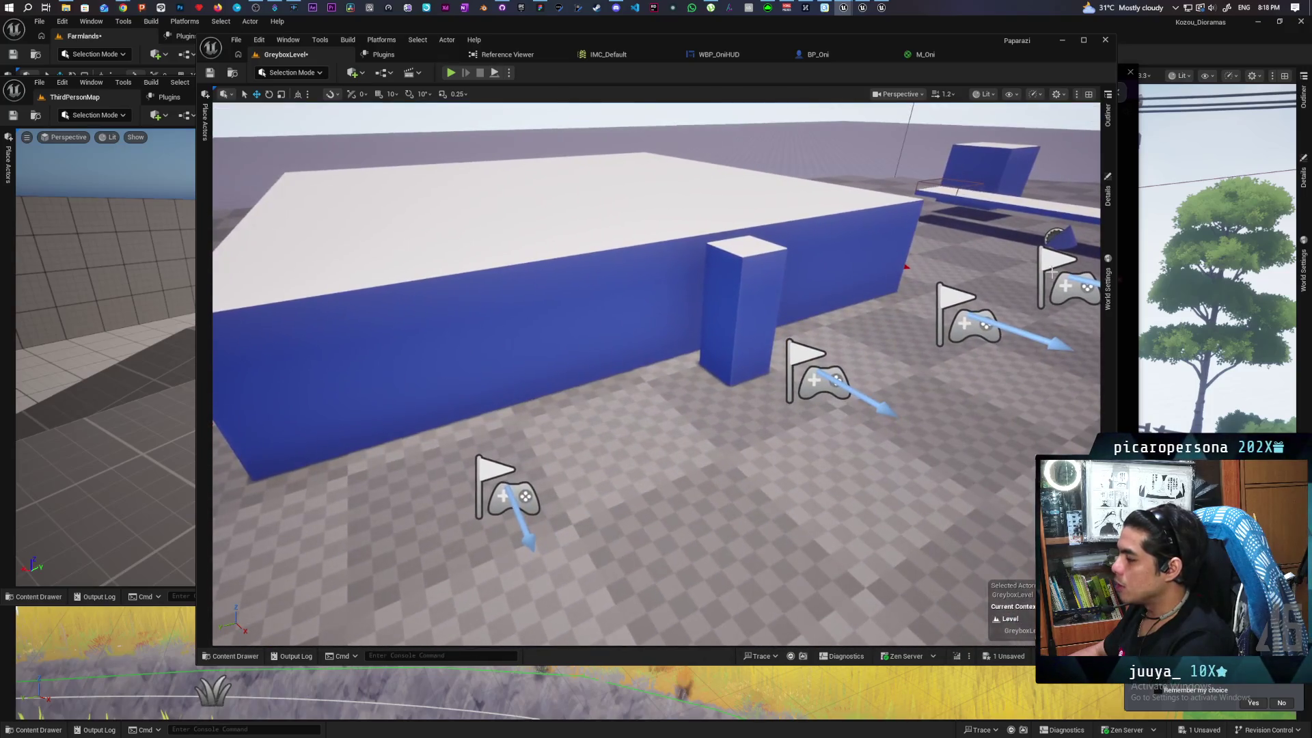
mouse_move(1053, 272)
mouse_down()
mouse_move(706, 287)
mouse_move(895, 300)
mouse_move(896, 272)
mouse_move(912, 308)
mouse_move(913, 246)
mouse_up()
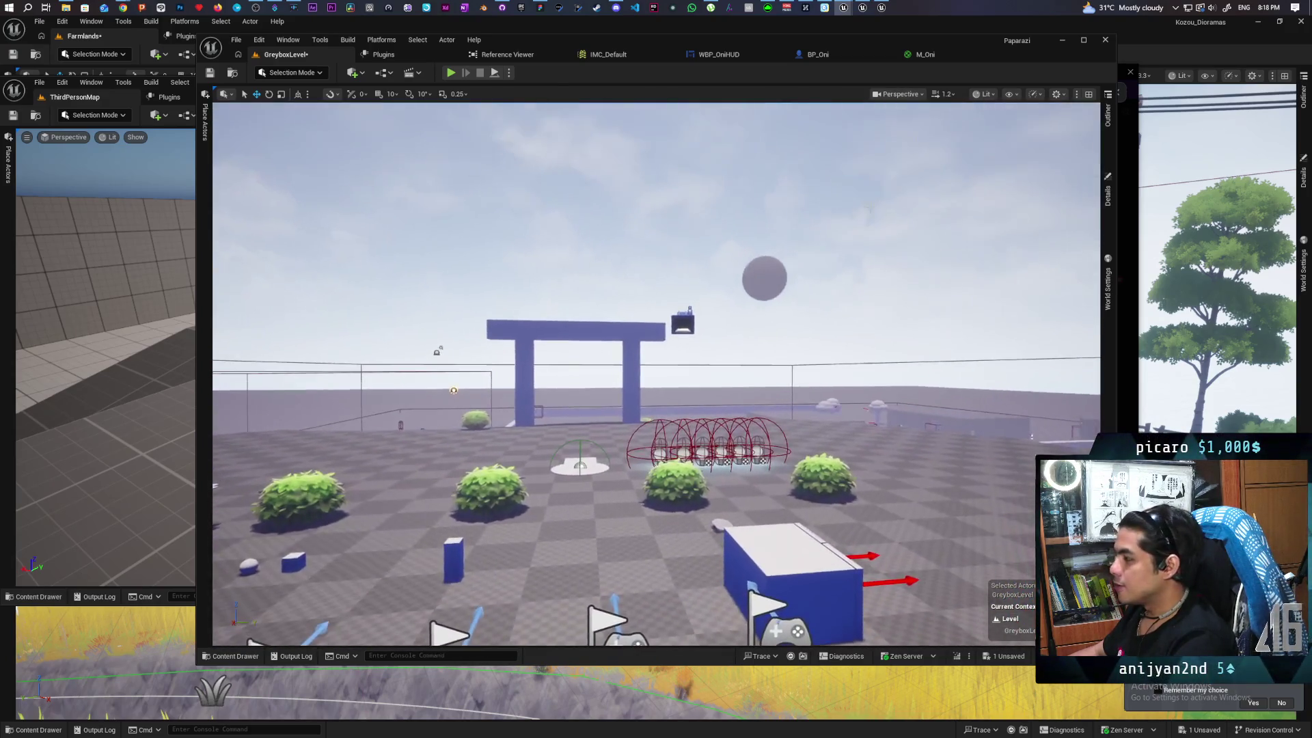
key(alt+Tab)
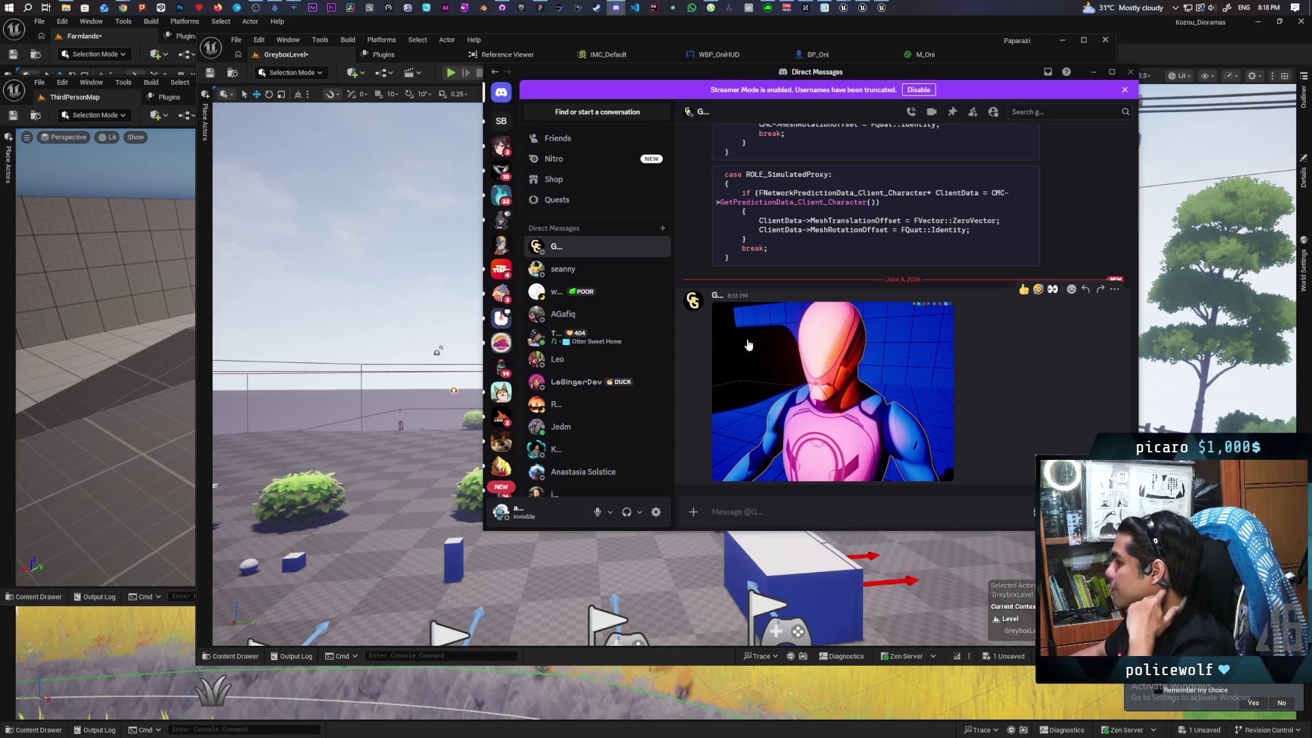
Minimize the Discord direct-messages window
click(1094, 74)
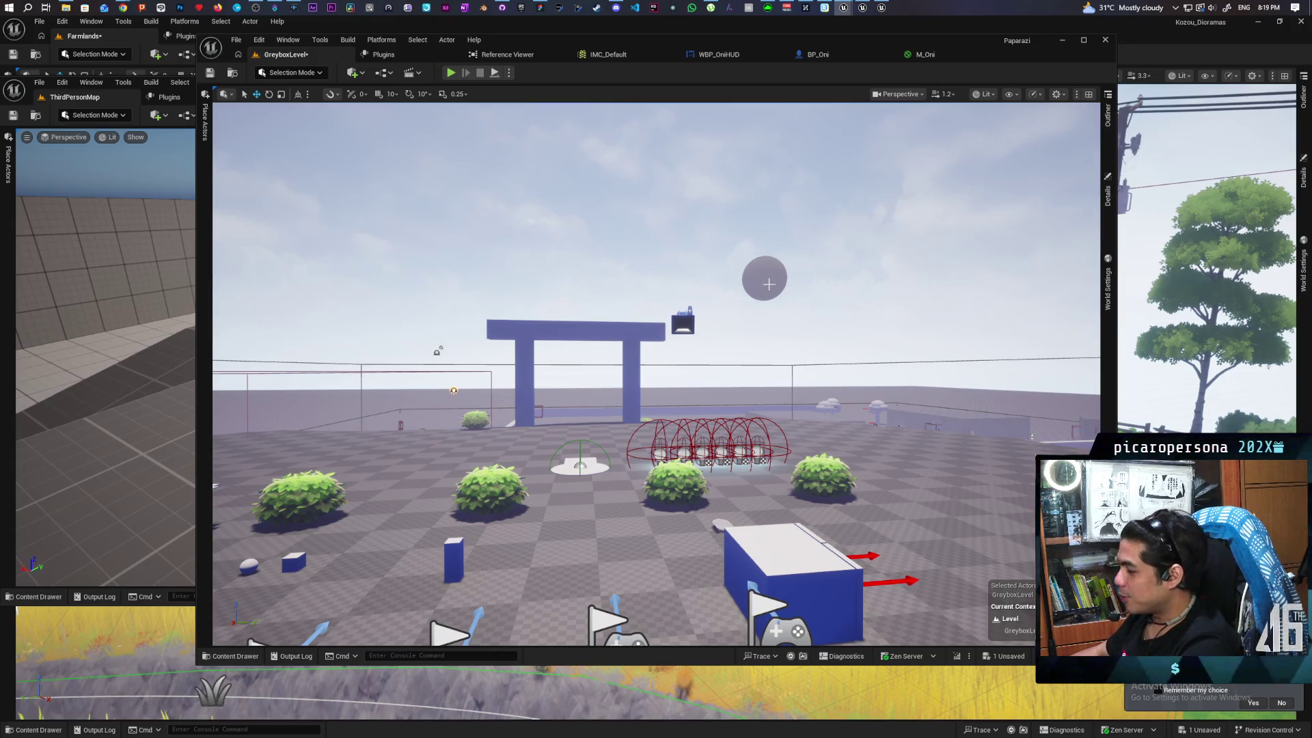
Play-test GreyboxLevel to watch the purple NPC move, then stop with Esc
mouse_move(745, 218)
mouse_down()
mouse_move(745, 321)
mouse_move(711, 341)
mouse_move(669, 274)
mouse_move(649, 287)
mouse_move(676, 283)
mouse_move(649, 287)
mouse_up()
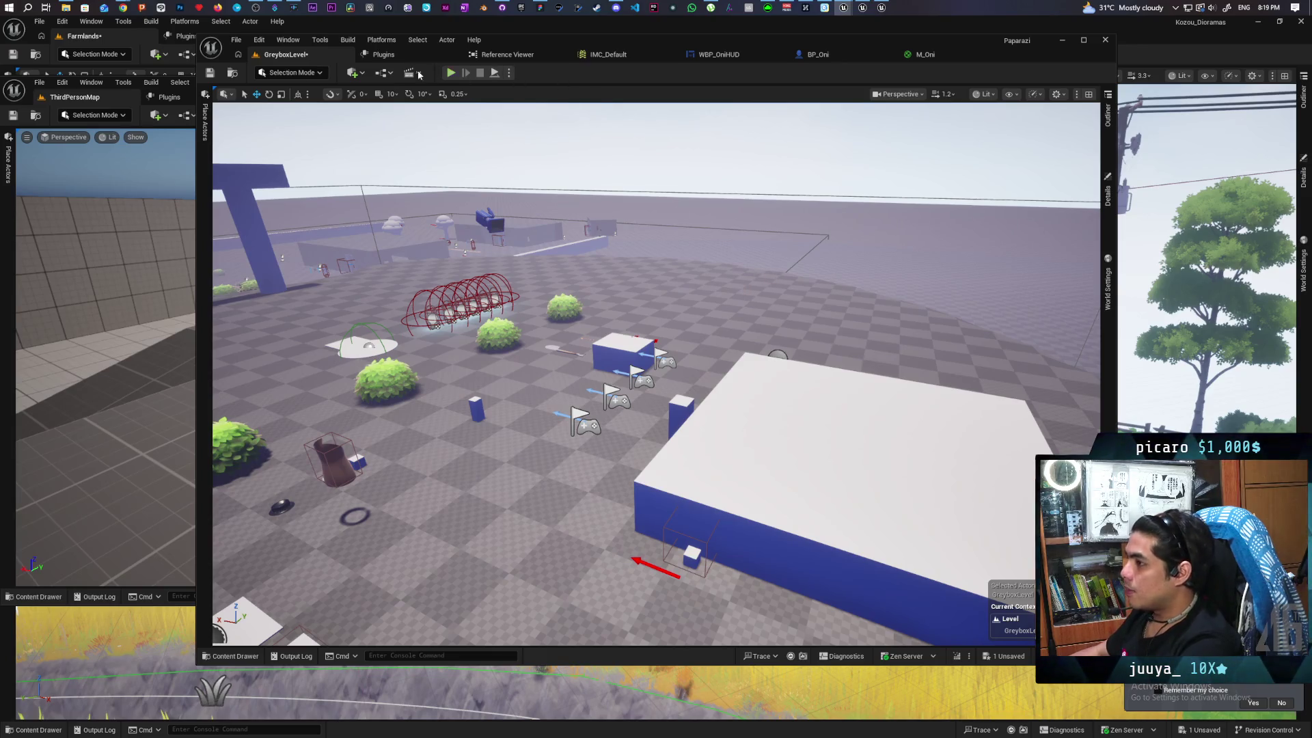
click(455, 77)
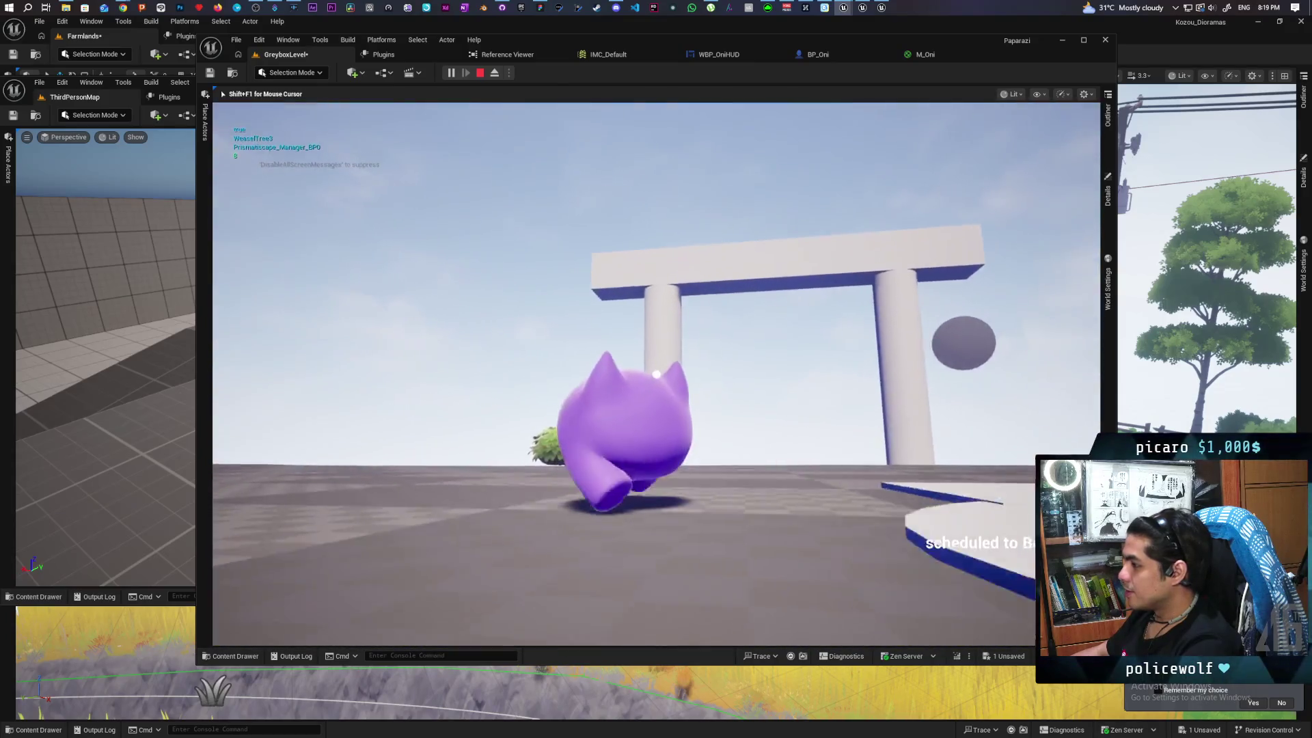
key(Escape)
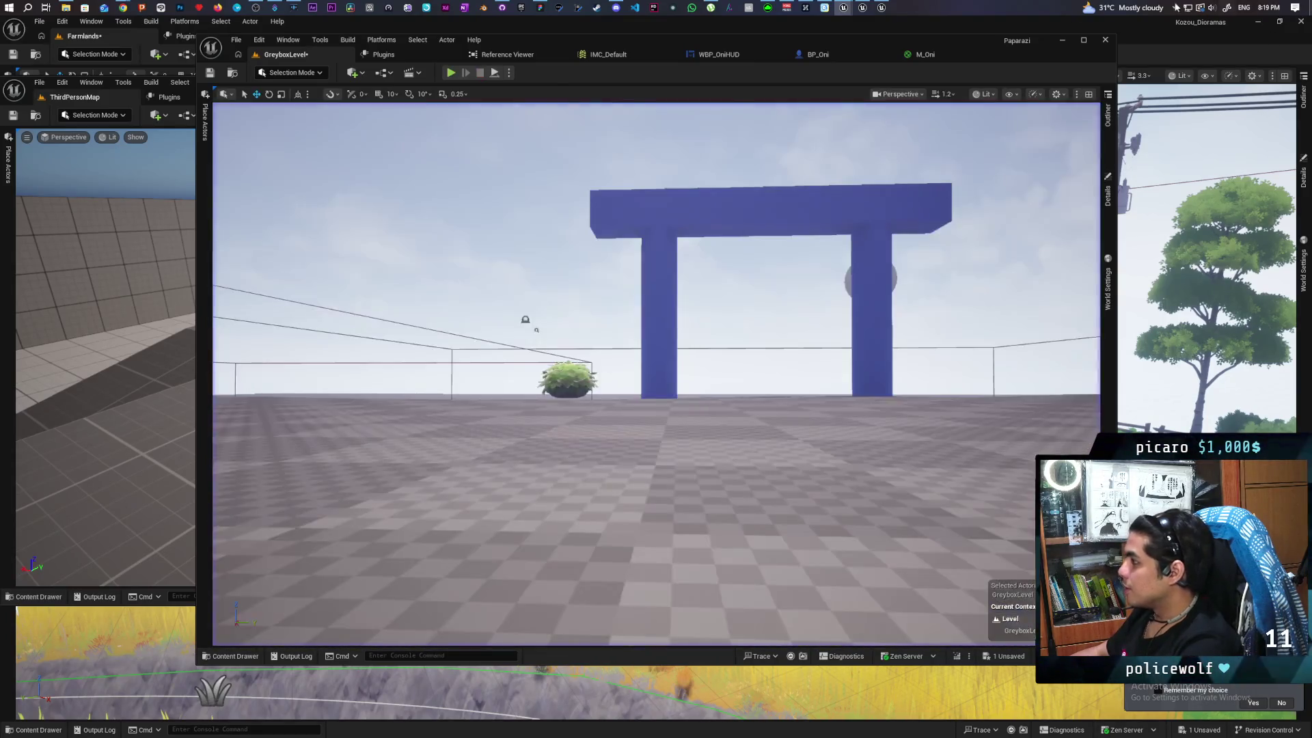
click(937, 54)
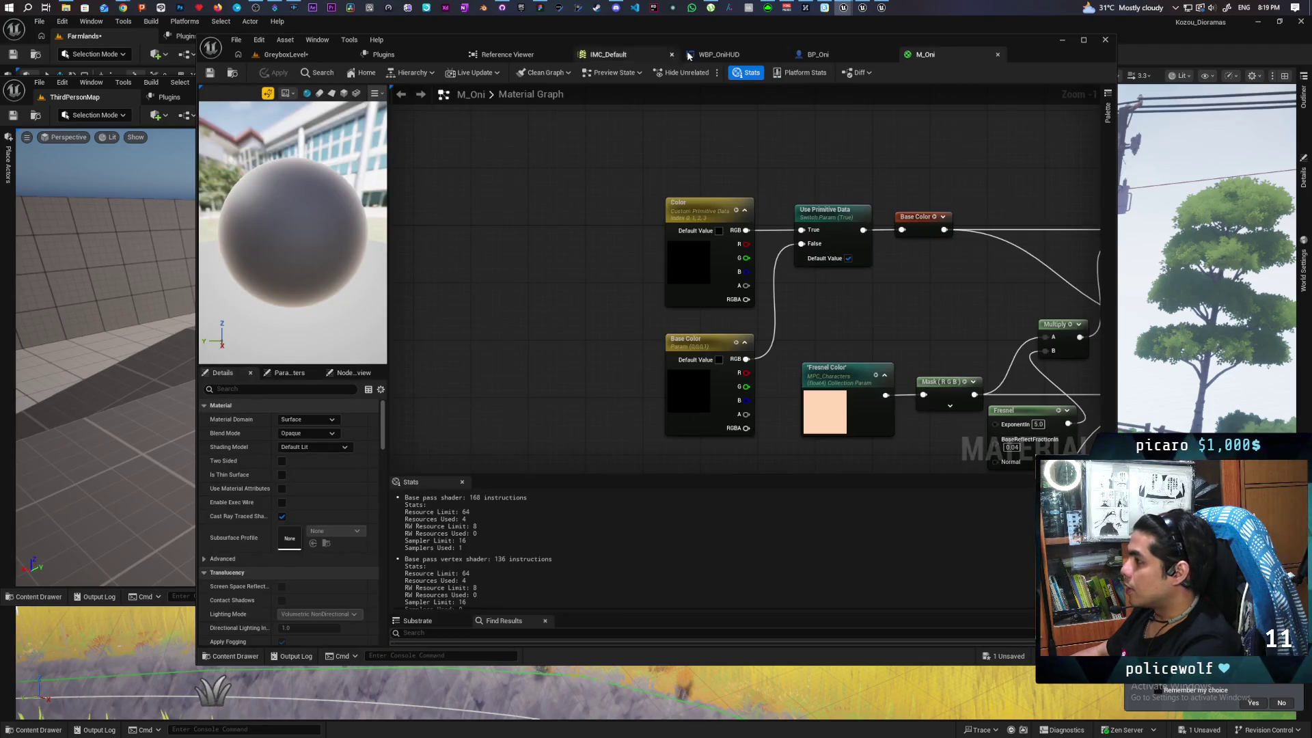
In BP_Oni, make Cable visible and wire Left Mouse Button Released into Sequence
click(810, 54)
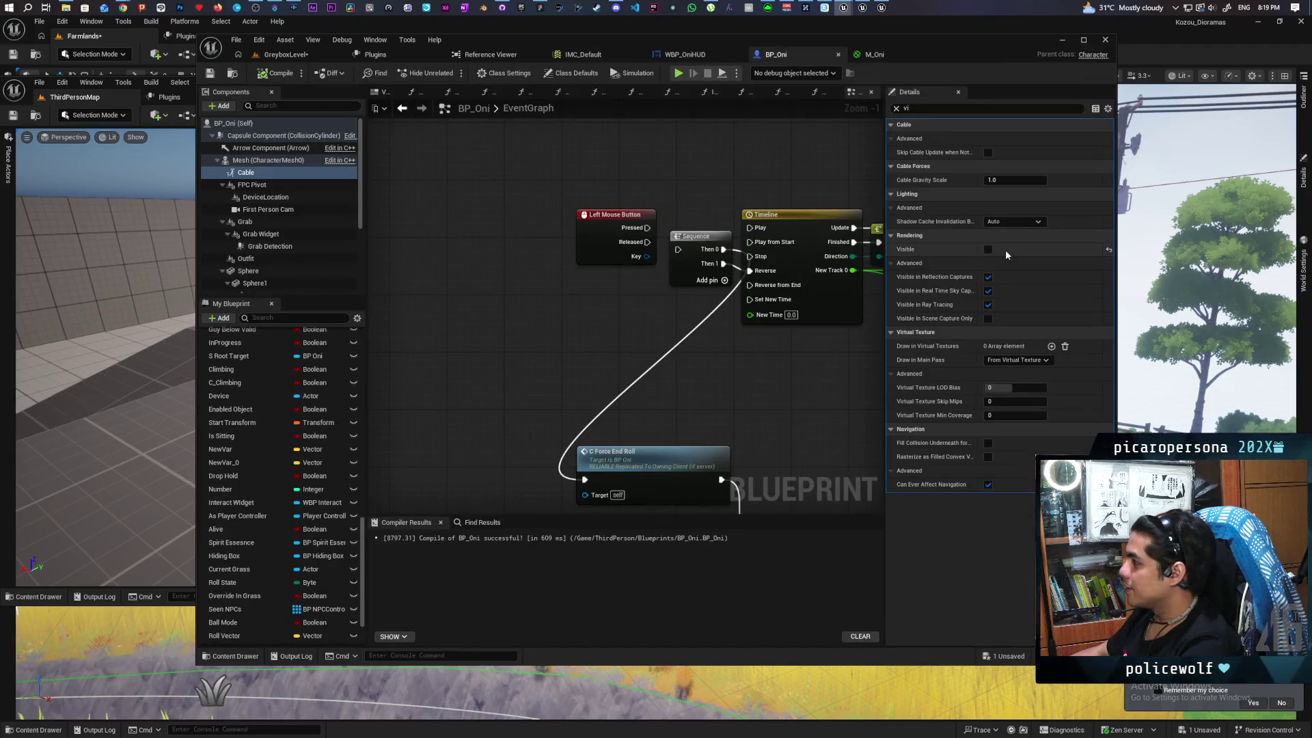
click(987, 250)
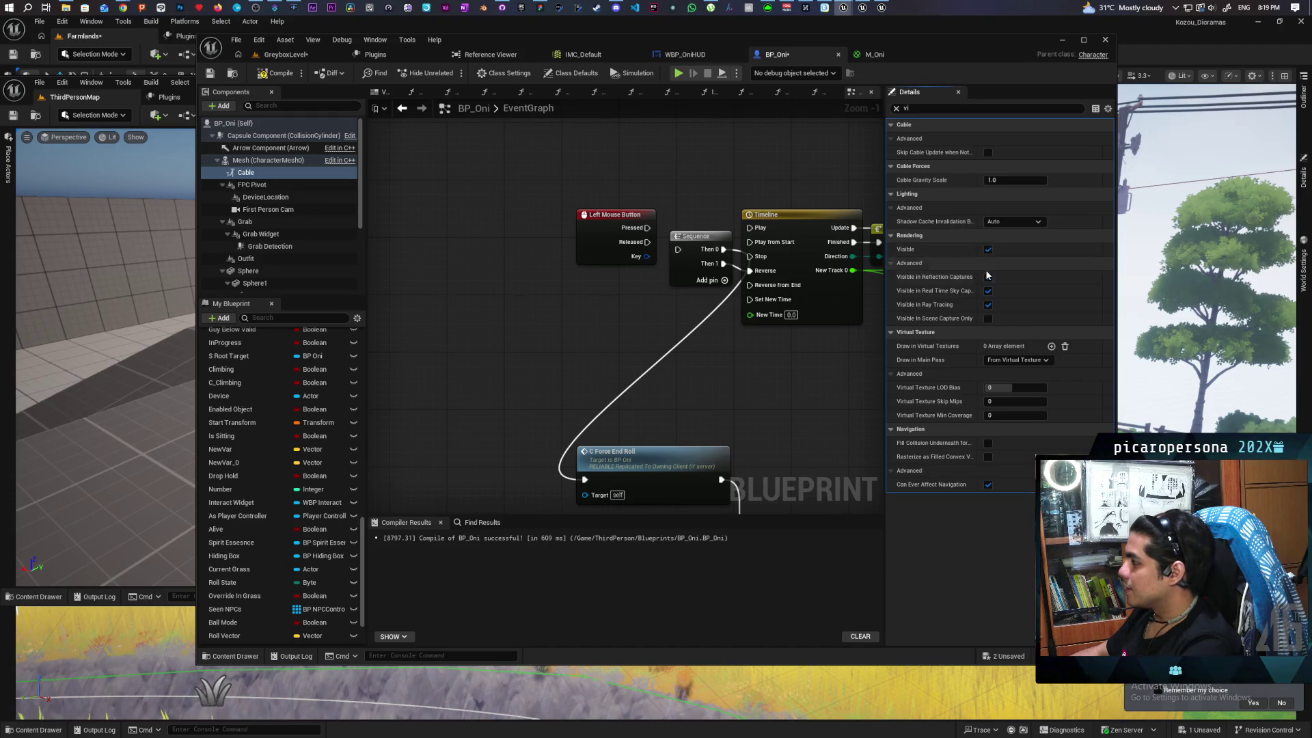
mouse_move(646, 242)
mouse_down()
mouse_move(677, 250)
mouse_move(765, 230)
mouse_move(755, 228)
mouse_up()
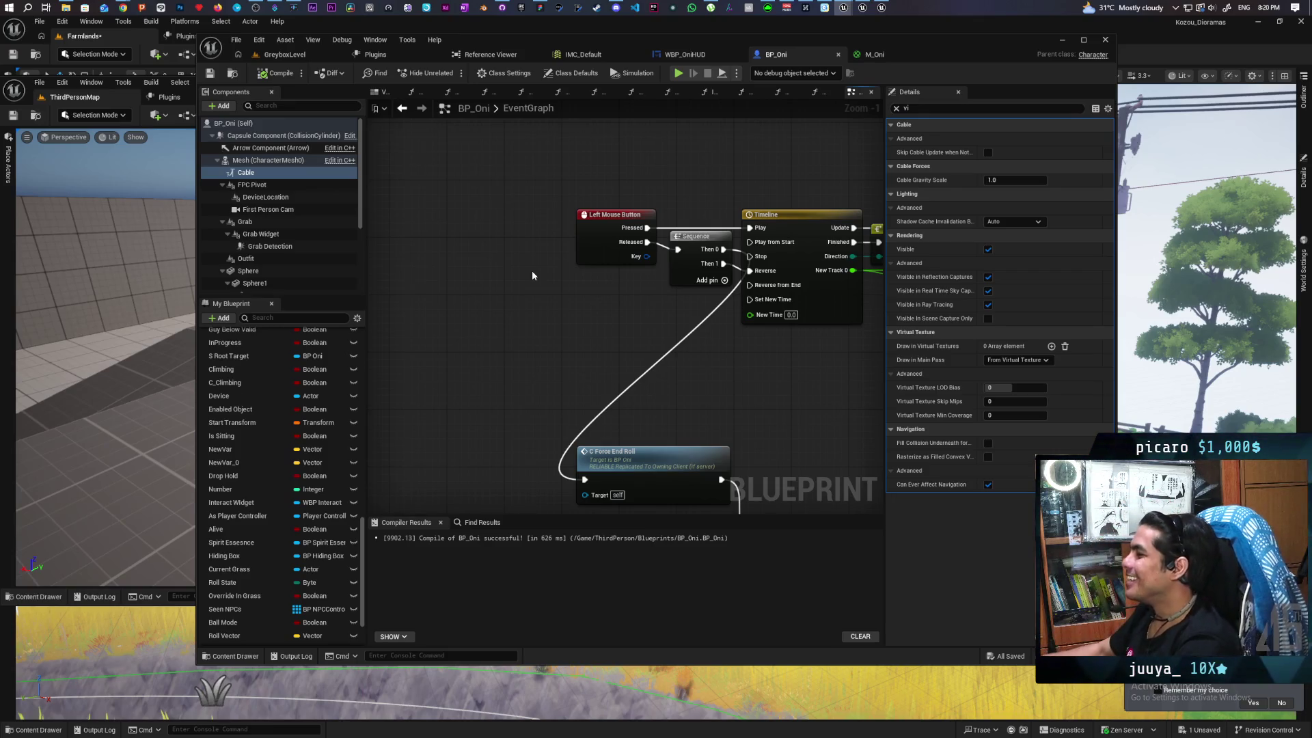
Tidy the Left Mouse Button and Sequence nodes, save BP_Oni, and return to GreyboxLevel
drag(604, 240, 590, 241)
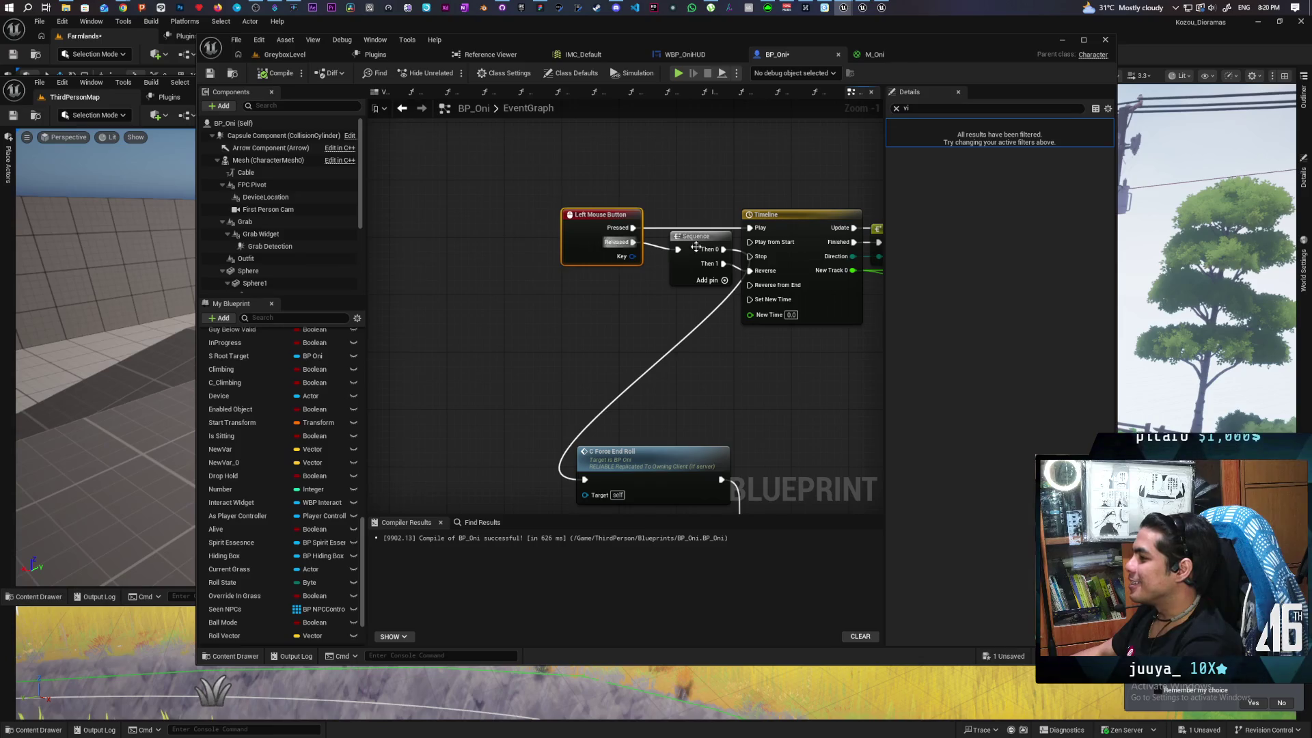
drag(701, 237, 695, 229)
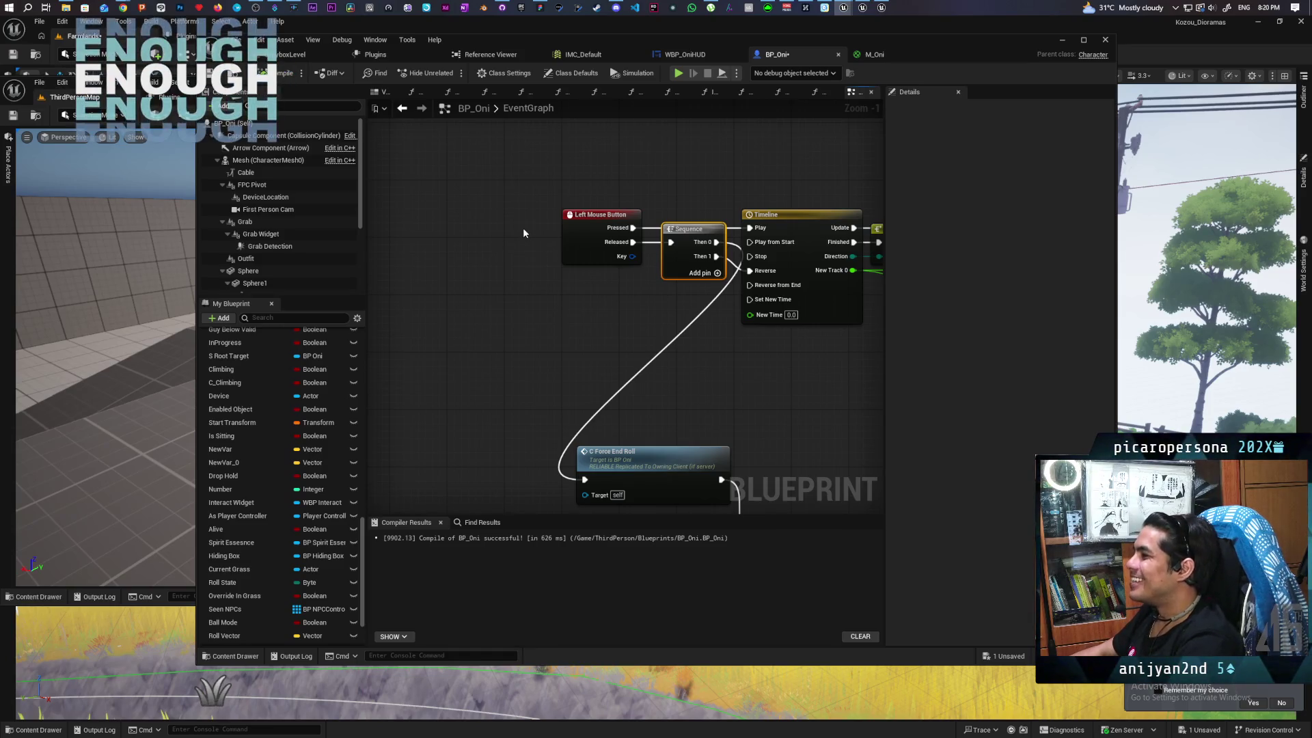
key(ctrl+s)
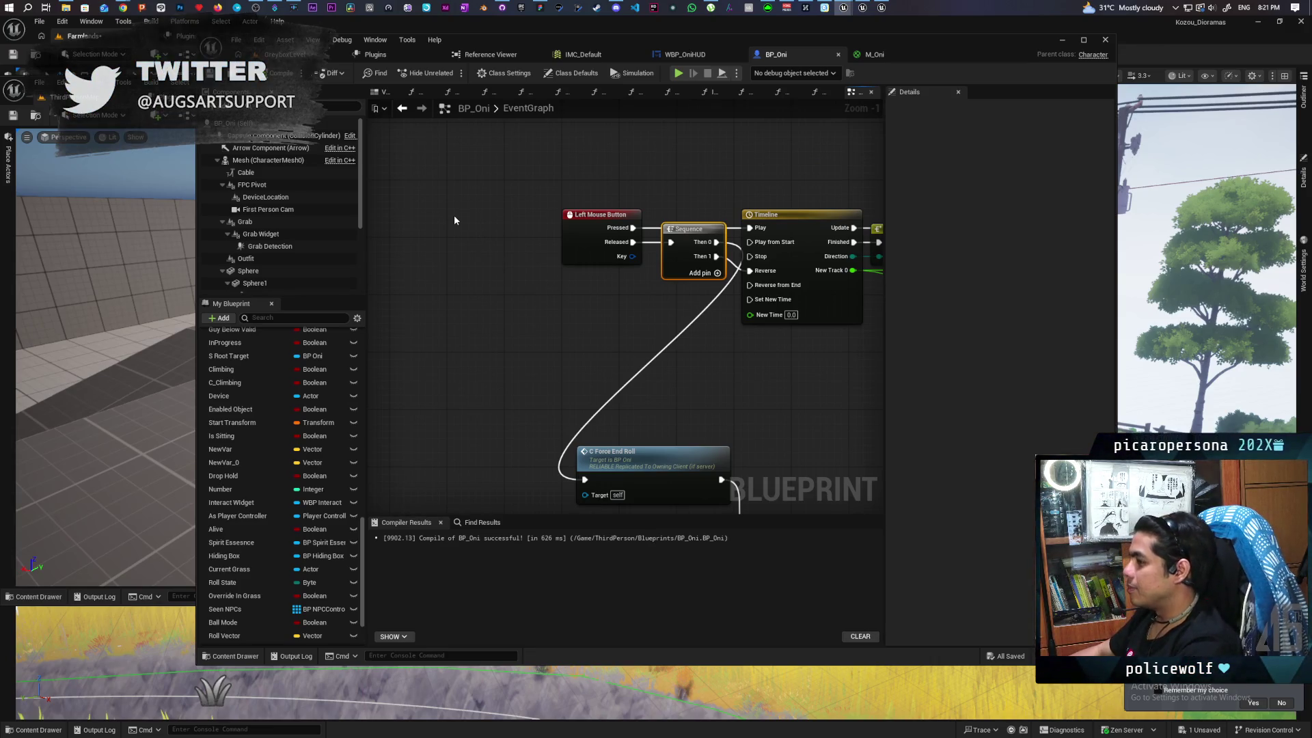
key(alt+Tab)
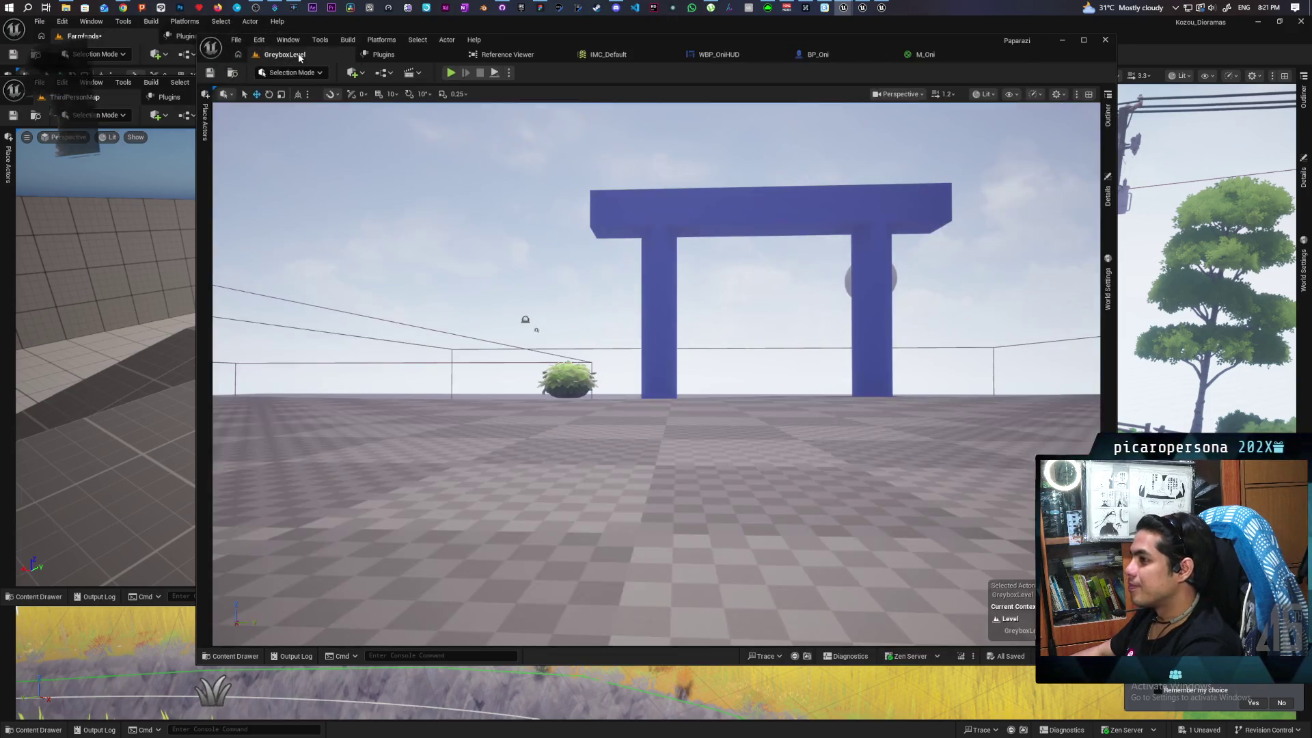
Play-test the level, moving with A and grappling repeatedly with E onto the arch pillar
click(448, 73)
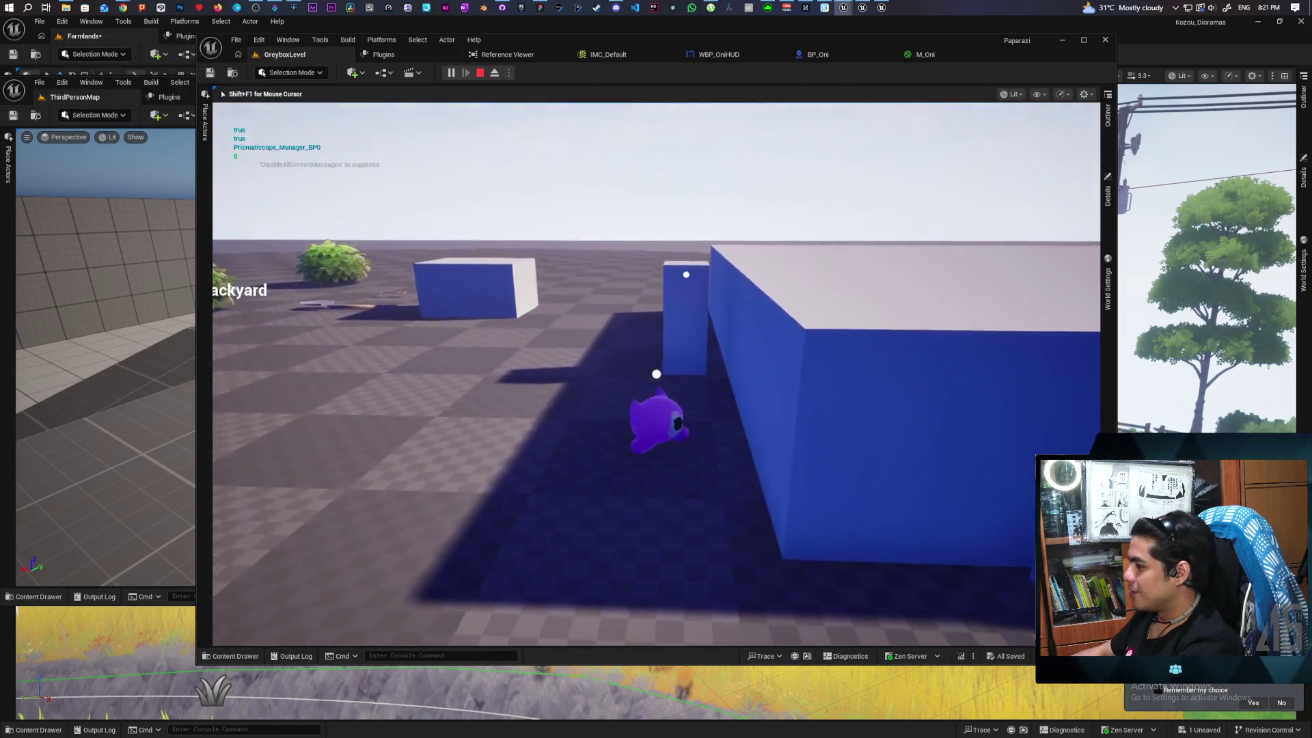
key(a)
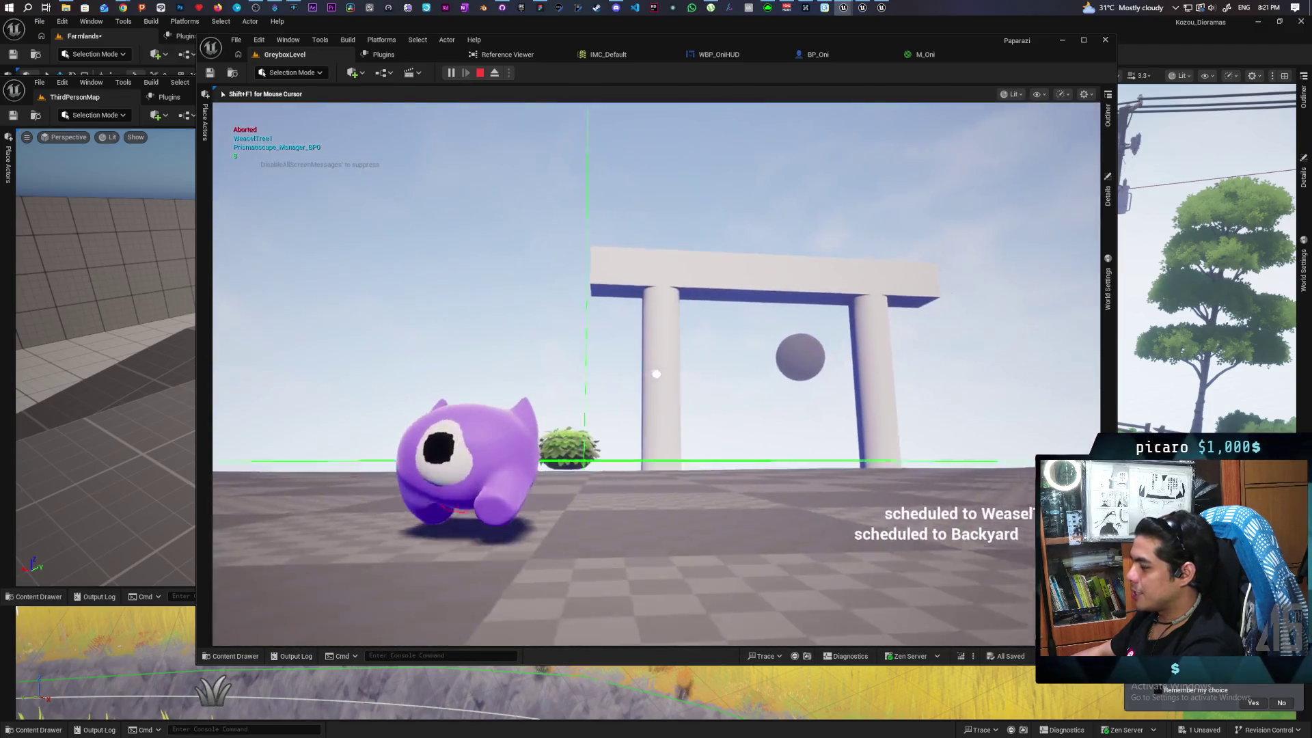
key(e)
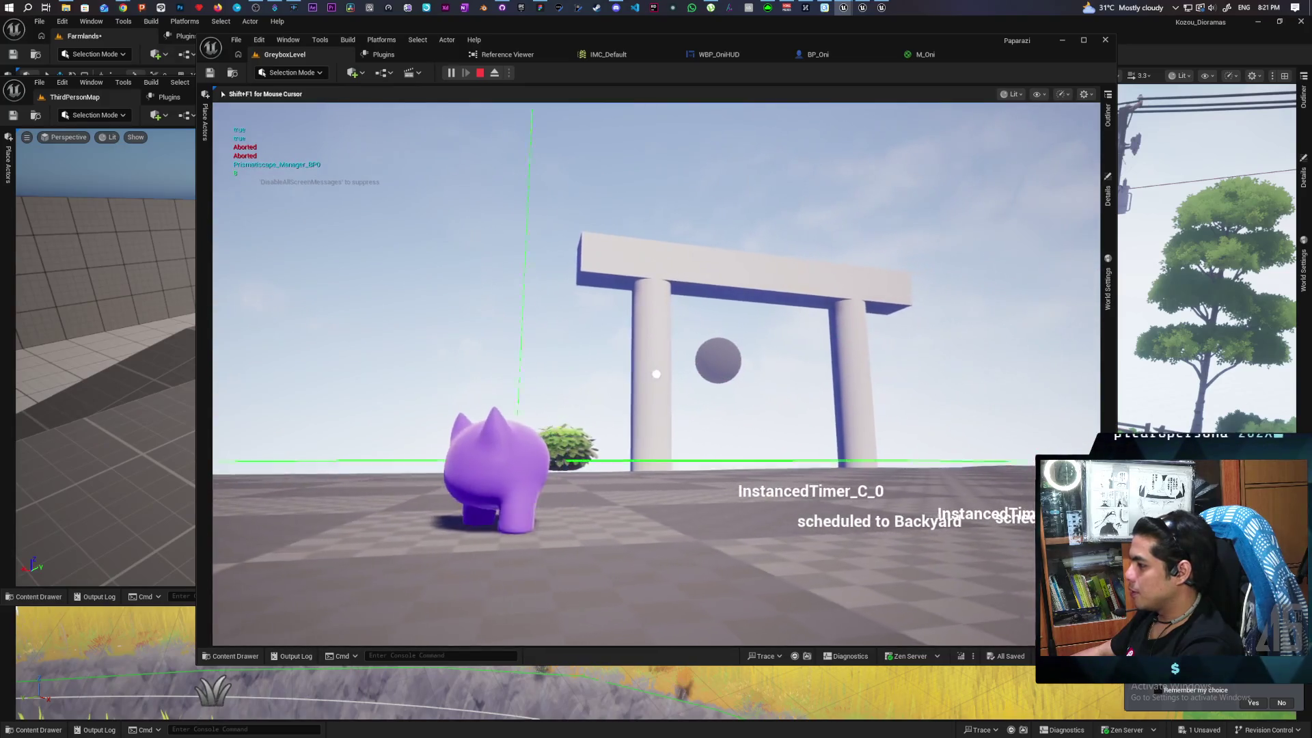
key(e)
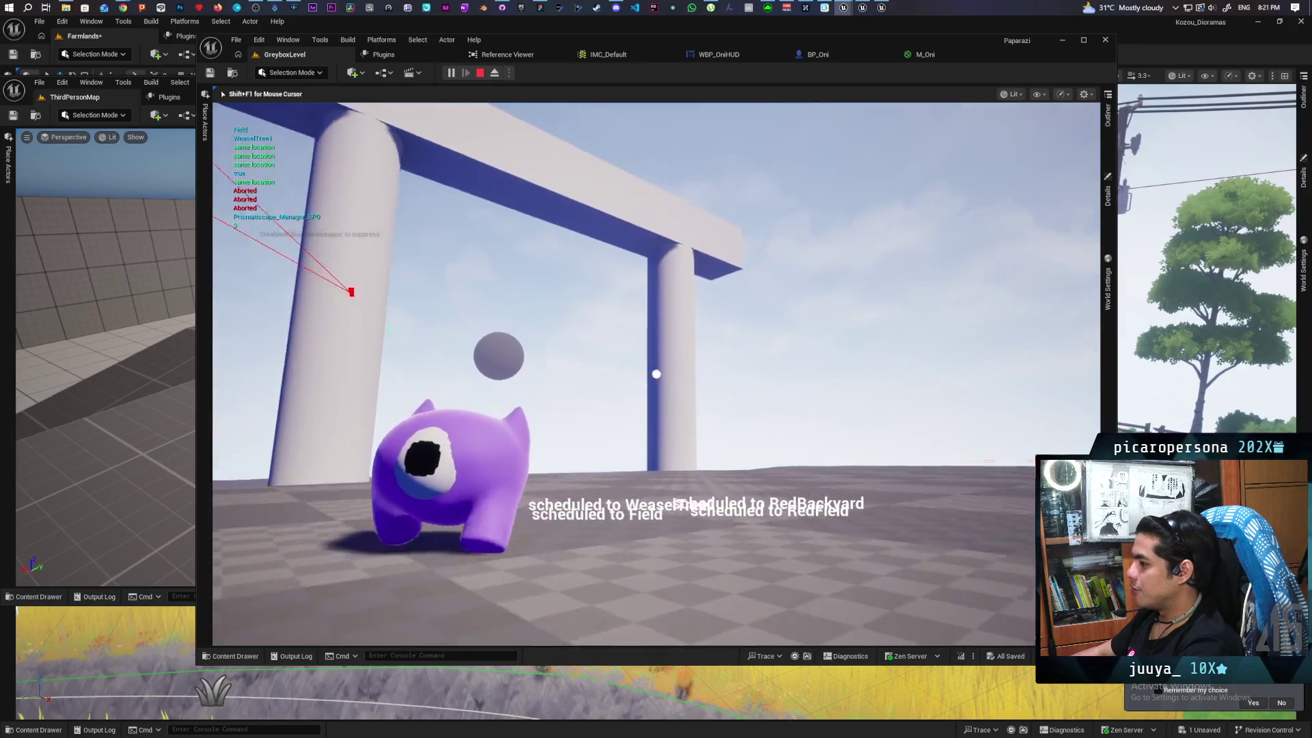
key(e)
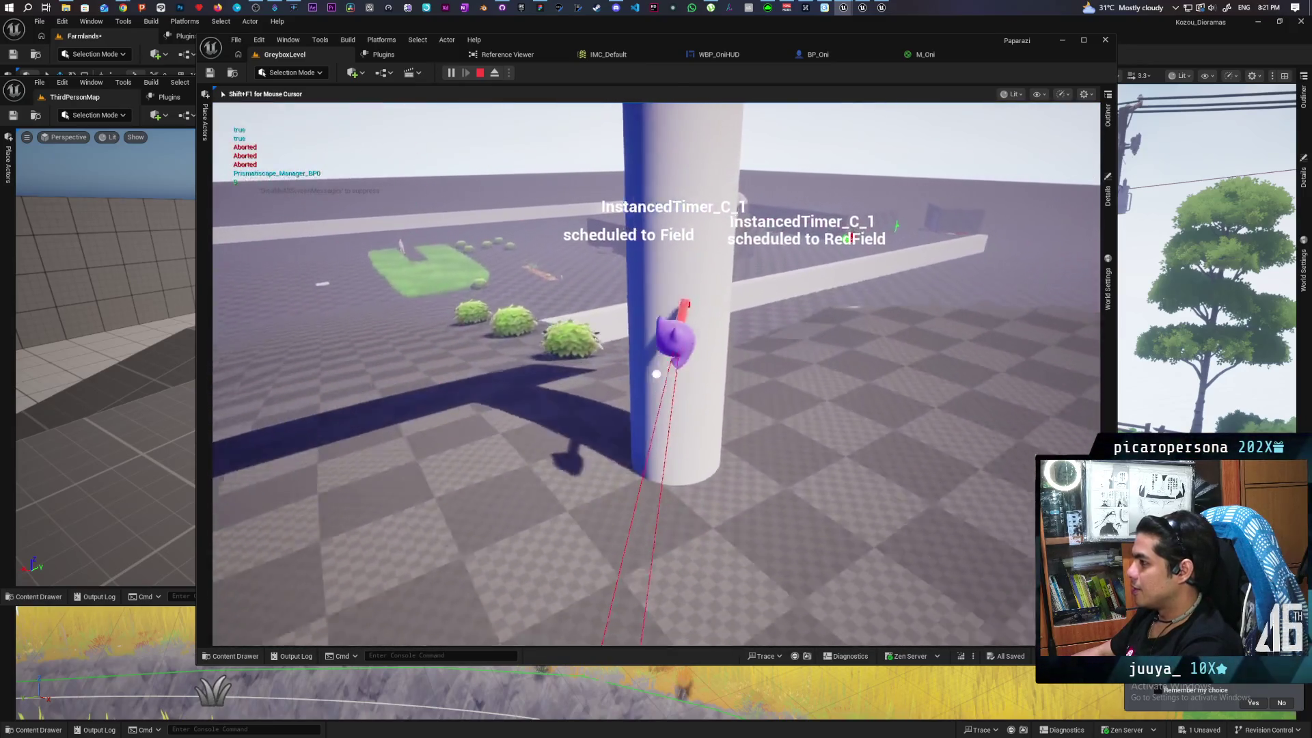
key(e)
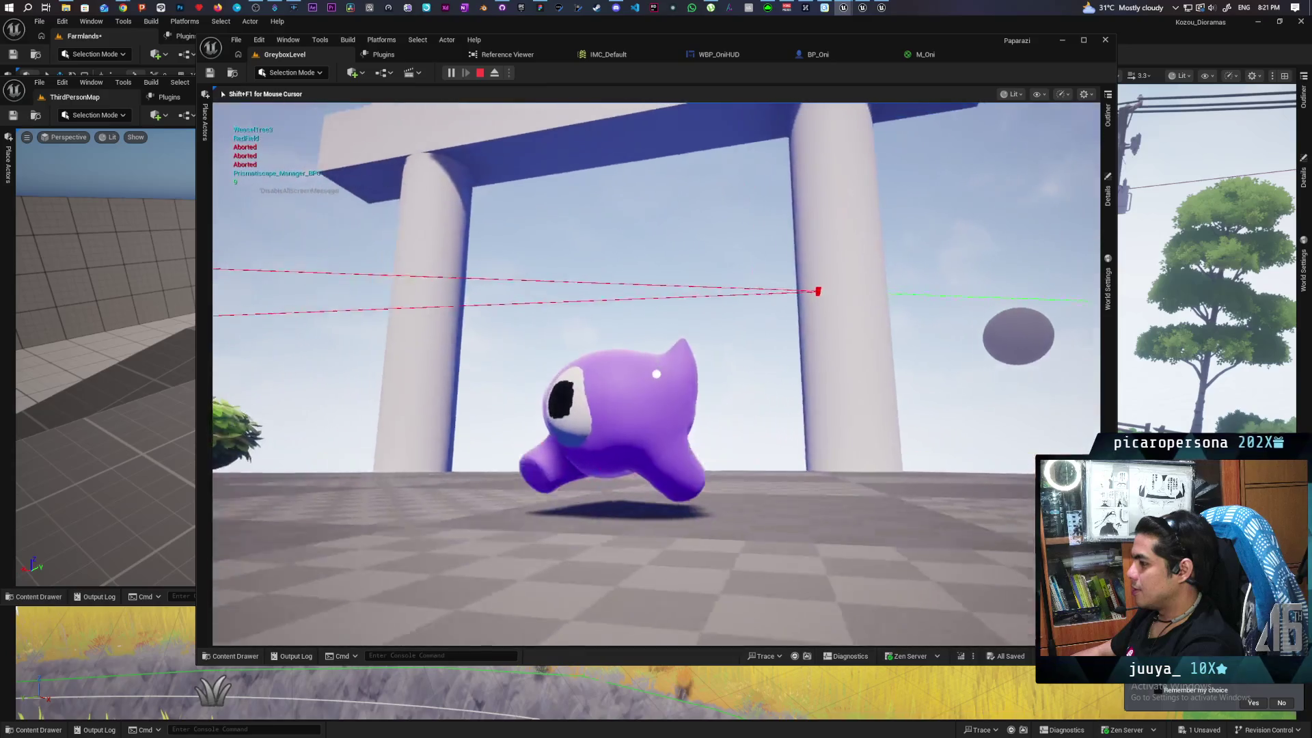
key(e)
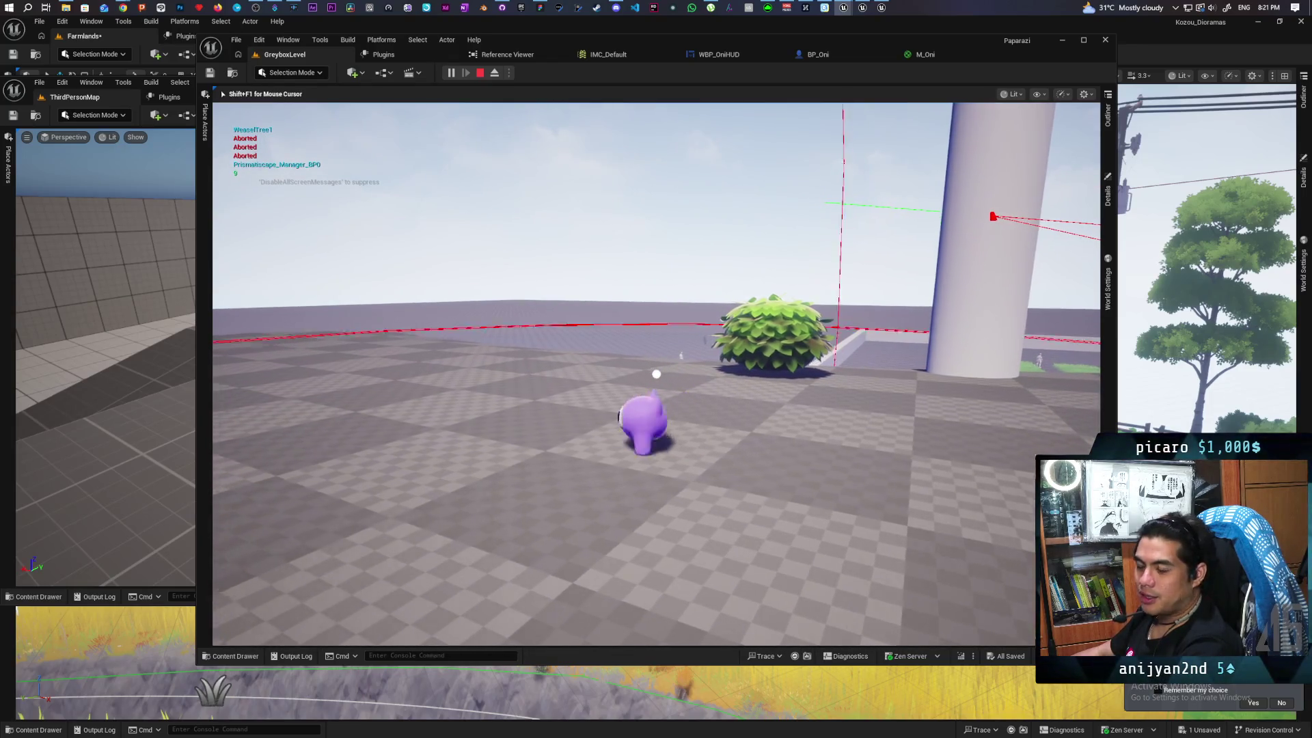
key(e)
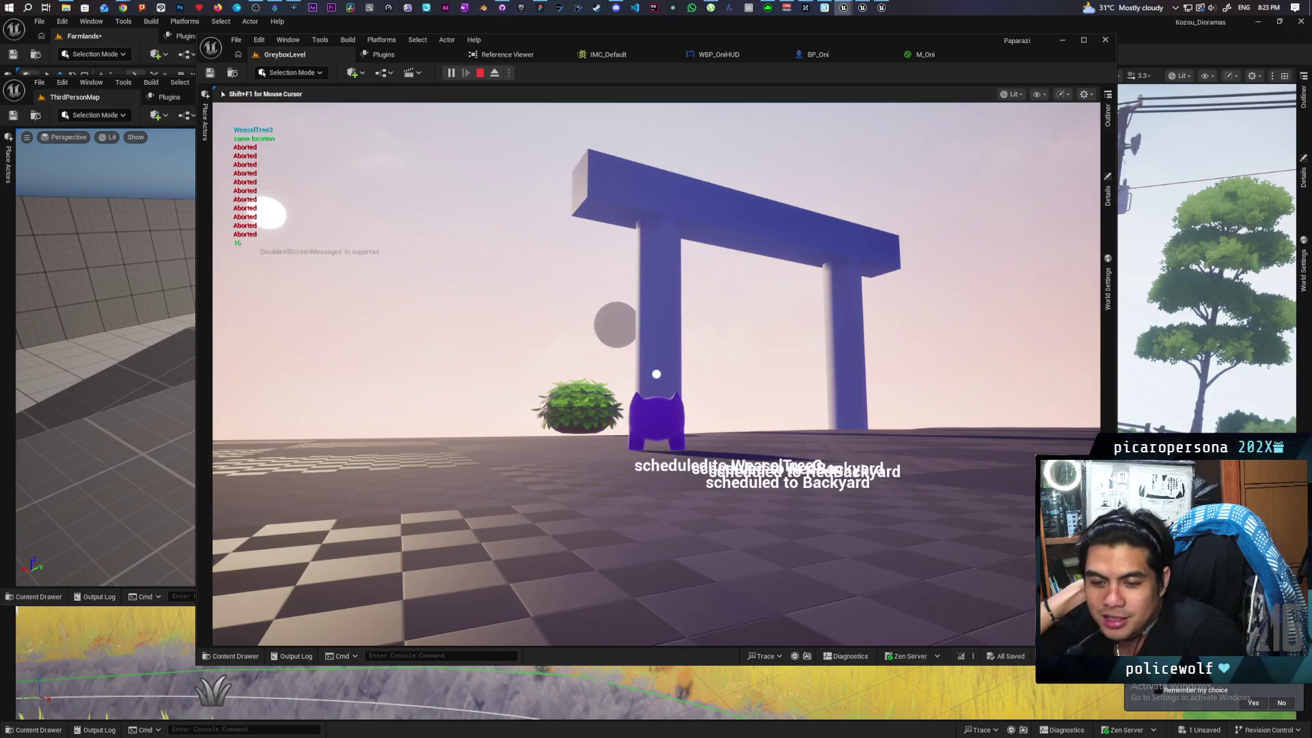
Walk back and forth between the bush, pillar, arch and purple creature, then end the play test
key(w)
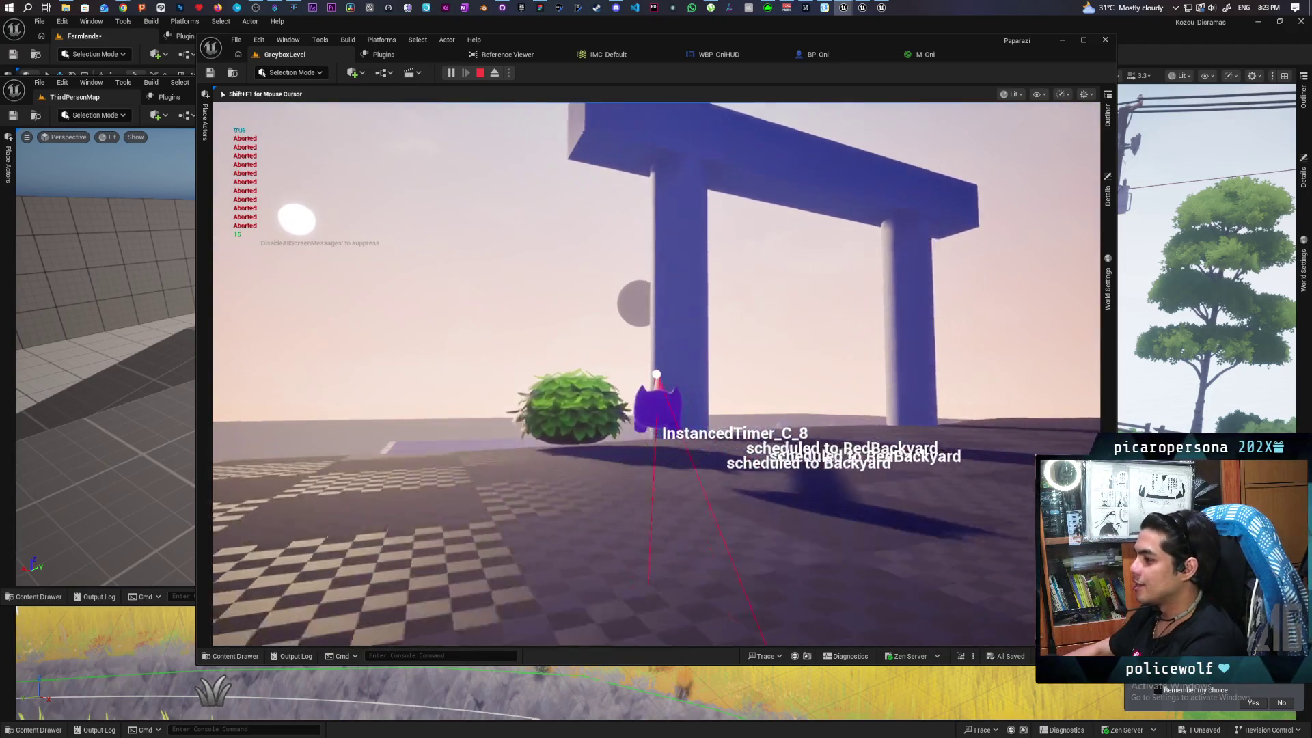
key(s)
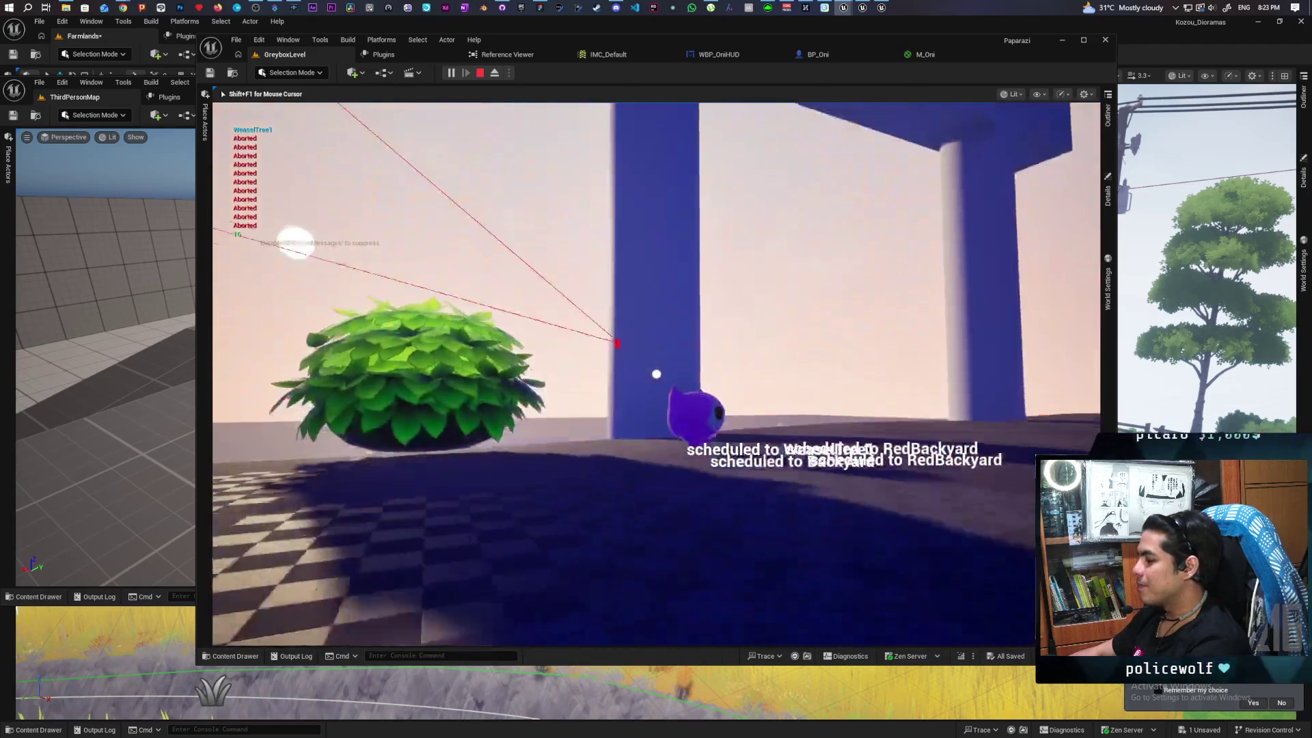
key(s)
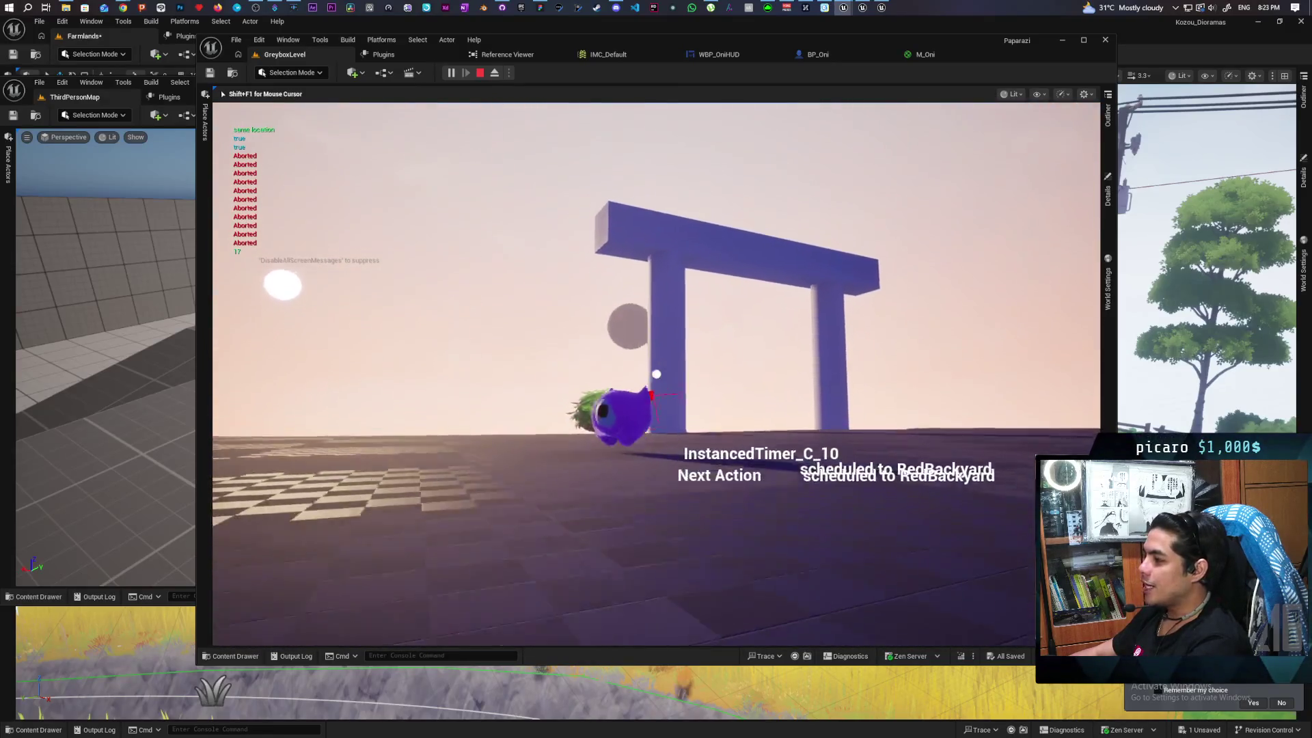
key(w)
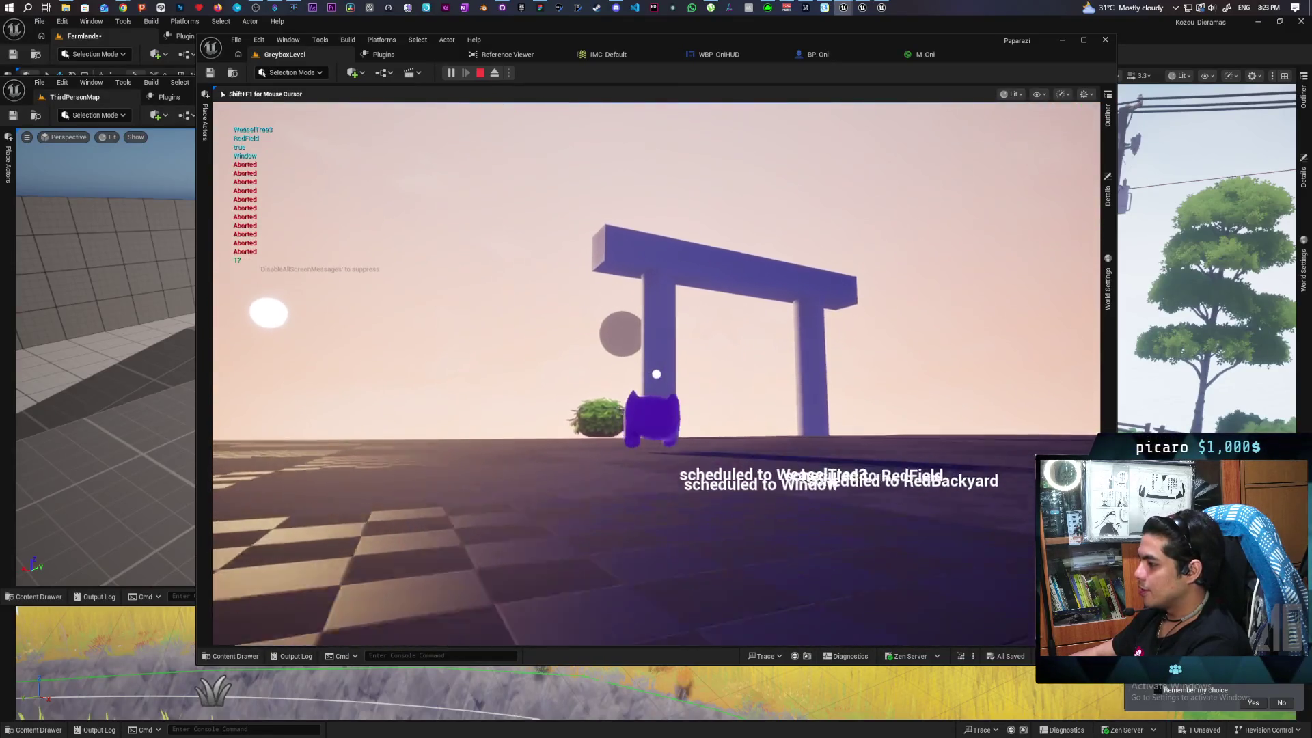
key(w)
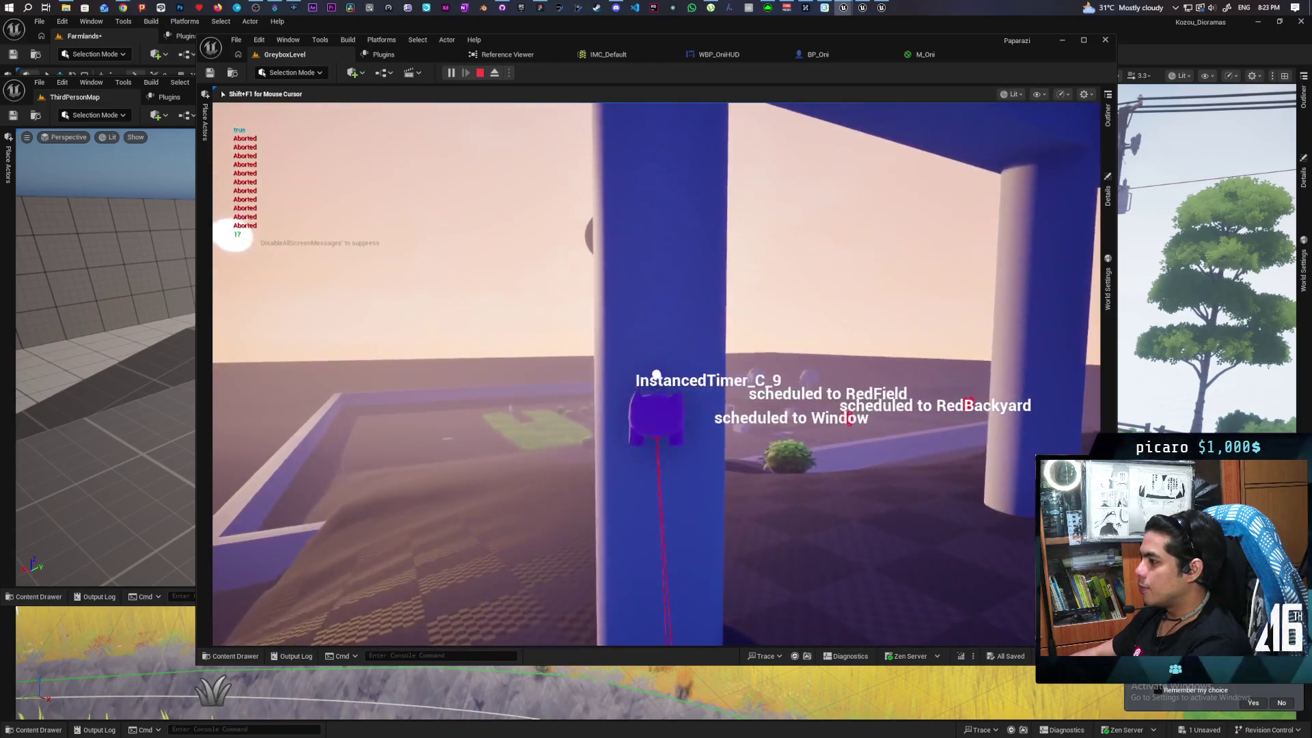
key(s)
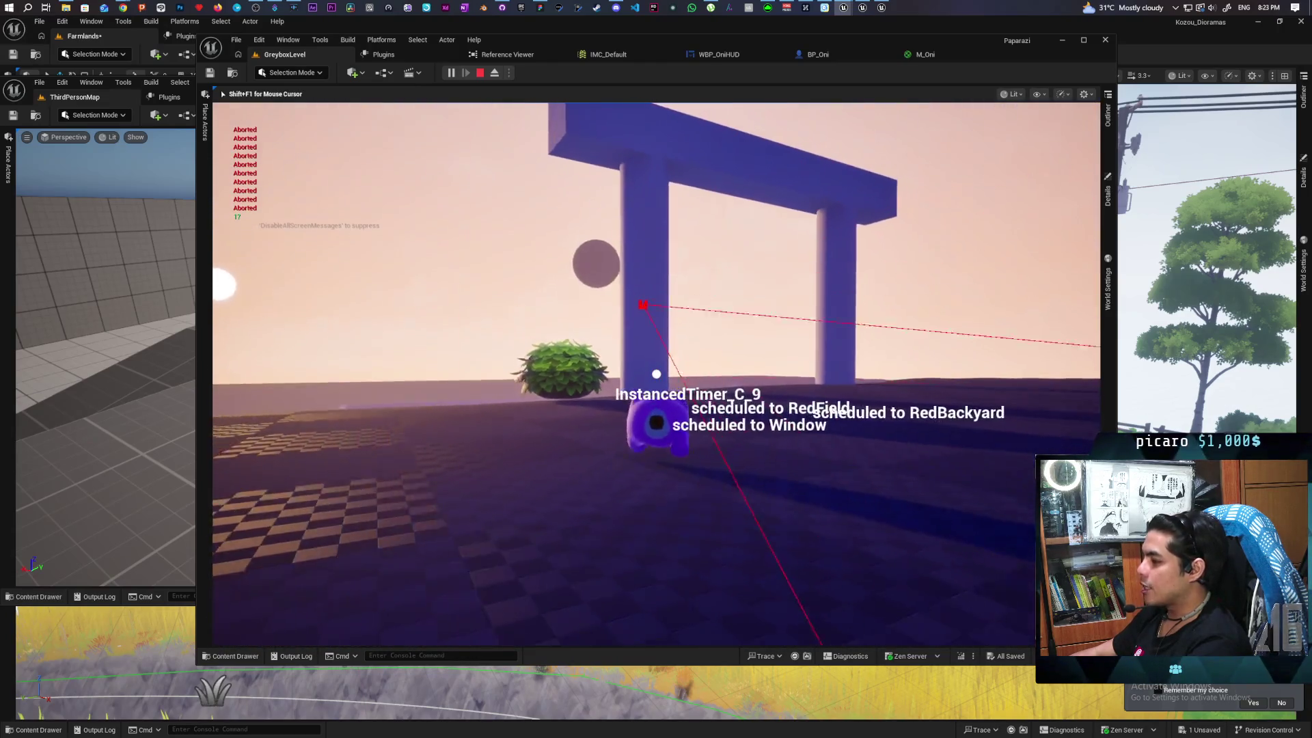
key(w)
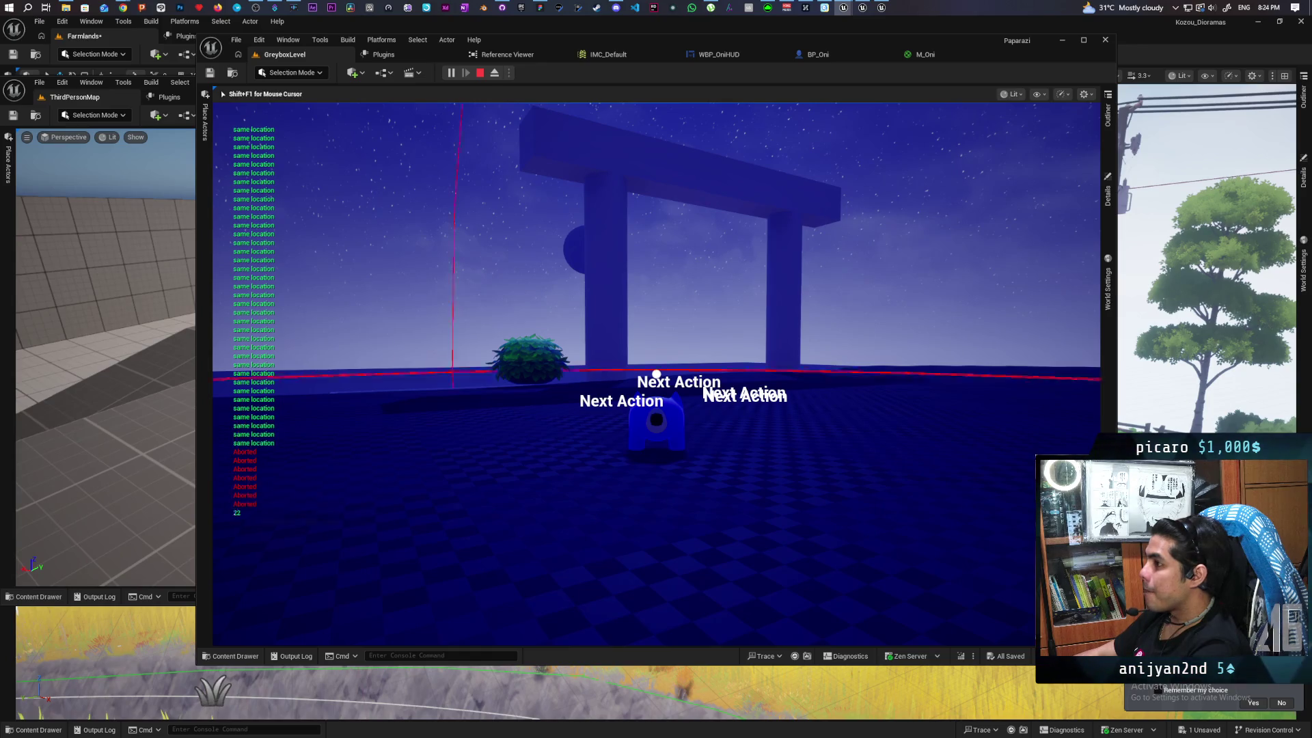
key(Escape)
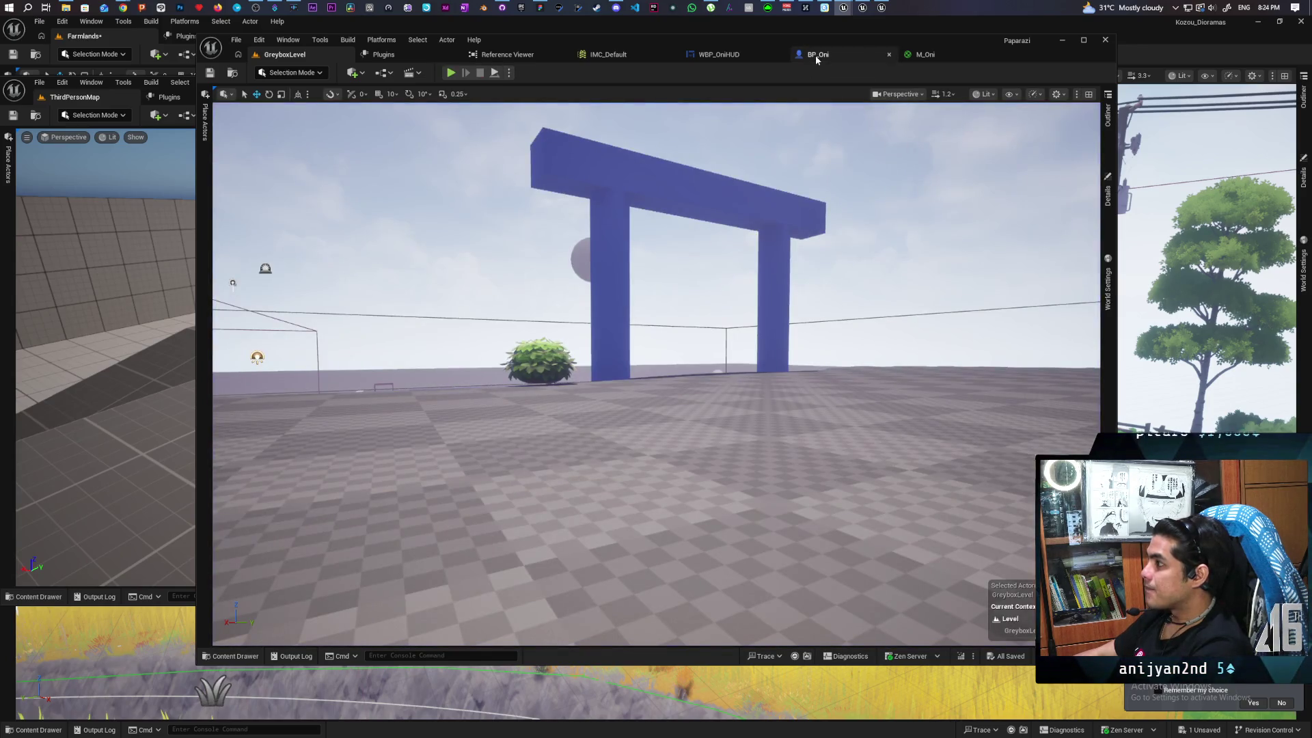
Bring the BP_Oni event graph to the front and zoom to recentre its node network
click(818, 62)
scroll(739, 179, down, 4)
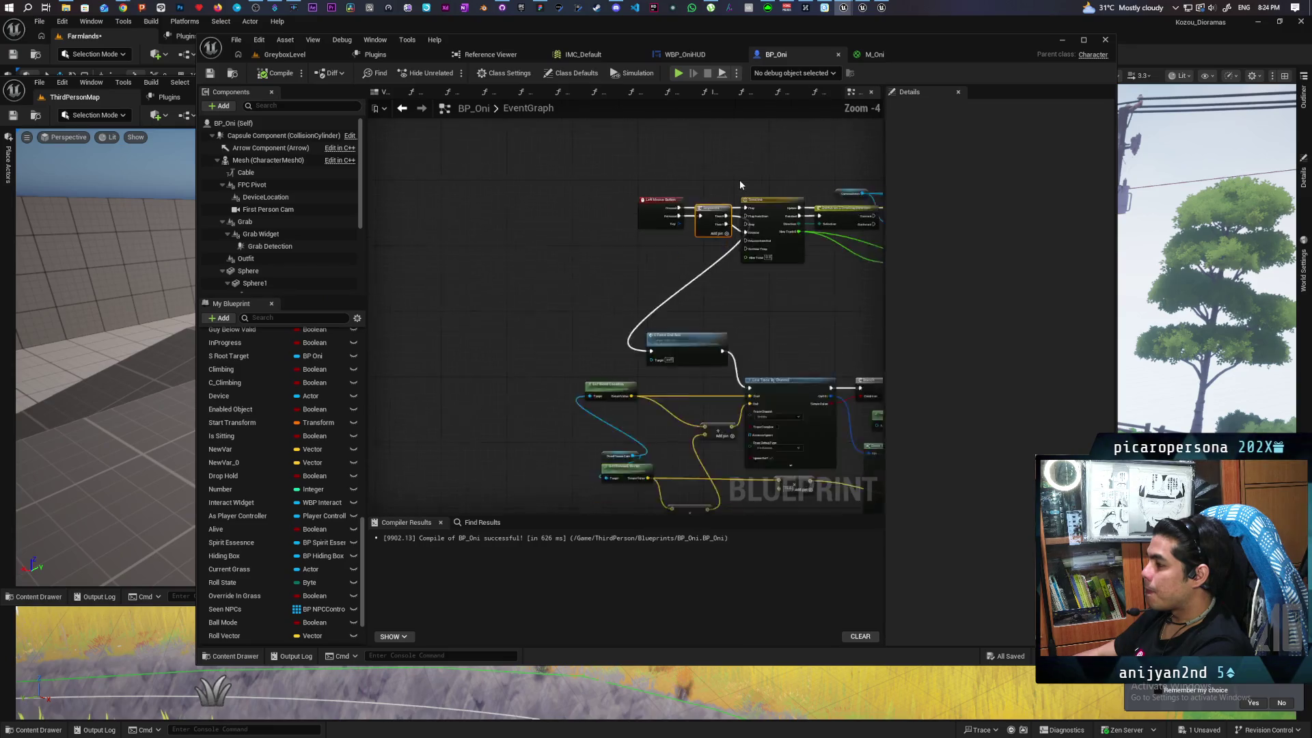
drag(796, 280, 419, 239)
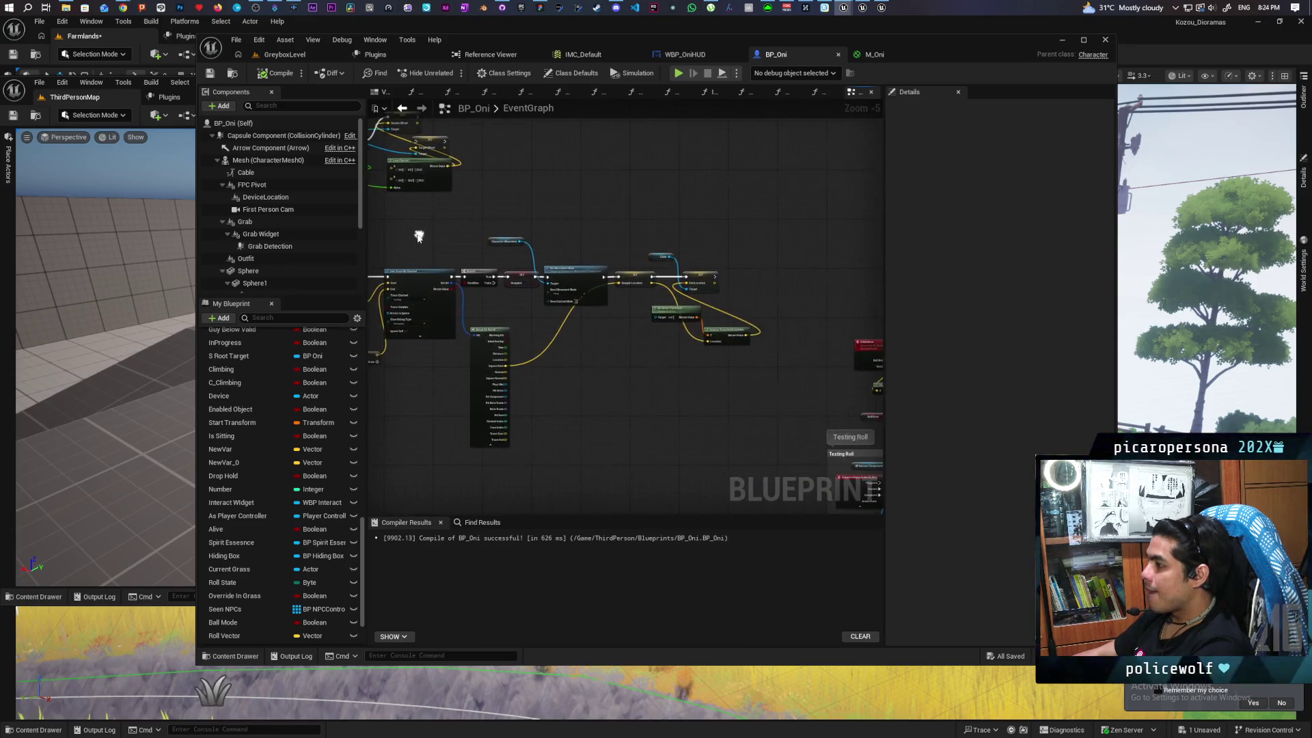
scroll(625, 244, up, 1)
scroll(620, 249, down, 1)
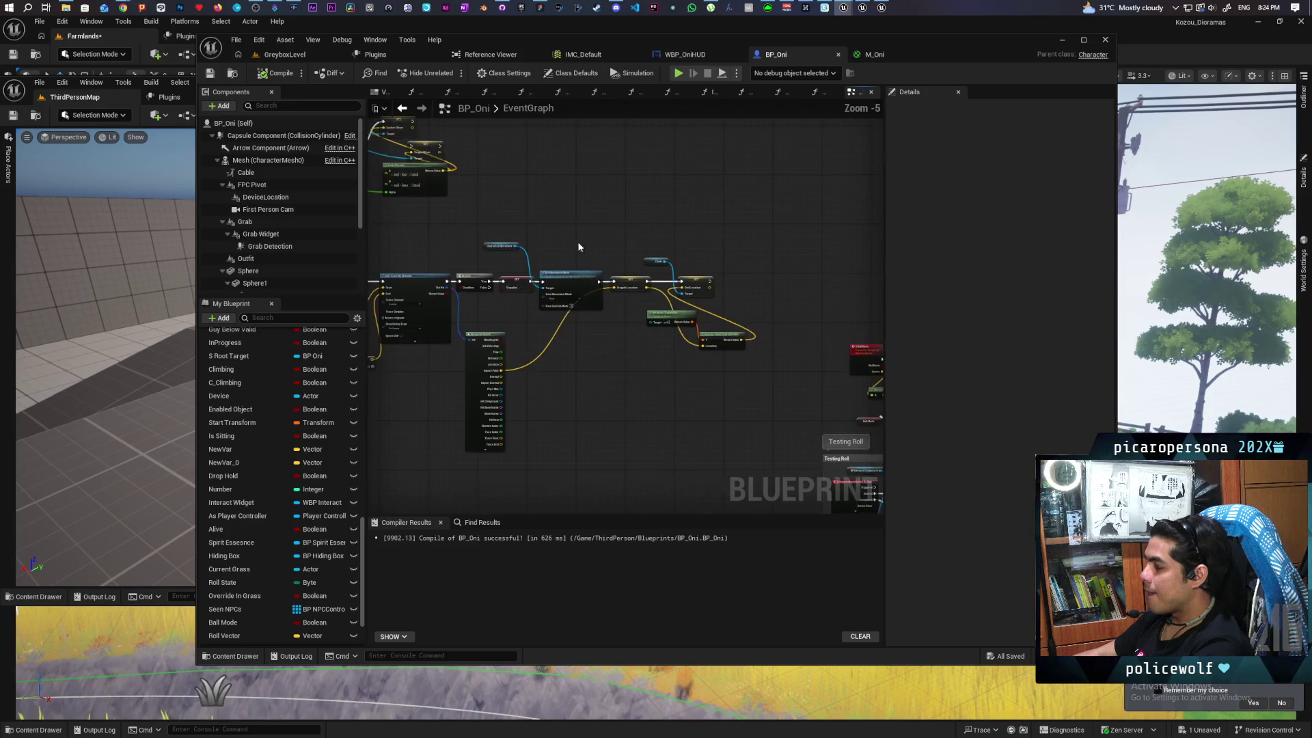
drag(577, 240, 615, 244)
scroll(614, 244, up, 4)
Pan across the zoomed graph to inspect the right-hand, left and top node groups
mouse_move(656, 194)
mouse_down()
mouse_move(711, 214)
mouse_move(533, 199)
mouse_up()
scroll(601, 240, down, 7)
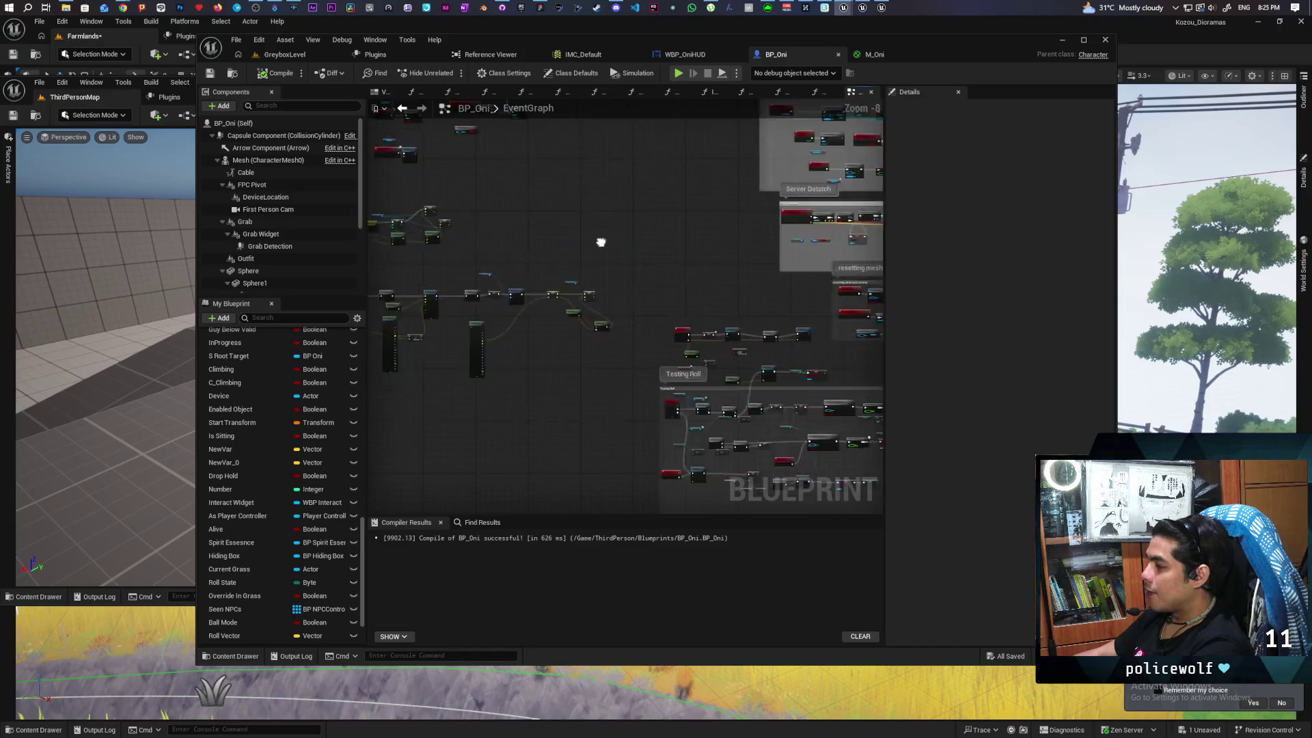
scroll(416, 314, up, 2)
scroll(715, 287, down, 2)
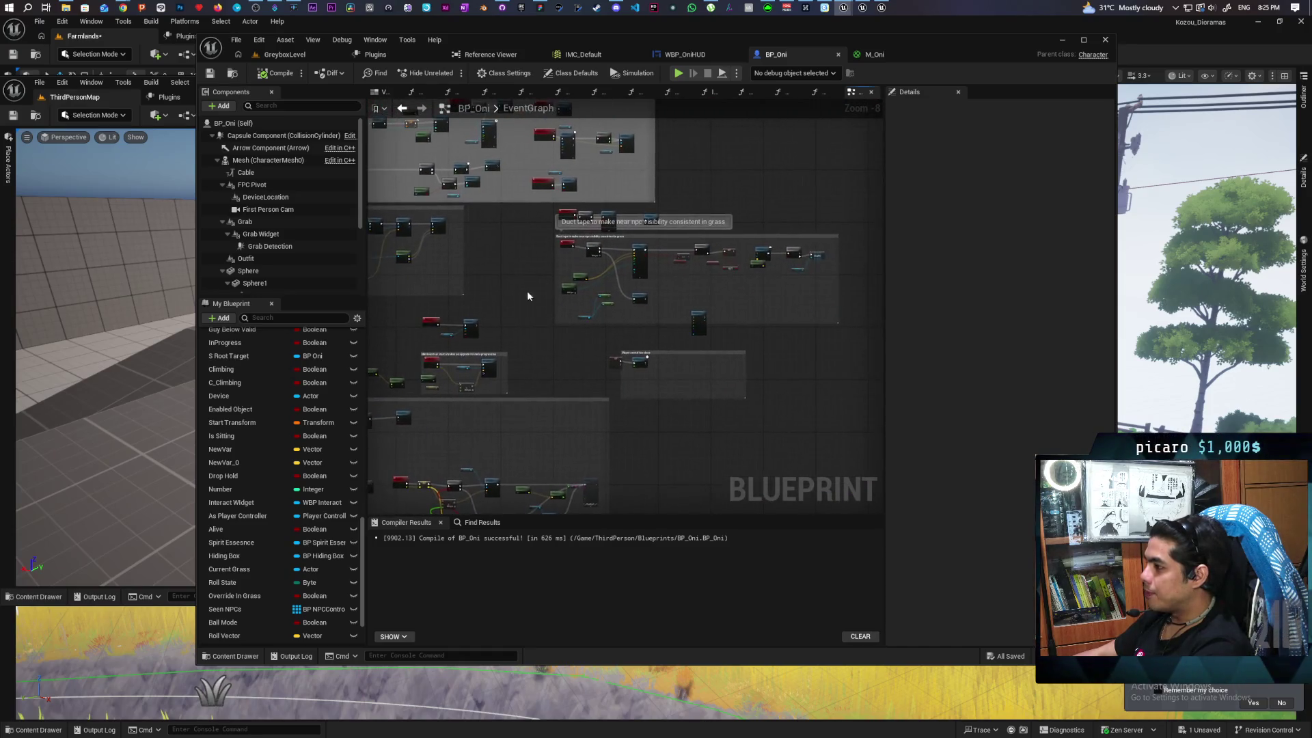
drag(527, 293, 390, 283)
drag(425, 328, 670, 387)
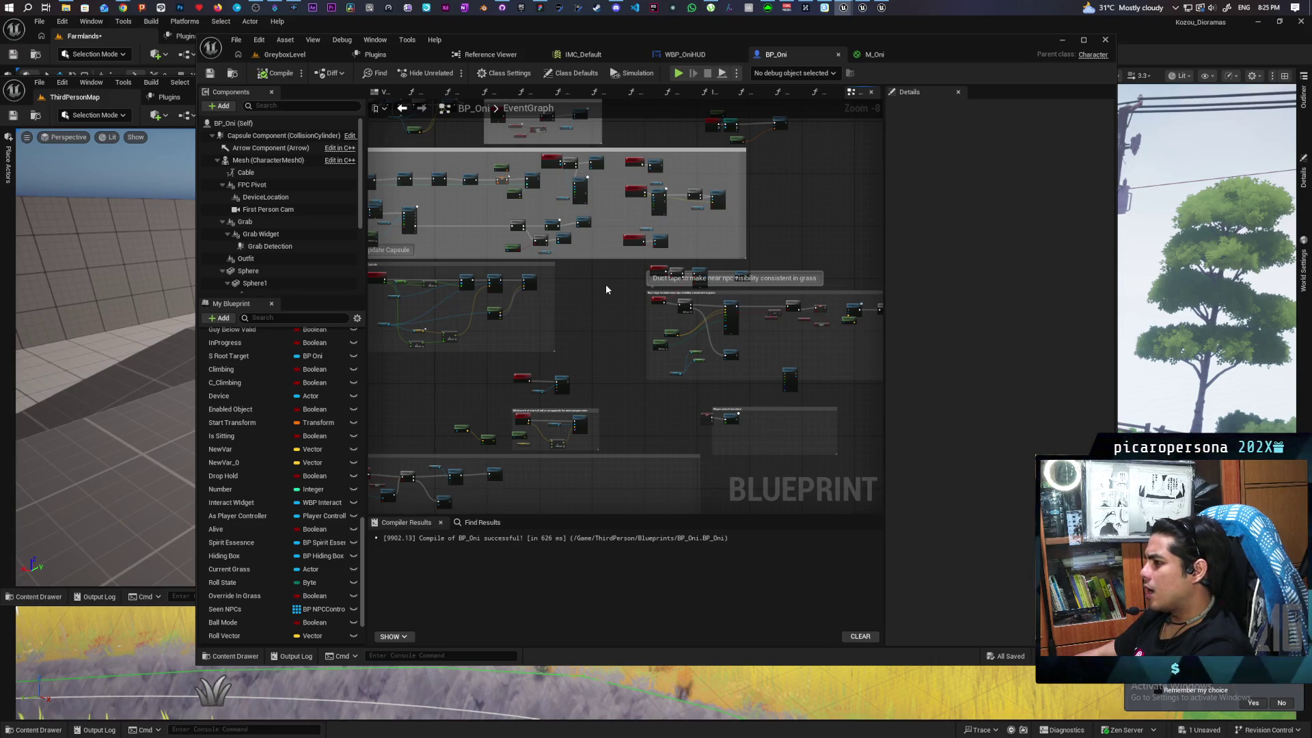
mouse_move(584, 293)
mouse_down()
mouse_move(735, 296)
mouse_move(412, 469)
mouse_move(434, 425)
mouse_move(435, 457)
mouse_move(625, 287)
mouse_up()
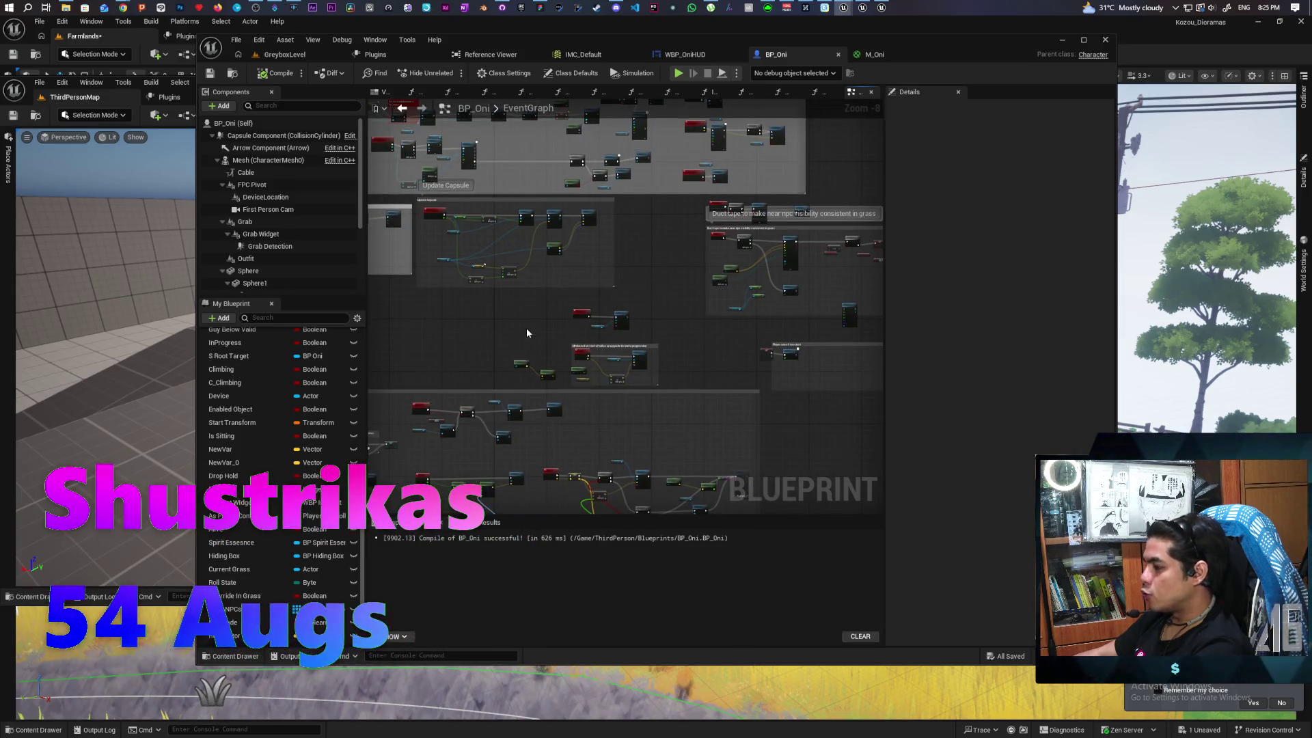
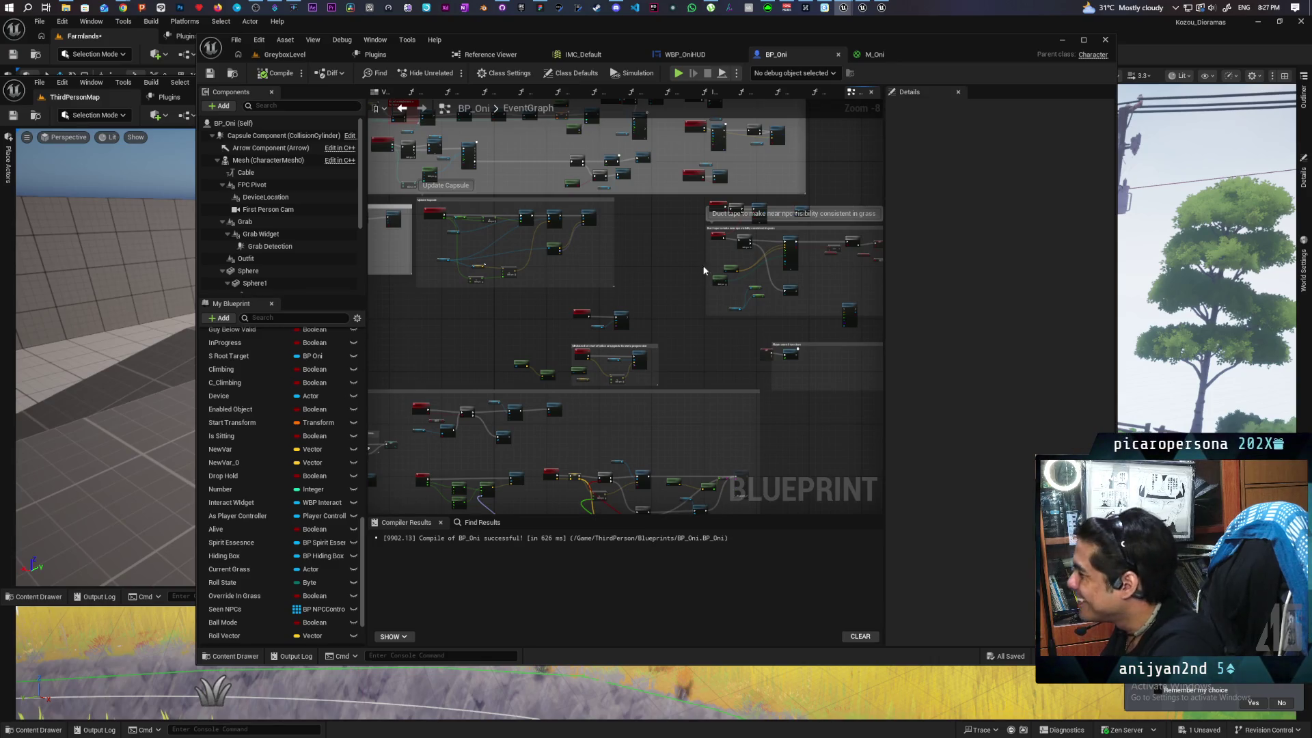
Pan and zoom across BP_Oni's event graph toward the grapple node group
scroll(730, 345, down, 2)
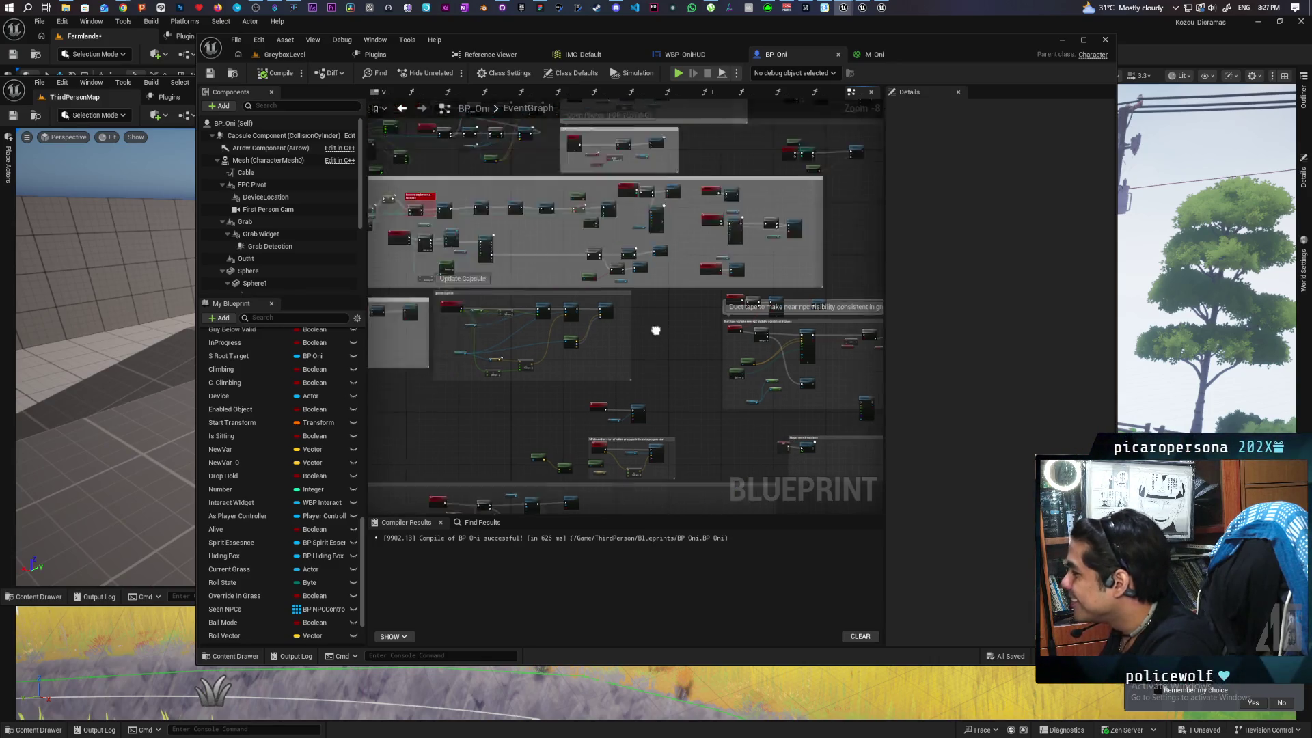
scroll(463, 372, up, 1)
mouse_move(610, 251)
mouse_down()
mouse_move(777, 270)
mouse_move(636, 243)
mouse_move(528, 284)
mouse_move(478, 363)
mouse_move(419, 388)
mouse_move(294, 327)
mouse_up()
scroll(527, 286, up, 4)
scroll(528, 286, down, 4)
scroll(695, 213, up, 7)
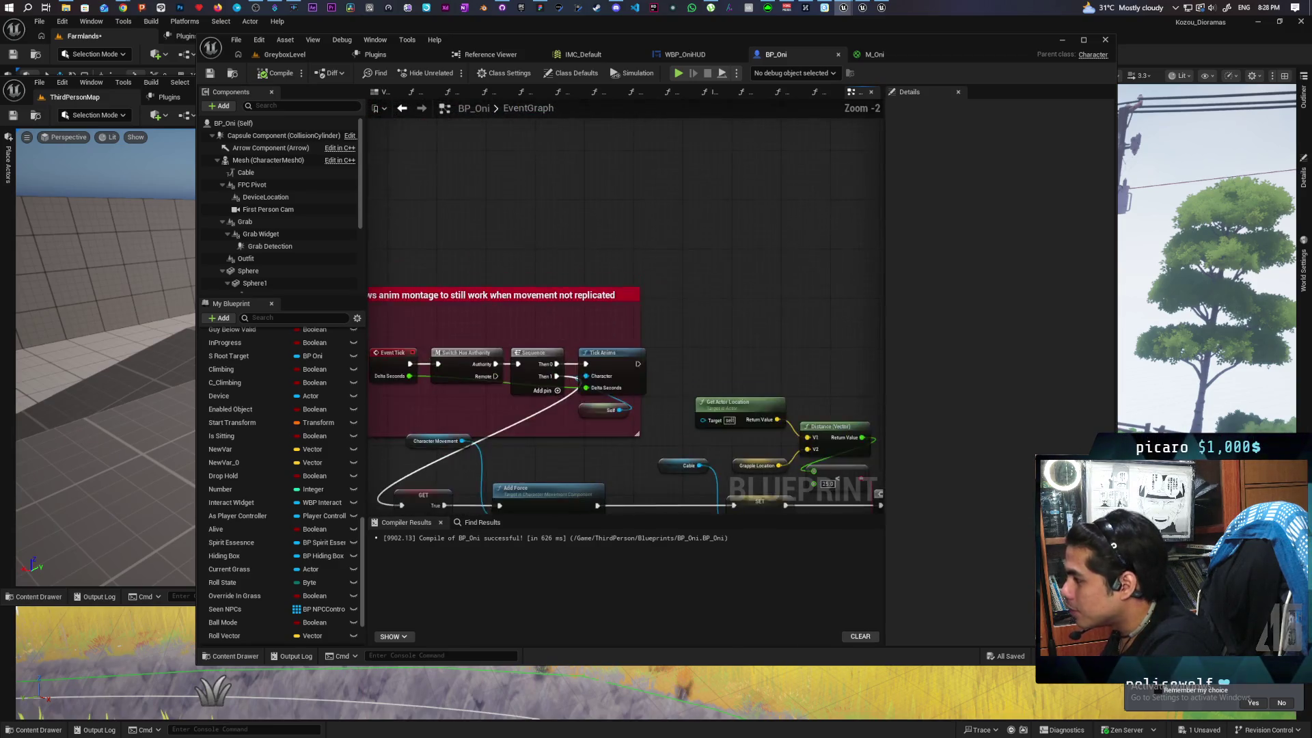
scroll(696, 209, down, 3)
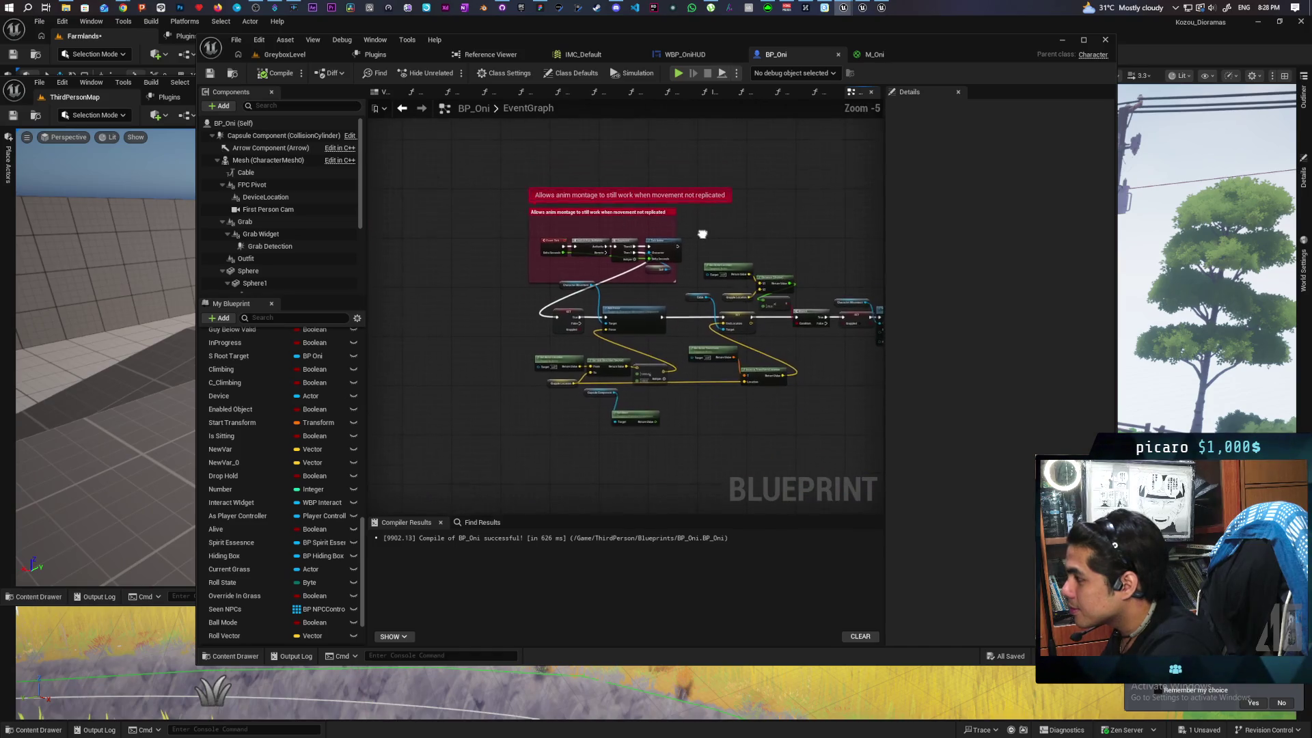
Center the grapple release nodes and paste a new event node beside them
drag(700, 288, 557, 309)
scroll(649, 303, up, 1)
mouse_move(649, 304)
mouse_down()
mouse_move(797, 305)
mouse_move(589, 308)
mouse_move(650, 333)
mouse_move(634, 332)
mouse_up()
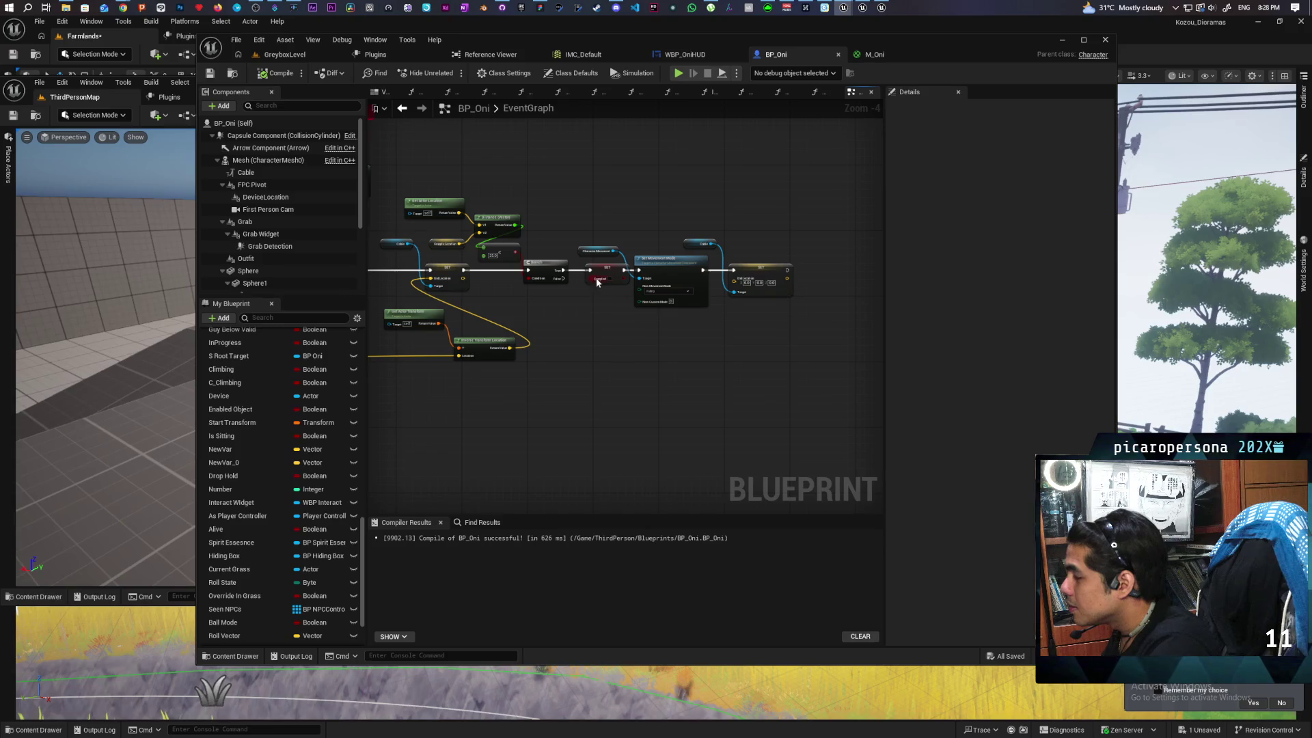
key(ctrl+v)
Name the new custom event 'S Tongue Release'
text(vi)
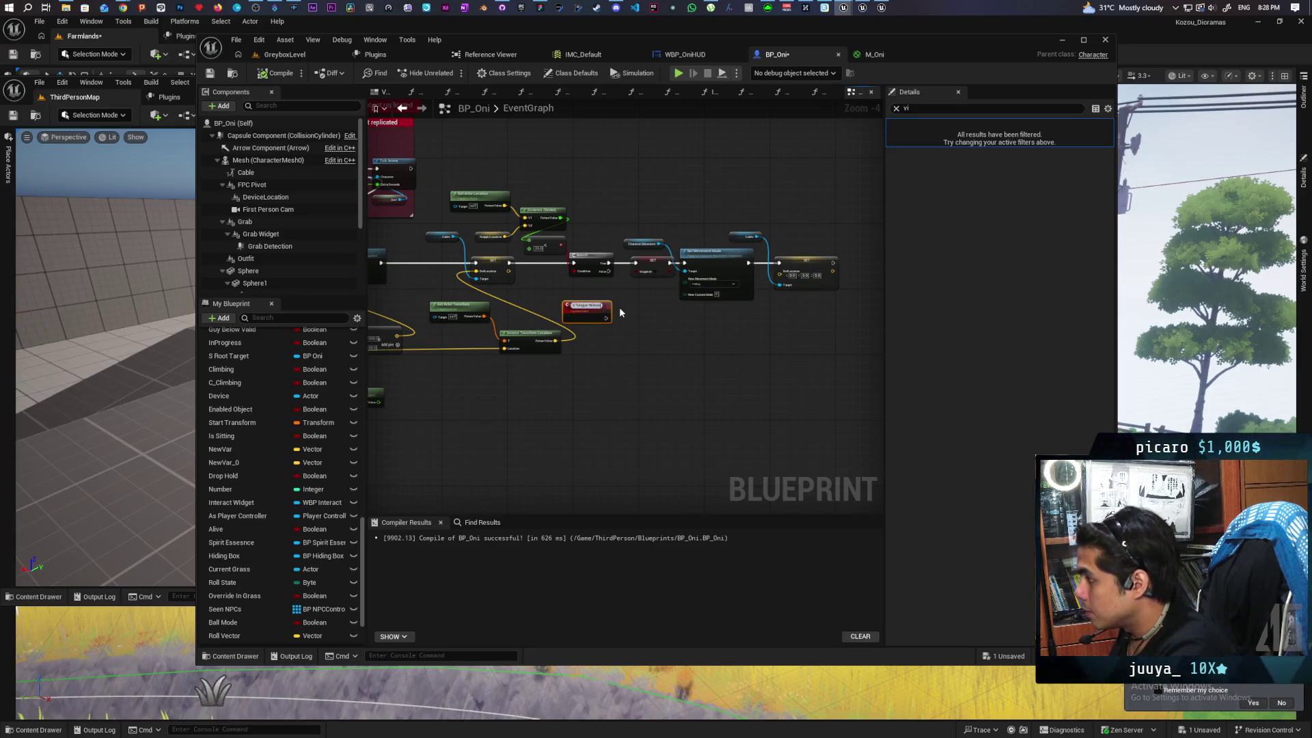
text(Released)
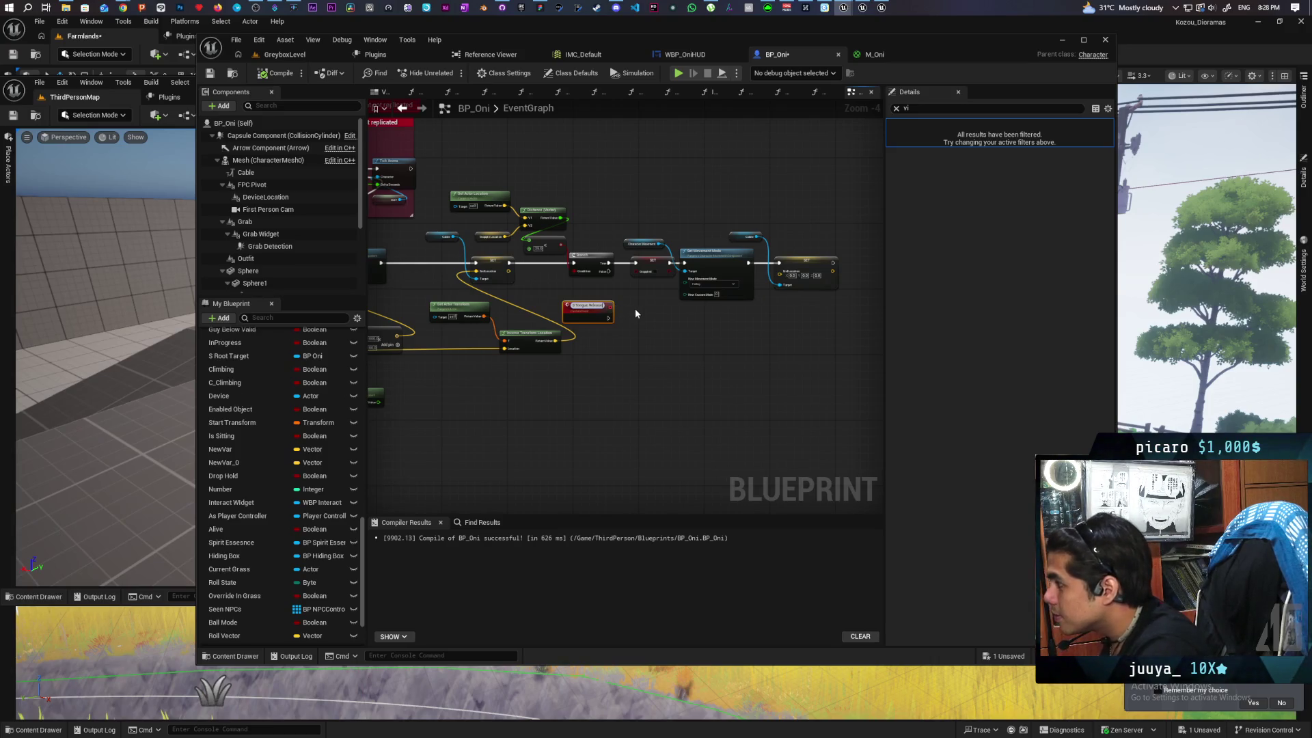
click(635, 308)
Wire S Tongue Release's execution pin into the grapple release SET node
scroll(635, 309, up, 2)
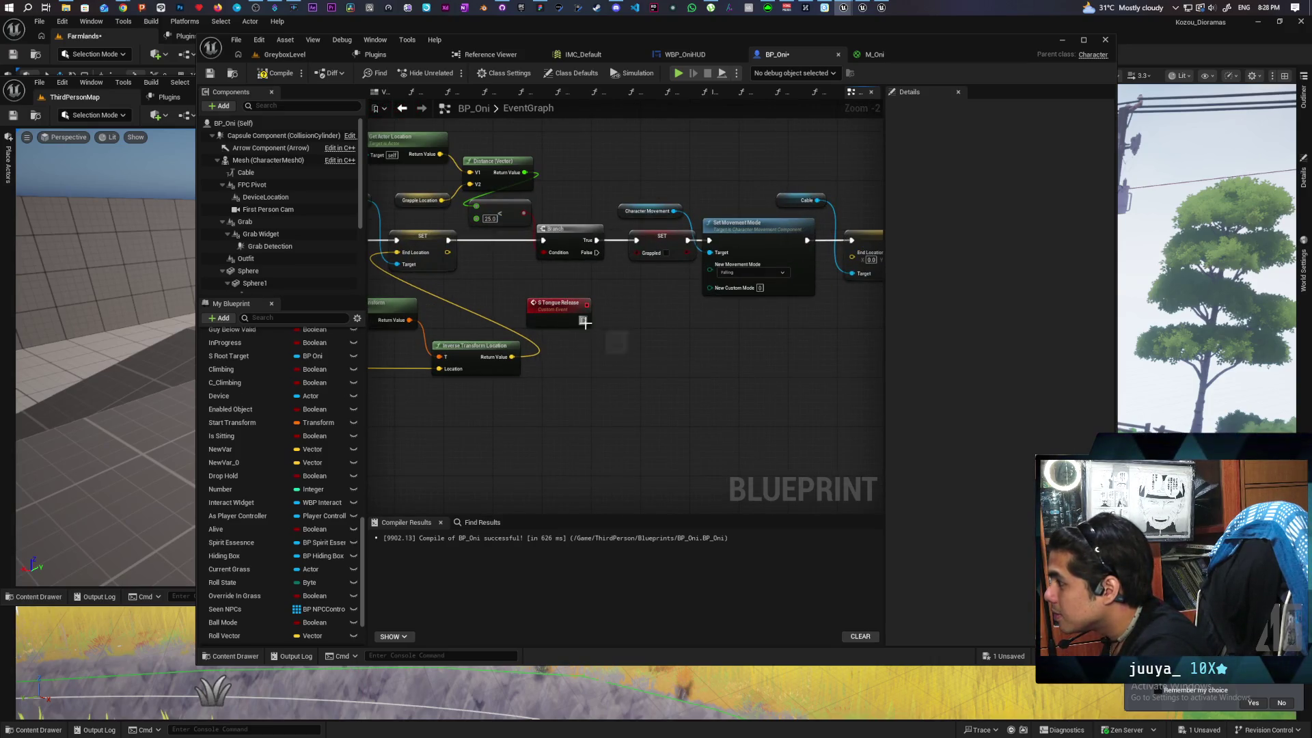
mouse_move(583, 319)
mouse_down()
mouse_move(615, 249)
mouse_move(637, 240)
mouse_up()
scroll(669, 328, down, 4)
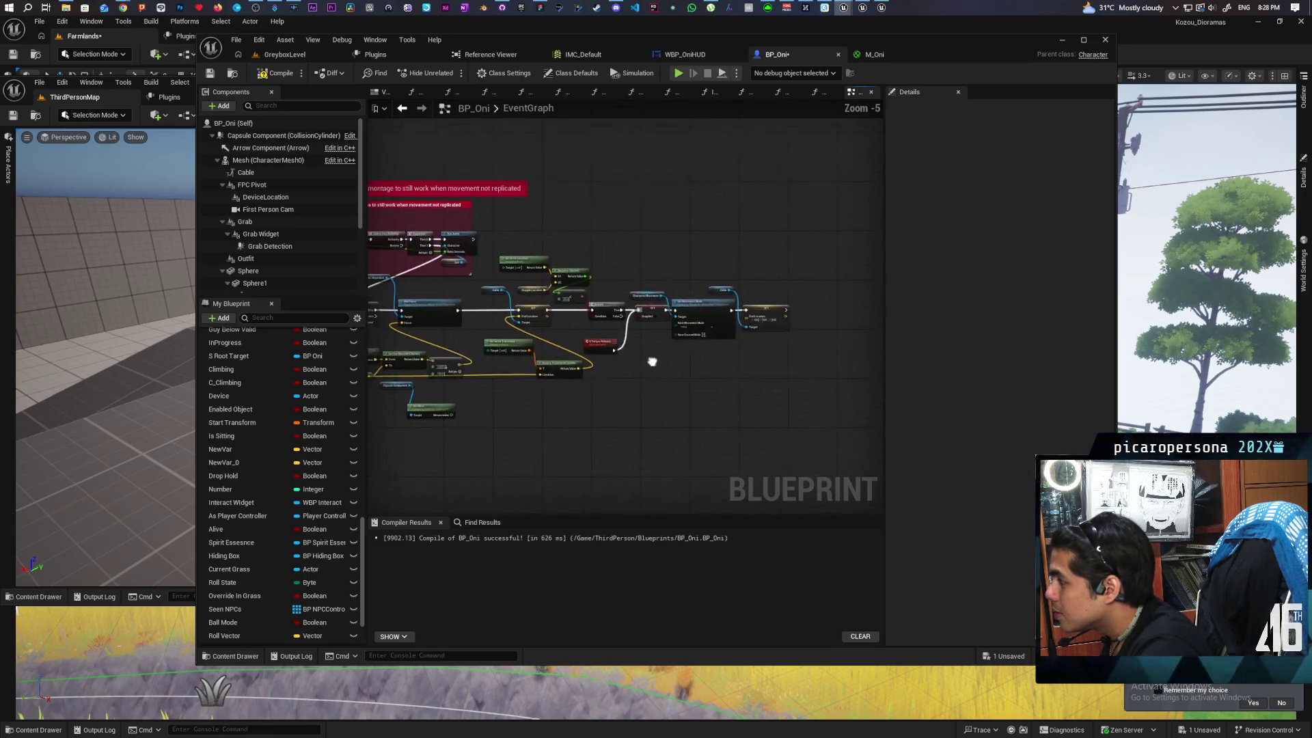
scroll(625, 354, up, 2)
Check the new connection, compile BP_Oni, and clear the Details search filter
mouse_move(721, 354)
mouse_down()
mouse_move(809, 342)
mouse_move(571, 346)
mouse_move(607, 341)
mouse_up()
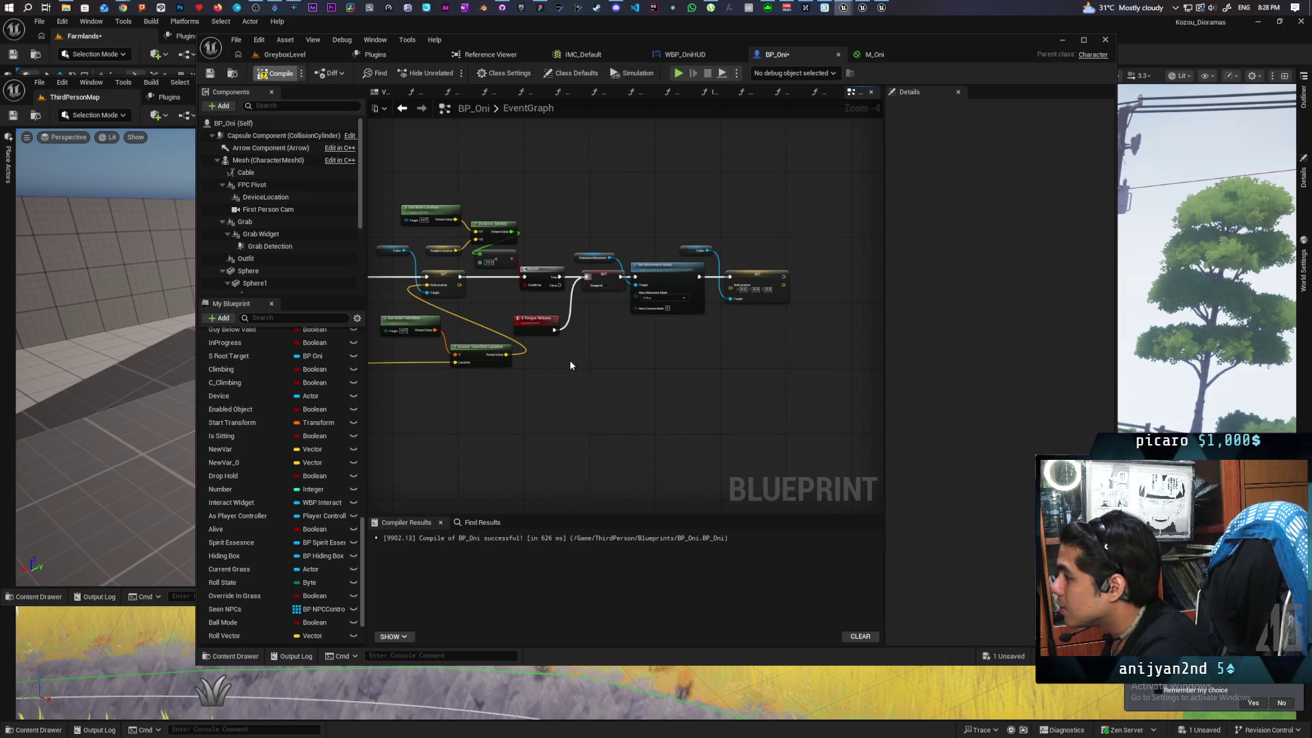
click(546, 327)
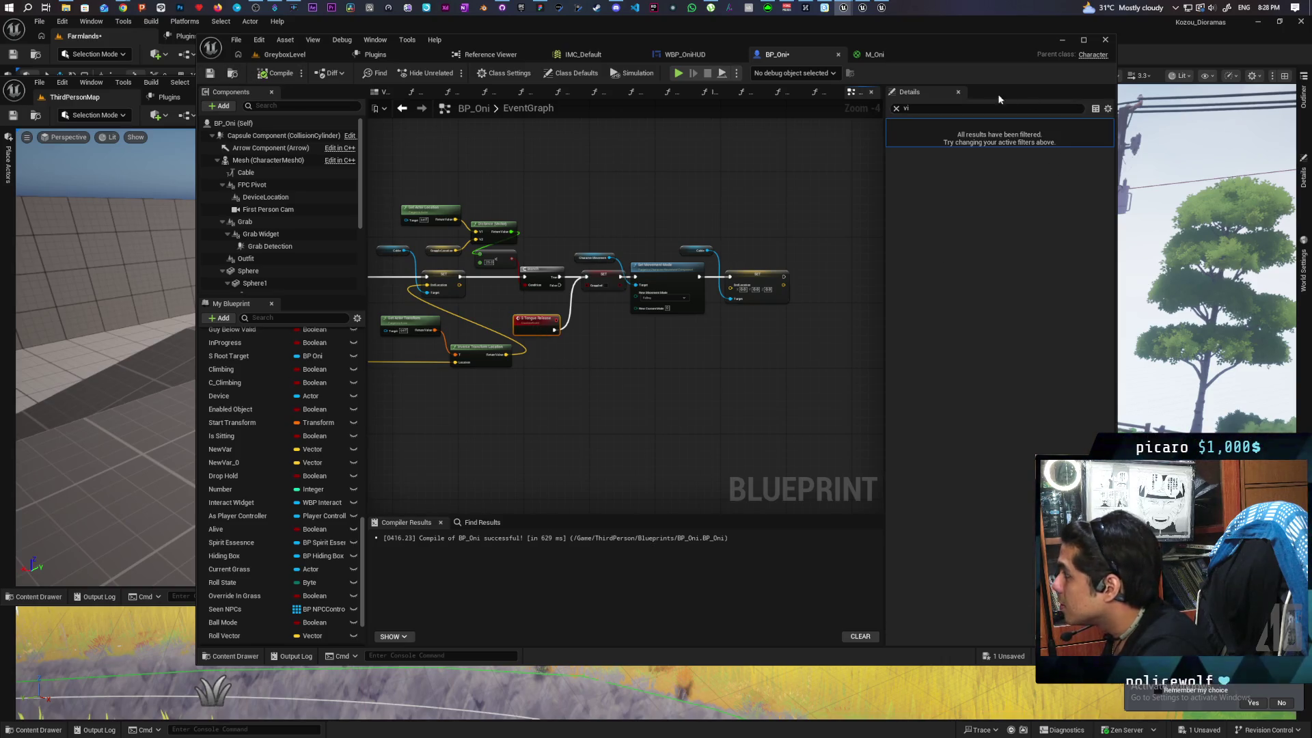
click(896, 107)
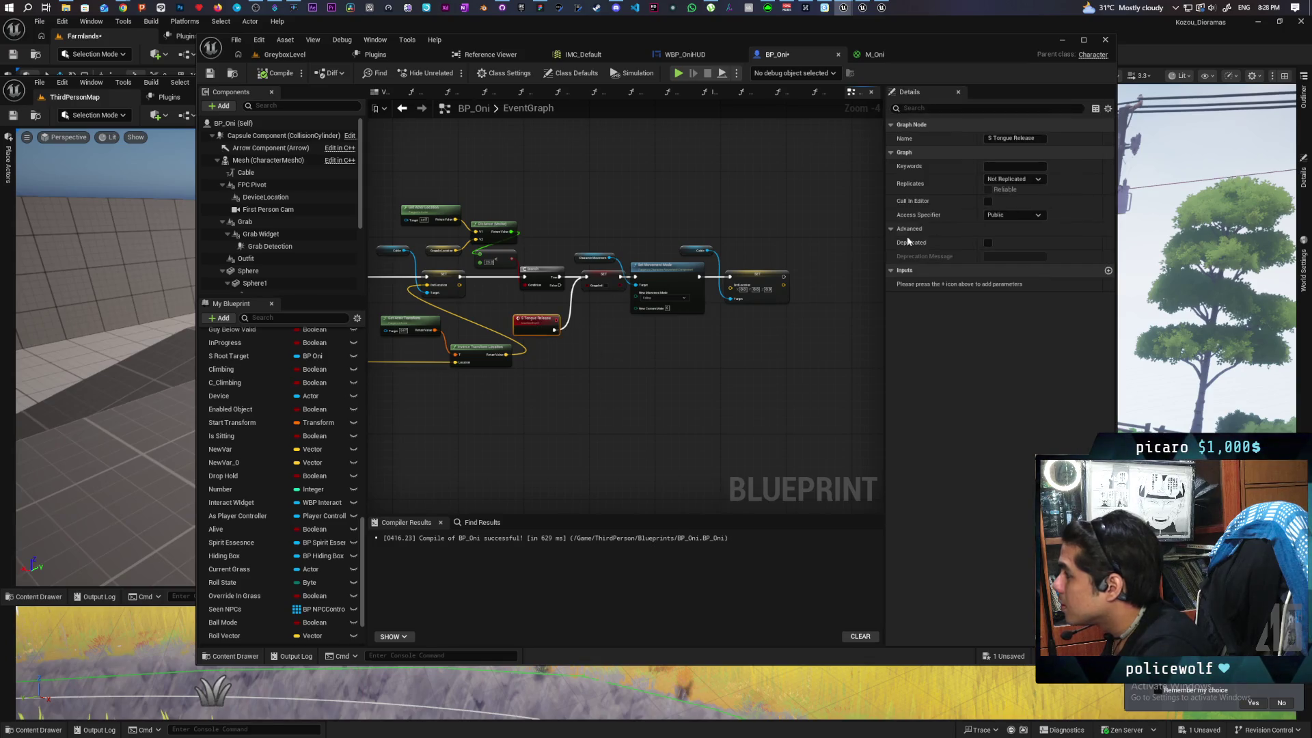